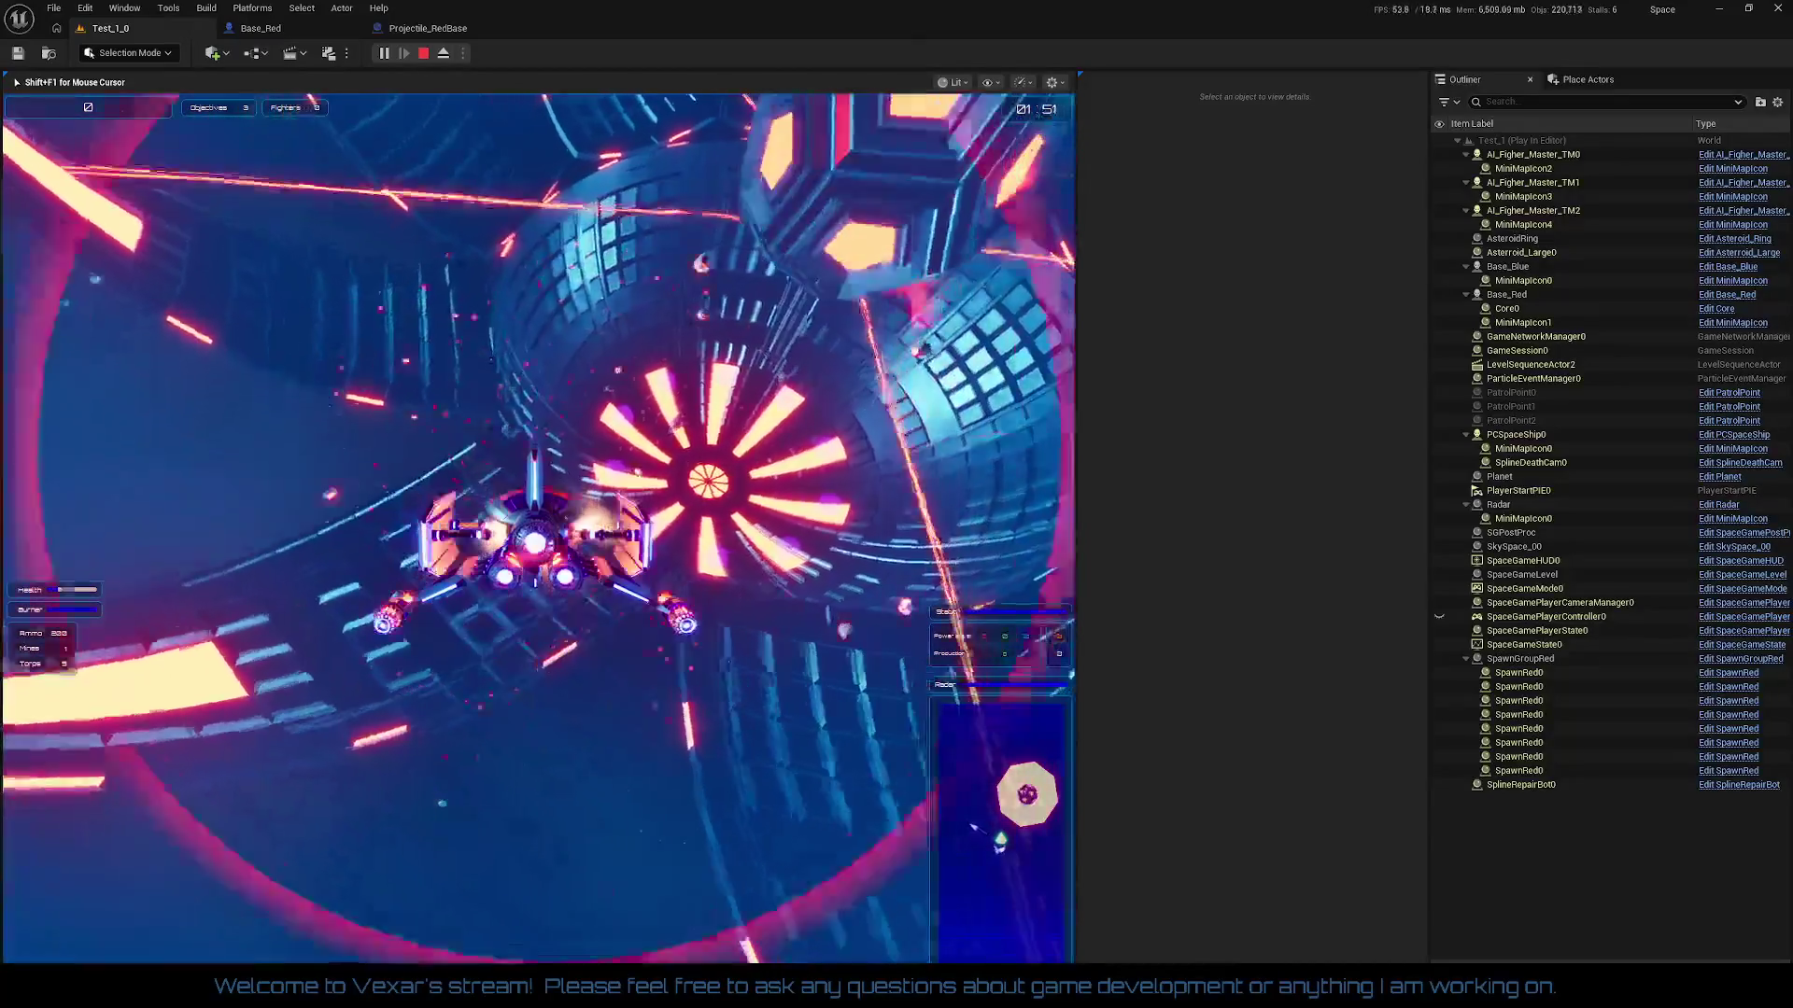
Step: Stop the Test_1 Play In Editor session and return to the level editor
key("Escape")
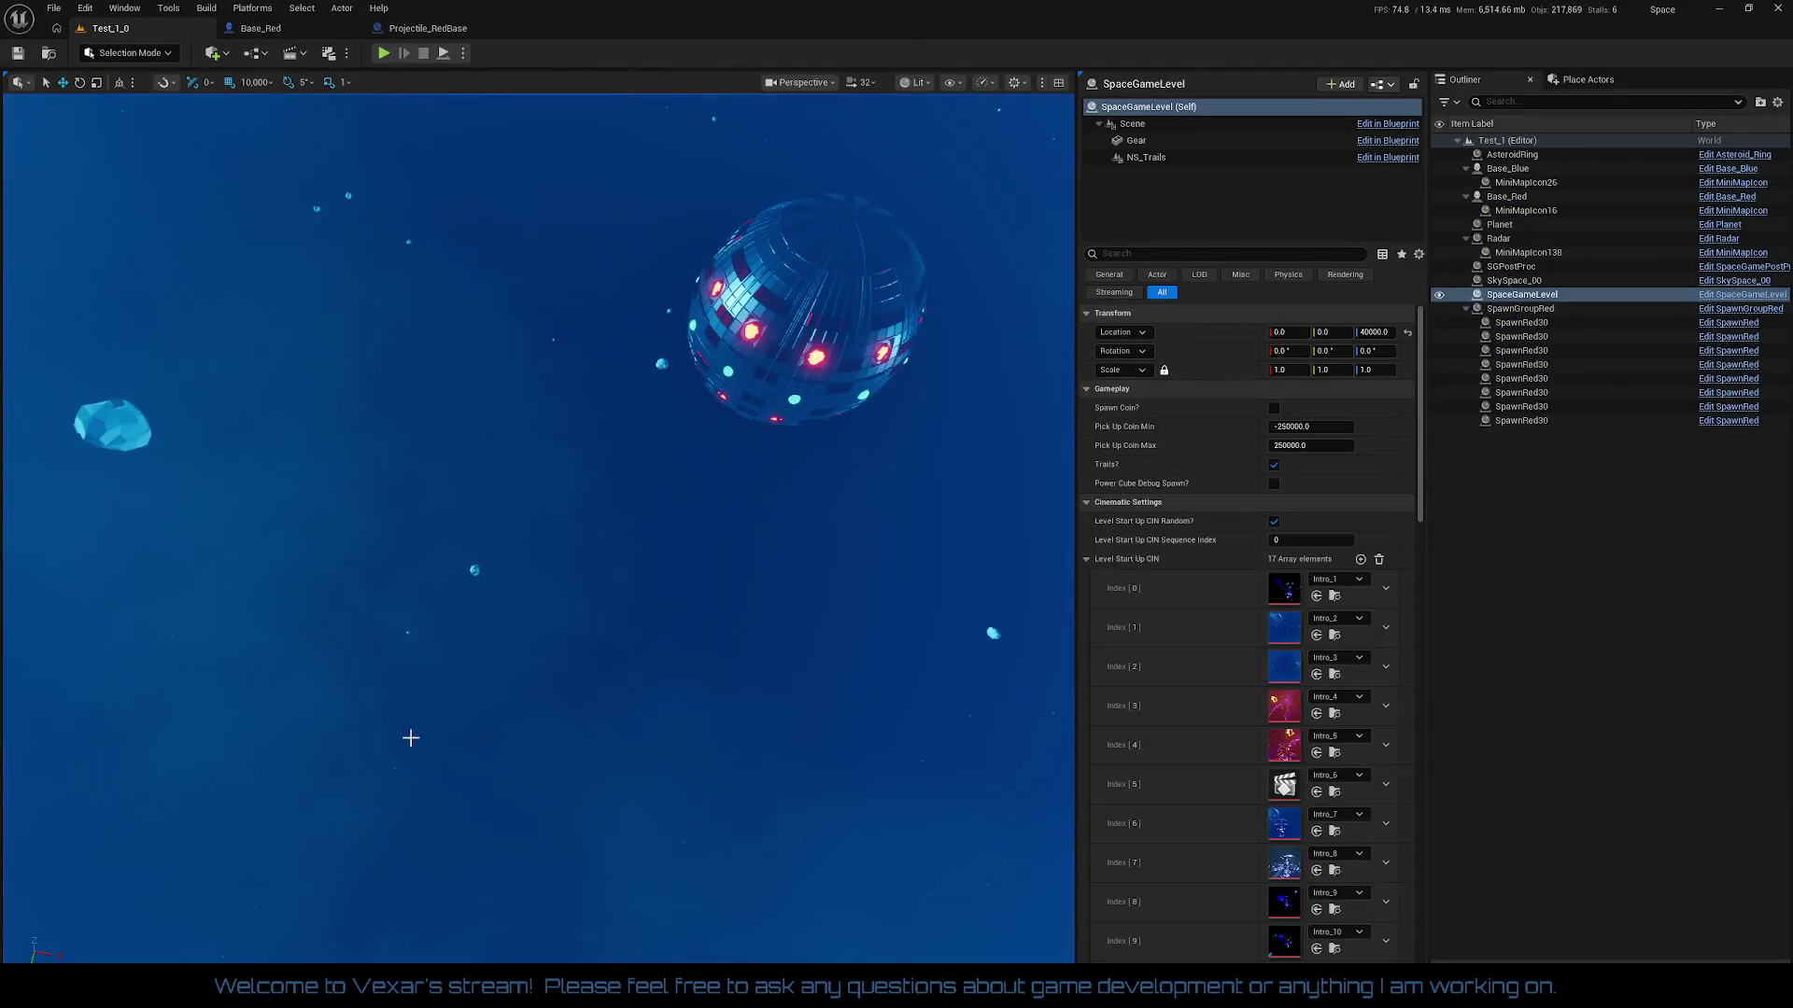
Step: In Projectile_RedBase, select the ProjectileMovement component and reset its Velocity to default
left_click(260, 28)
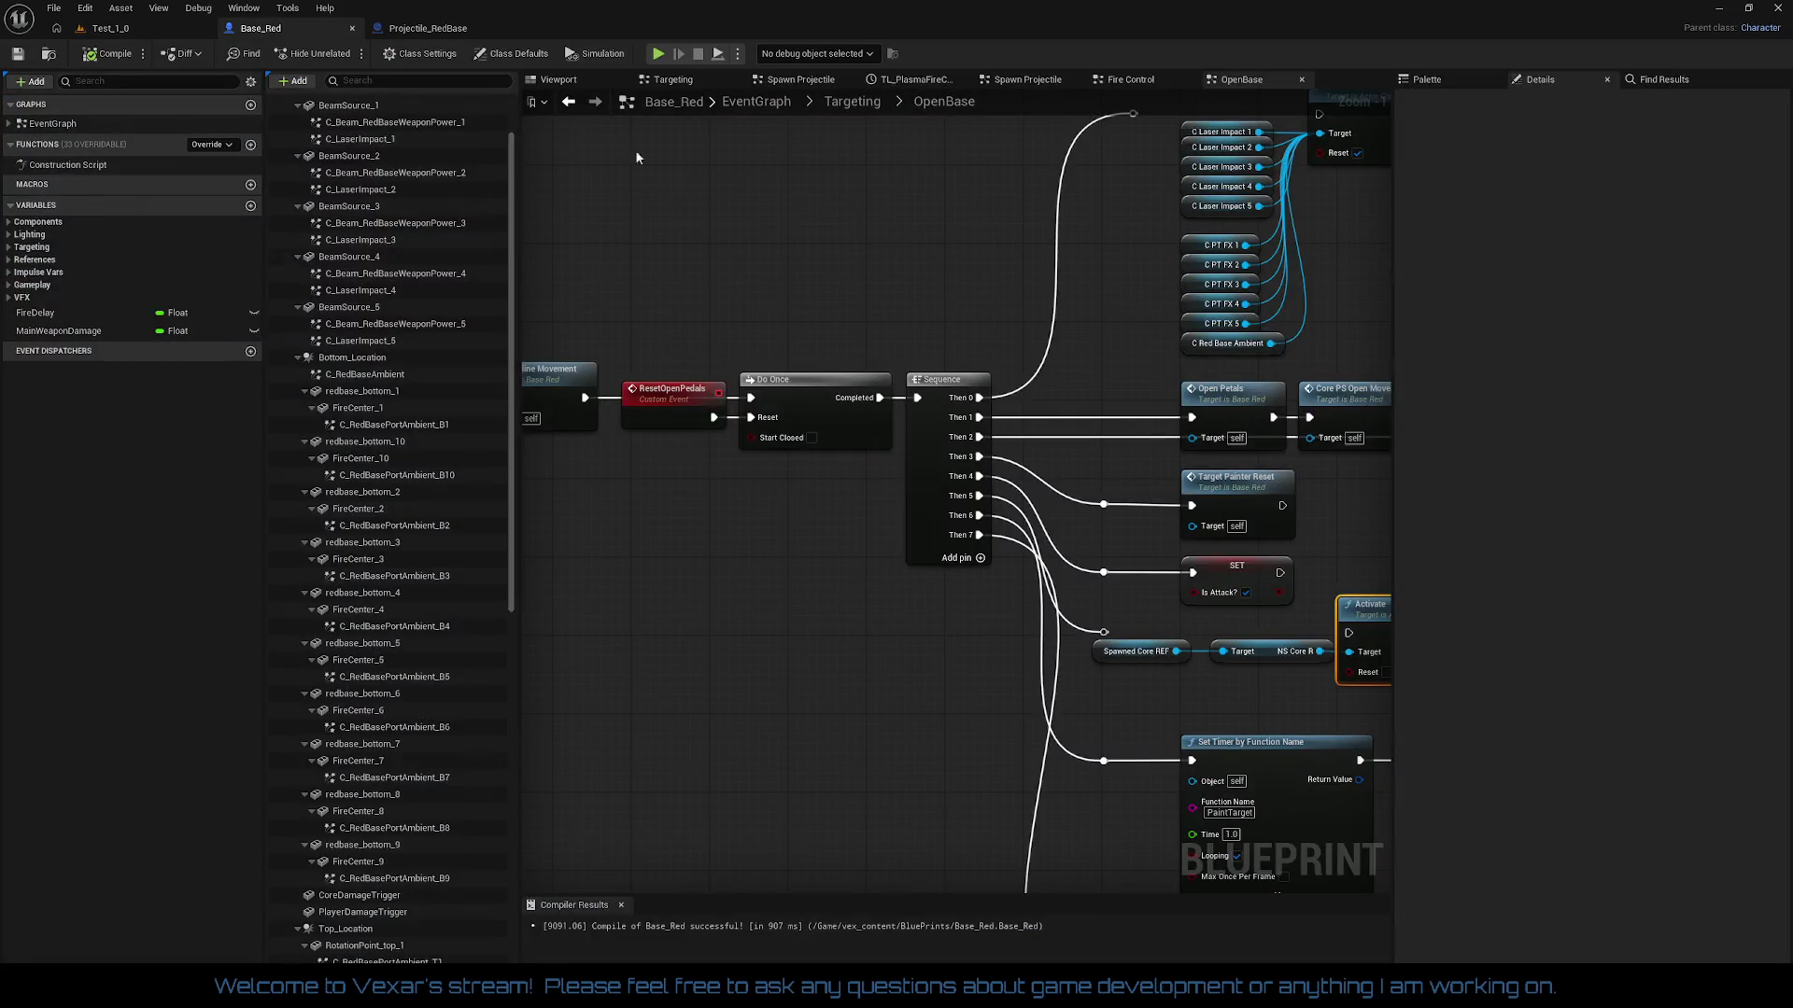
left_click(420, 28)
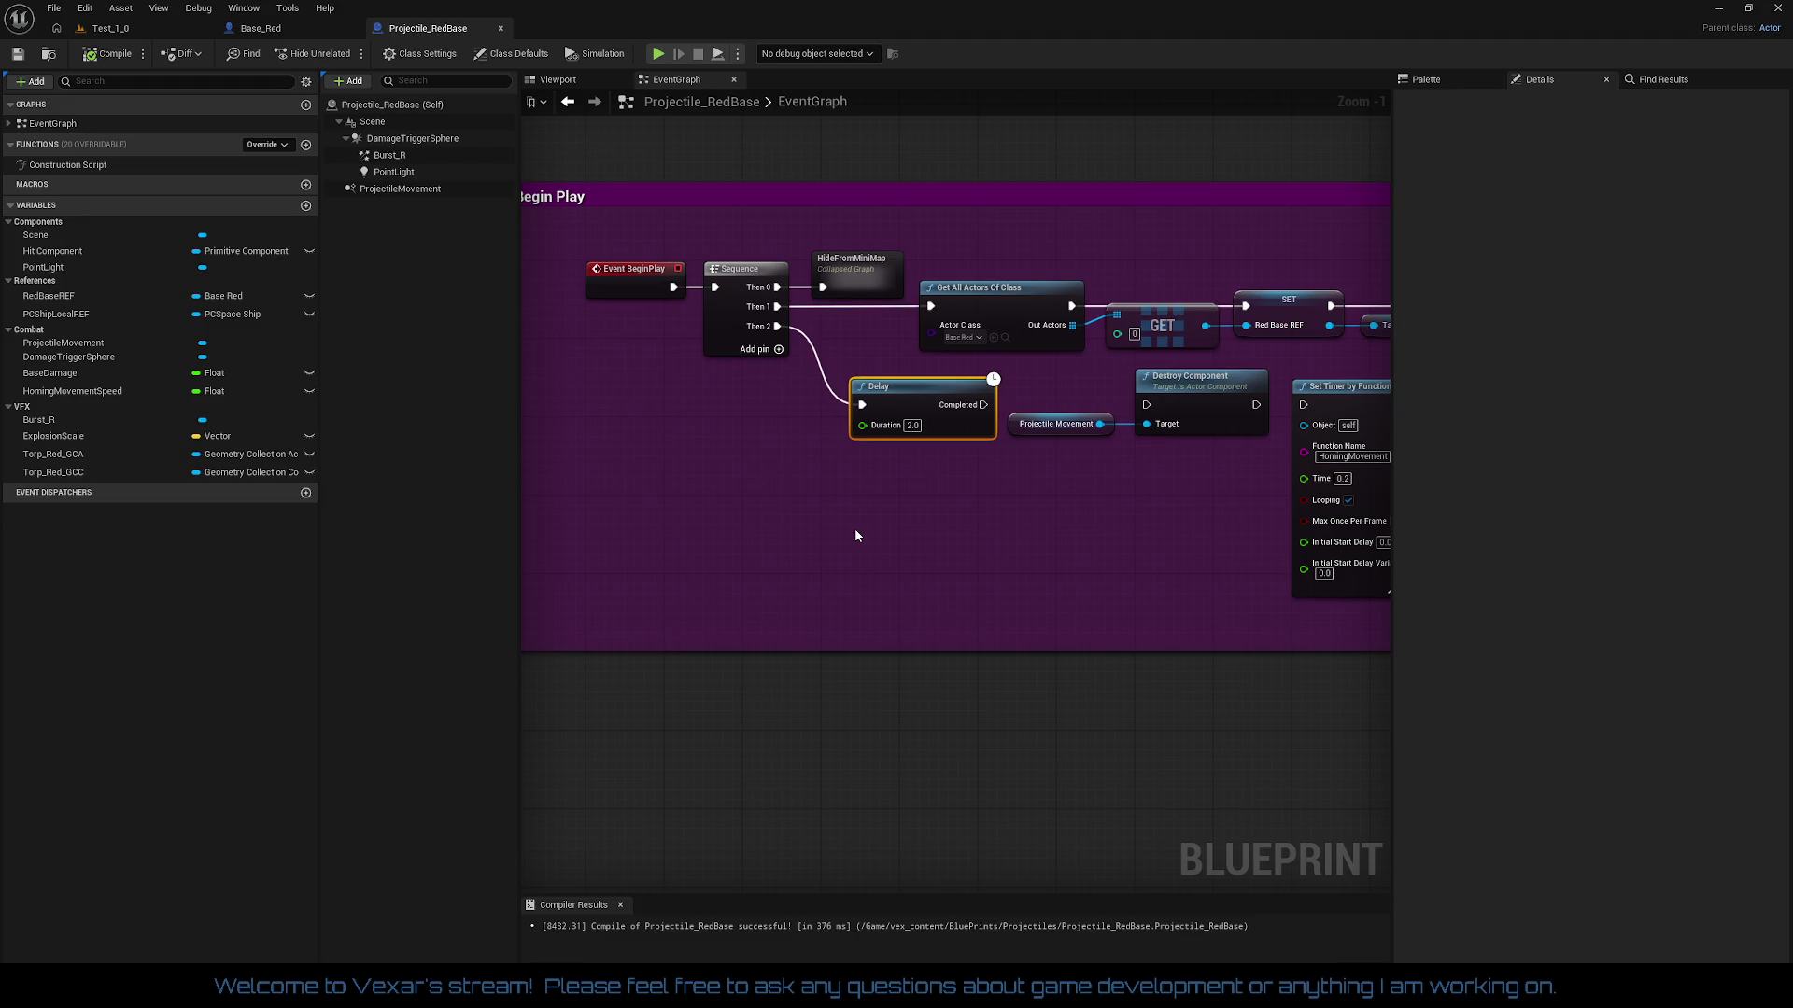
left_click(416, 190)
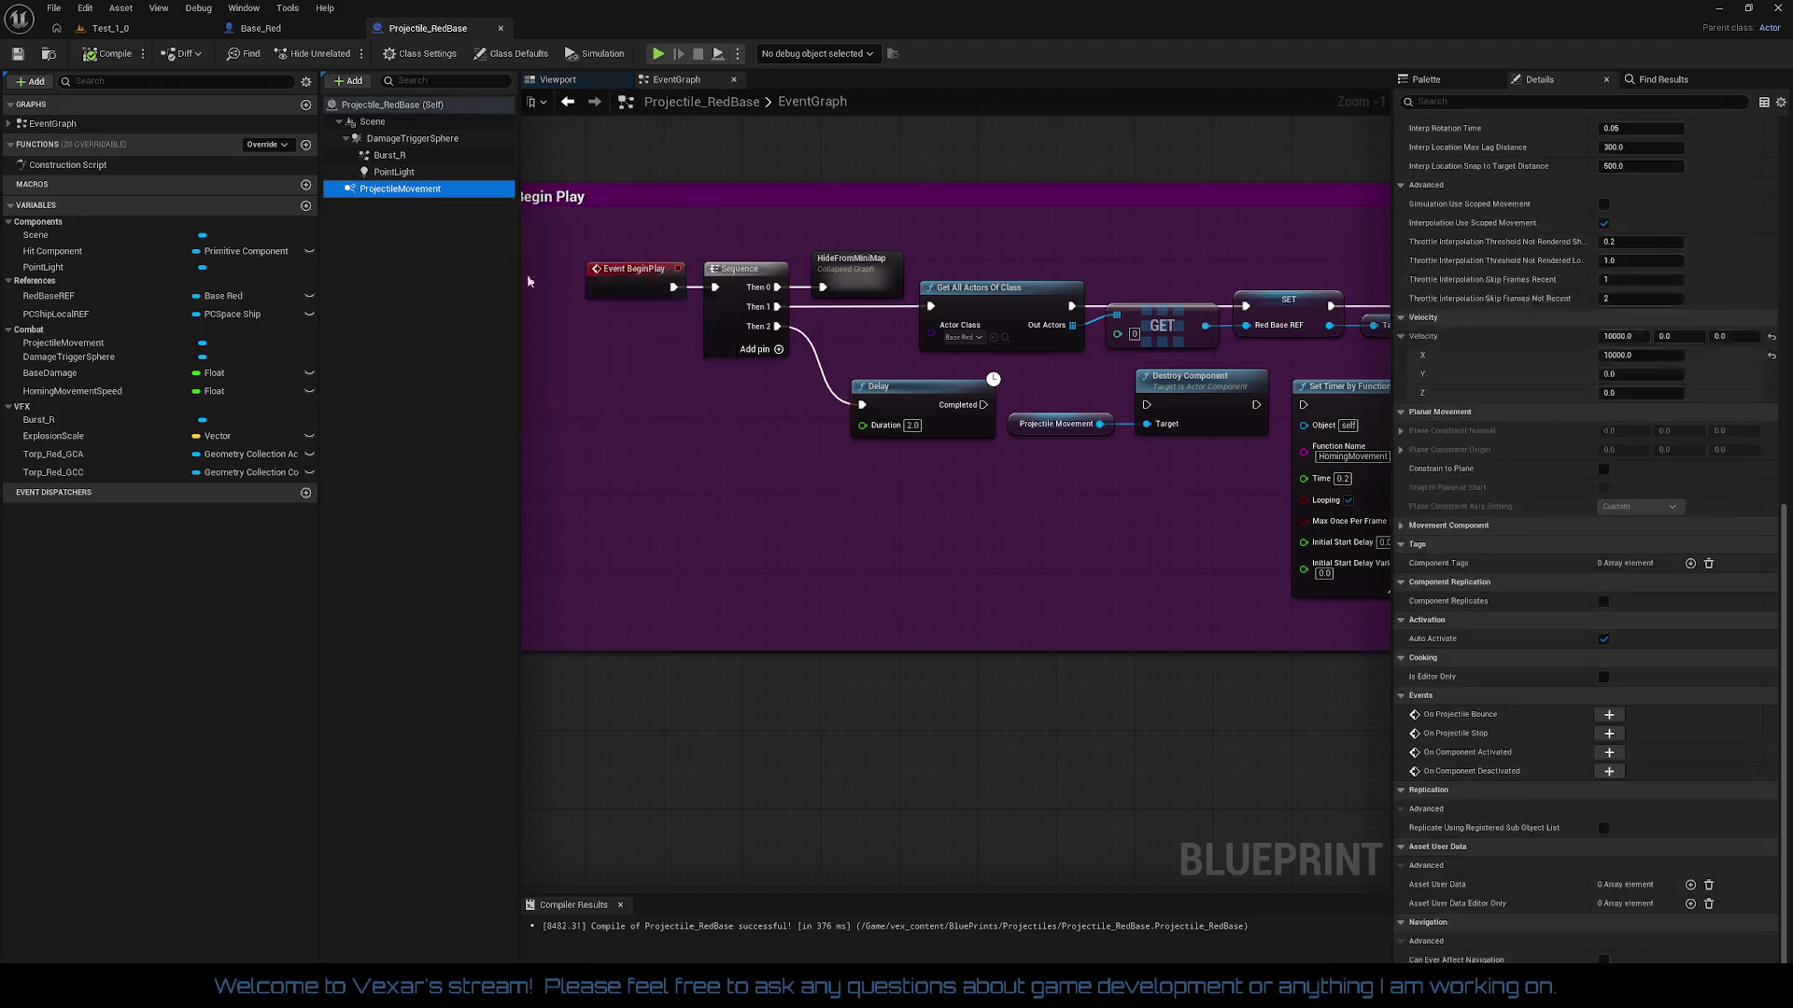
scroll(1706, 273, "up", 8)
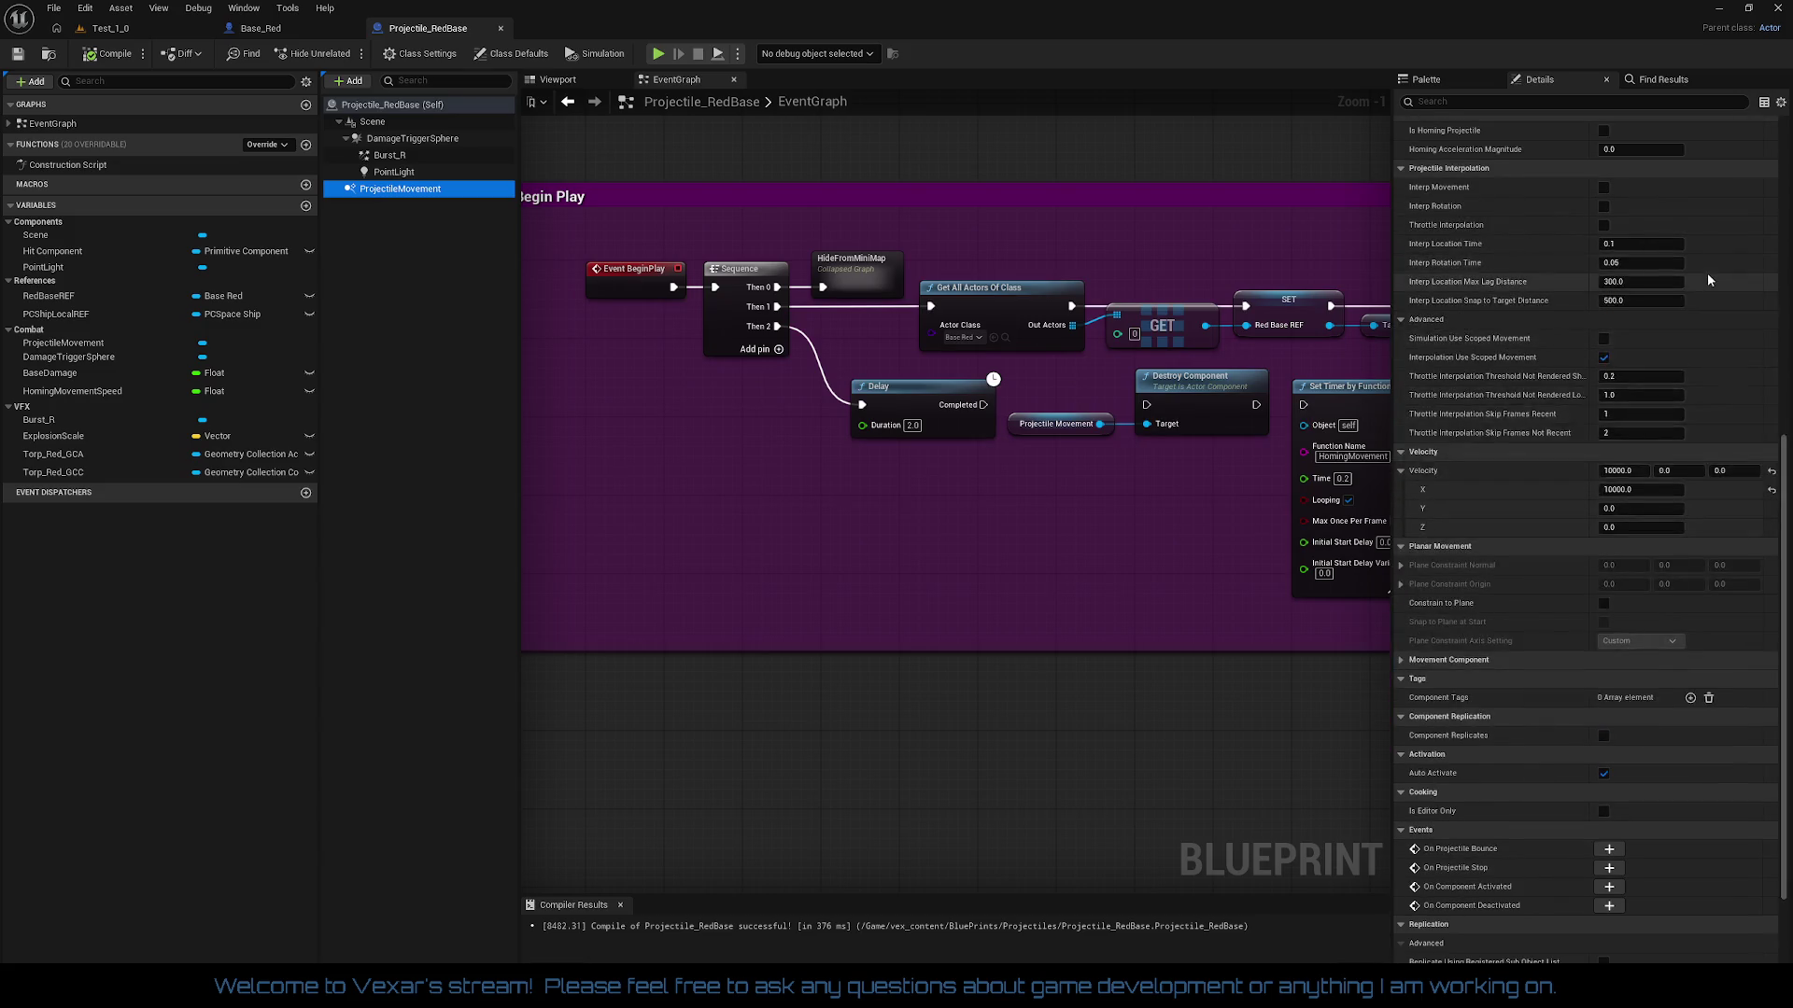
scroll(1752, 245, "up", 5)
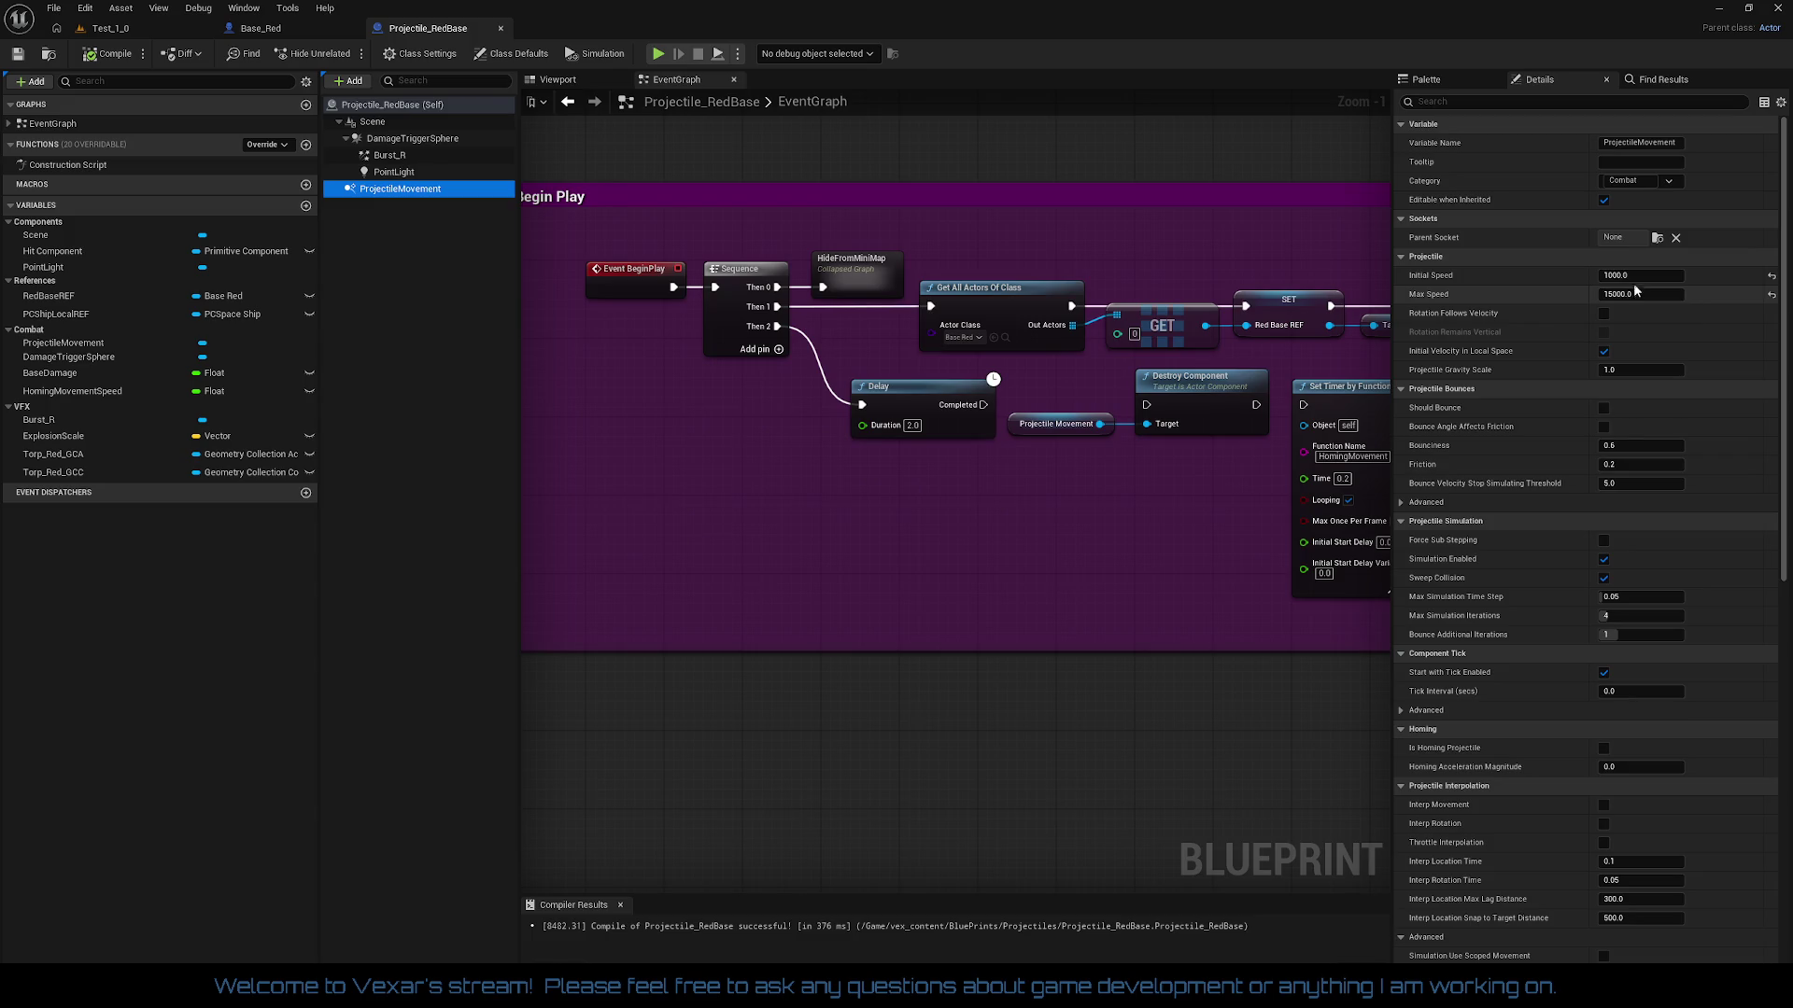
left_click(1645, 276)
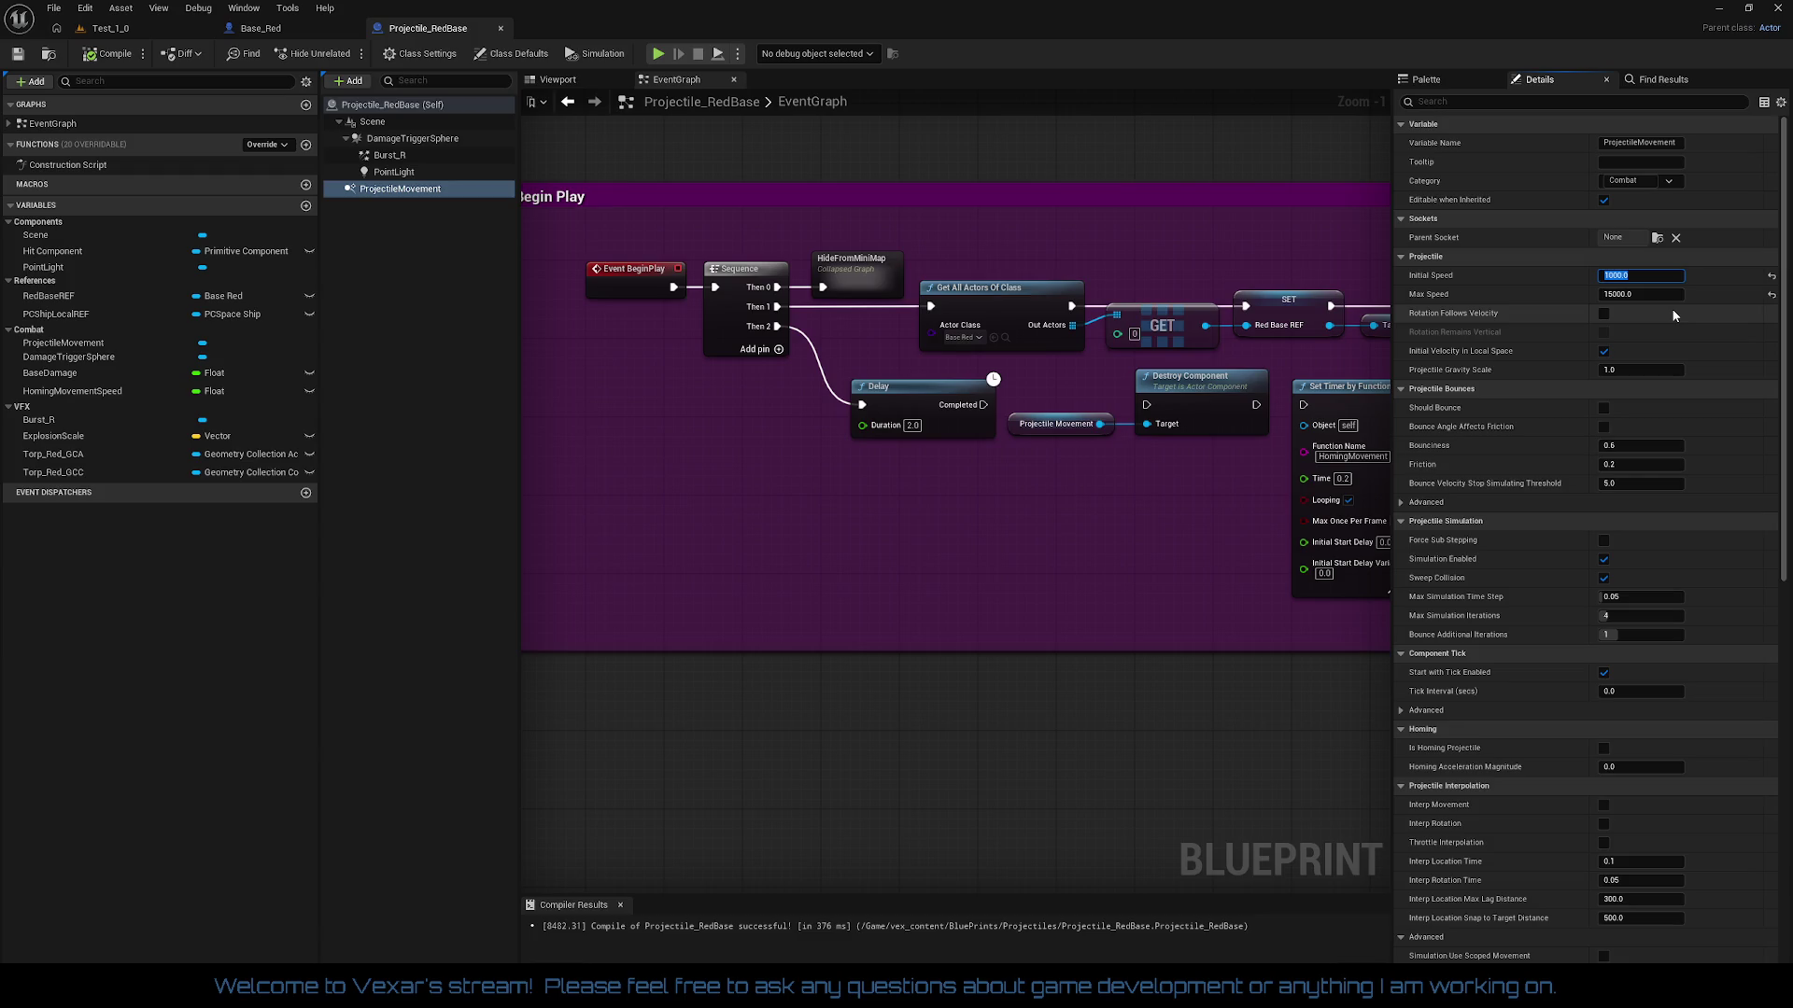
scroll(1601, 674, "down", 5)
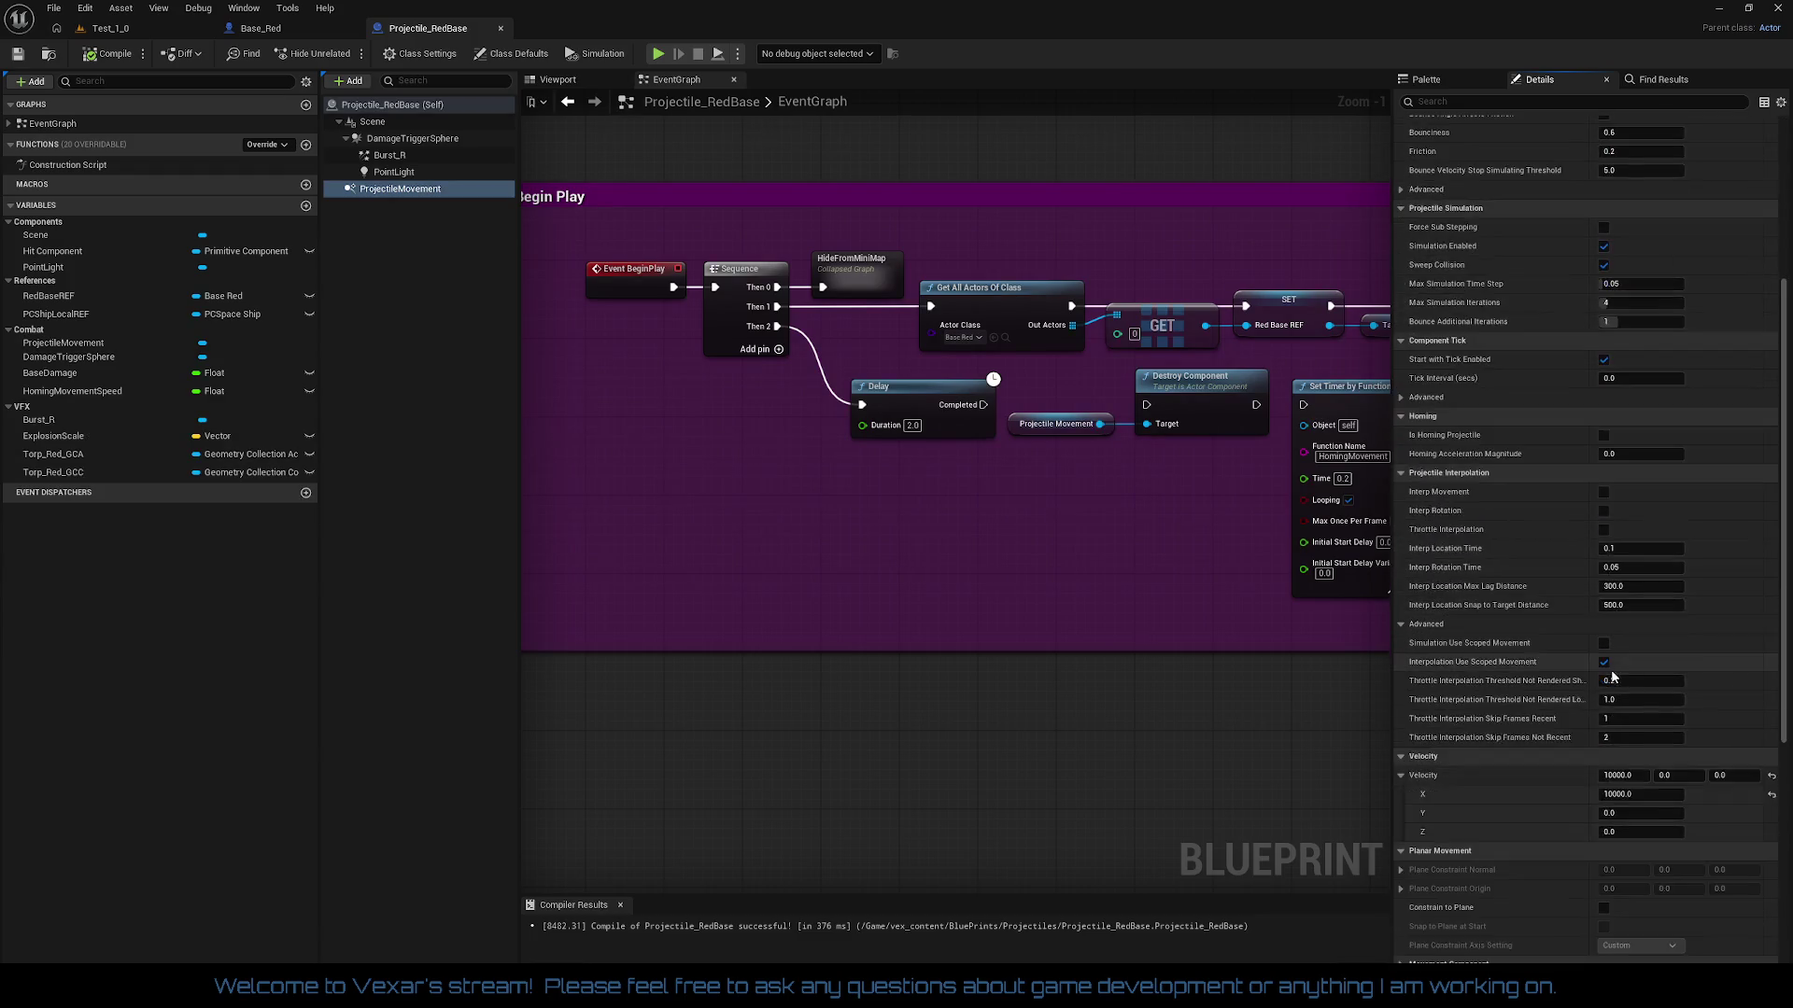
scroll(1627, 633, "up", 2)
scroll(1628, 553, "down", 2)
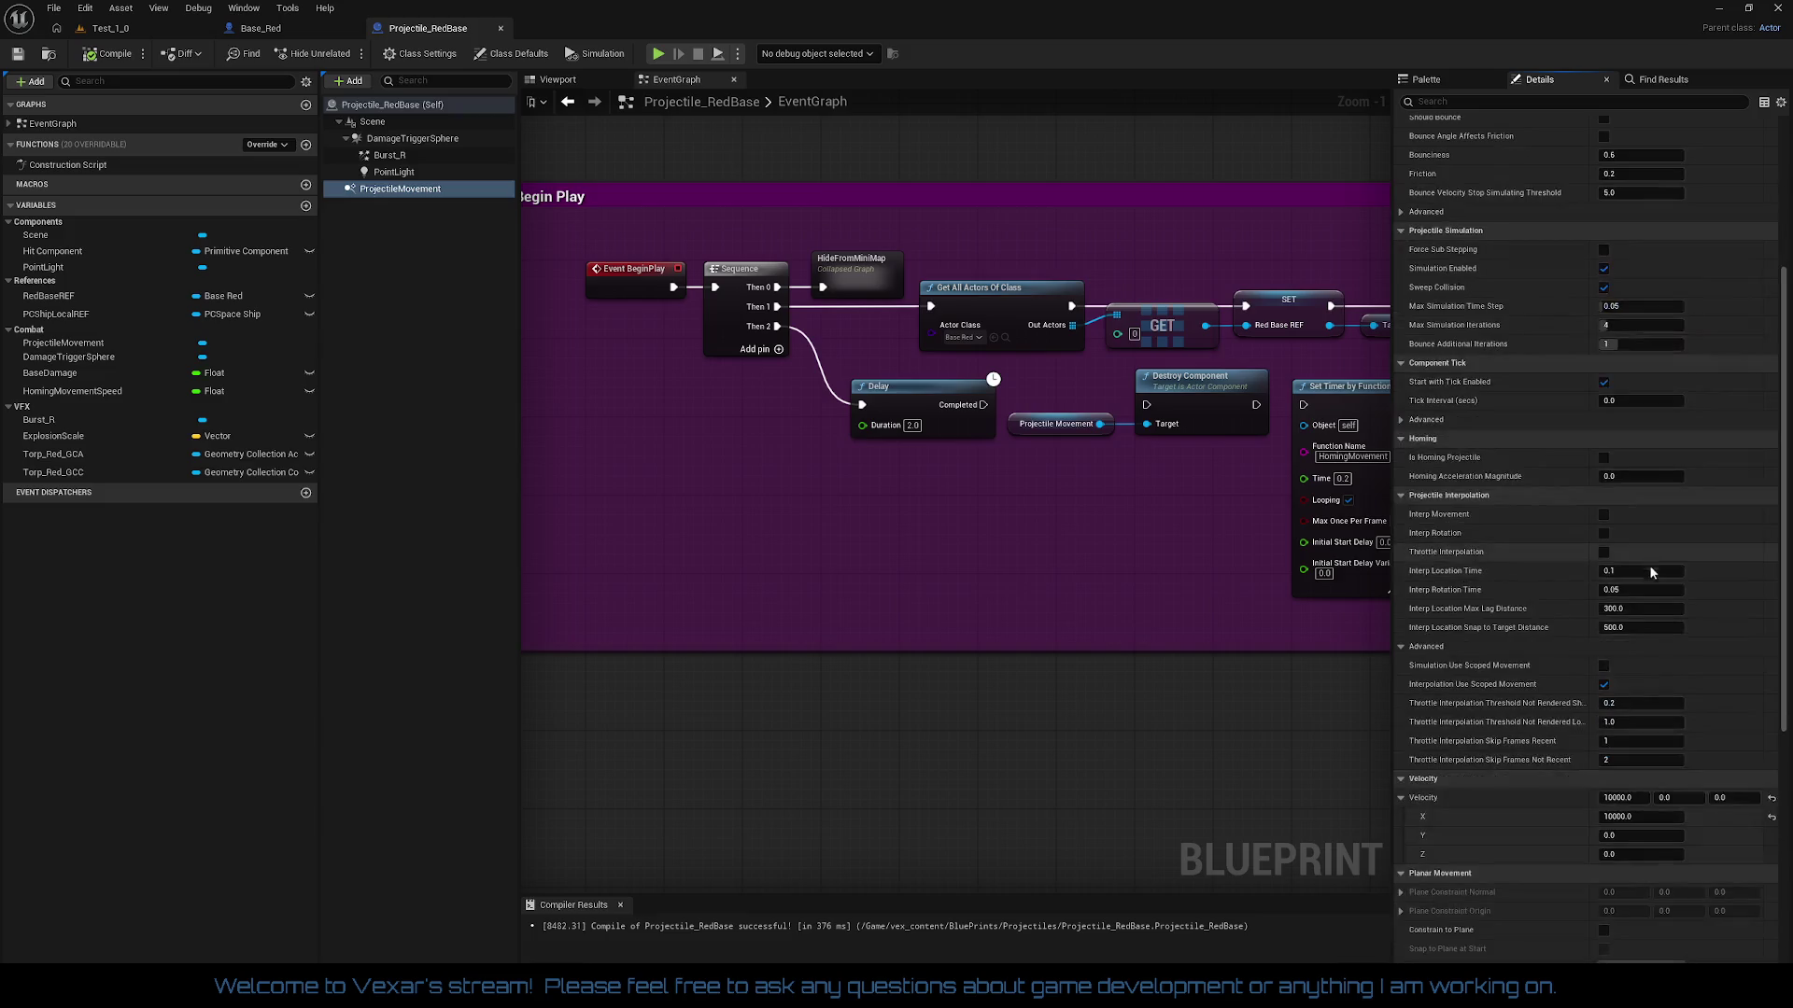
left_click(1772, 797)
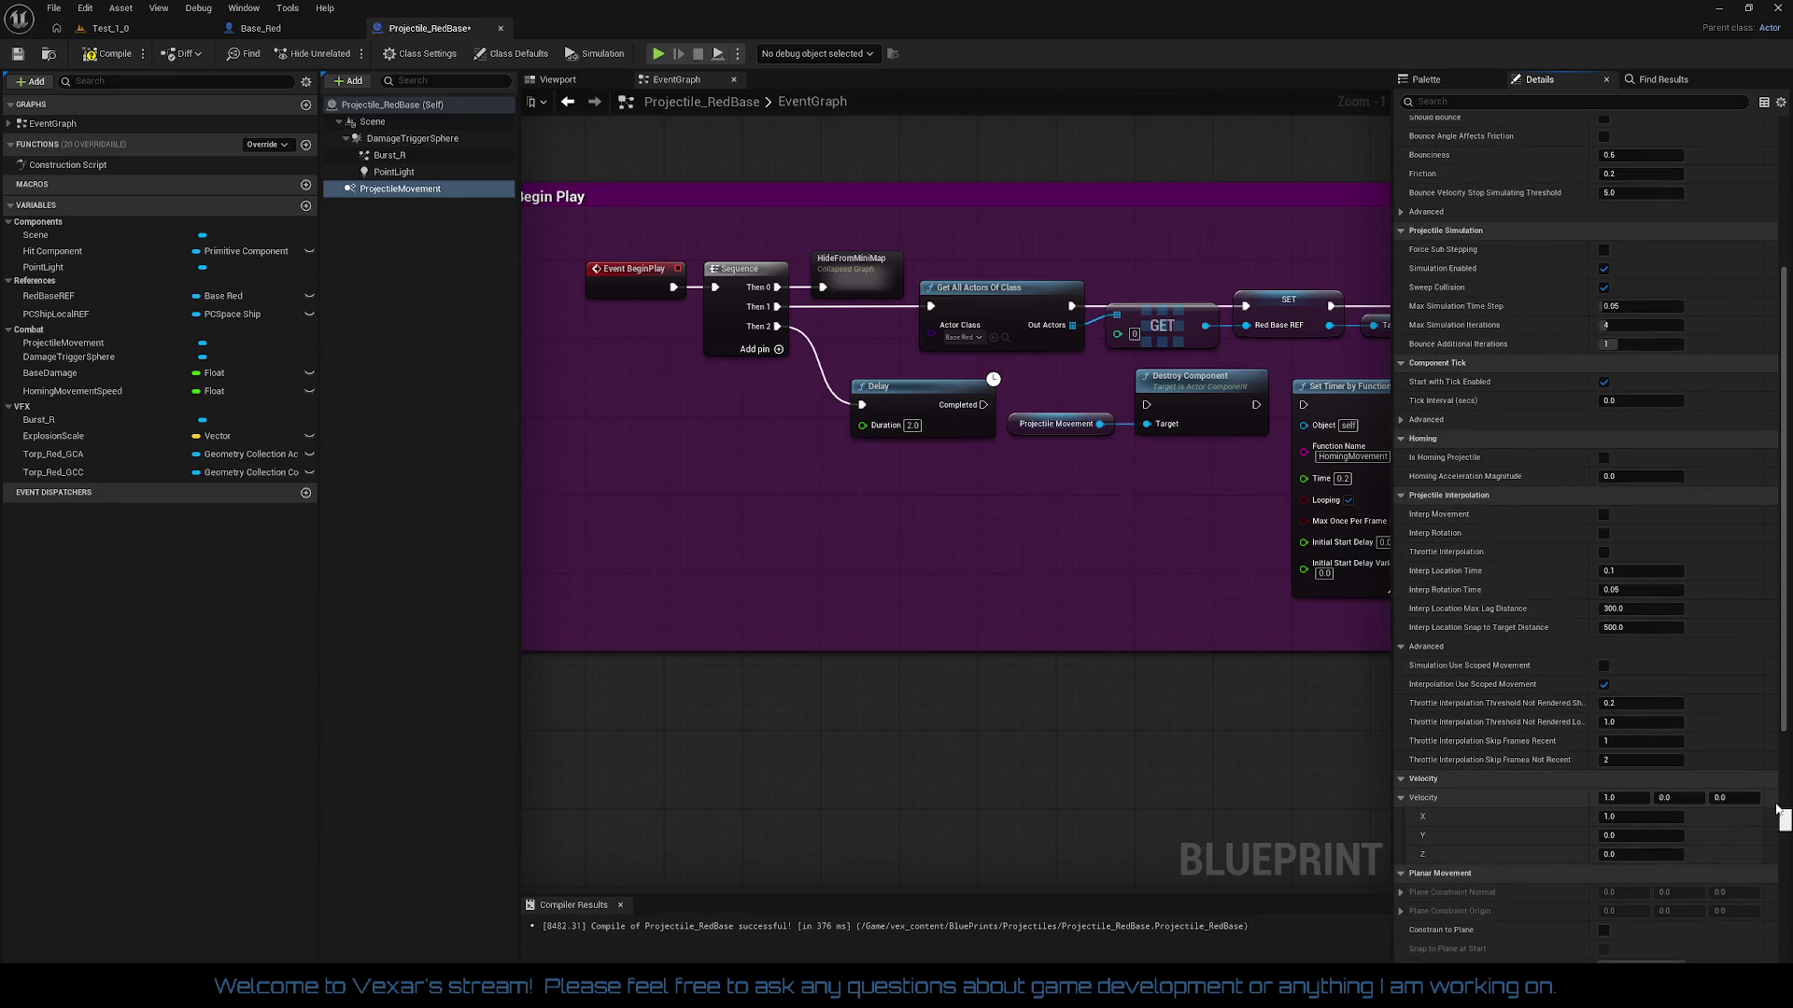
scroll(1707, 441, "up", 5)
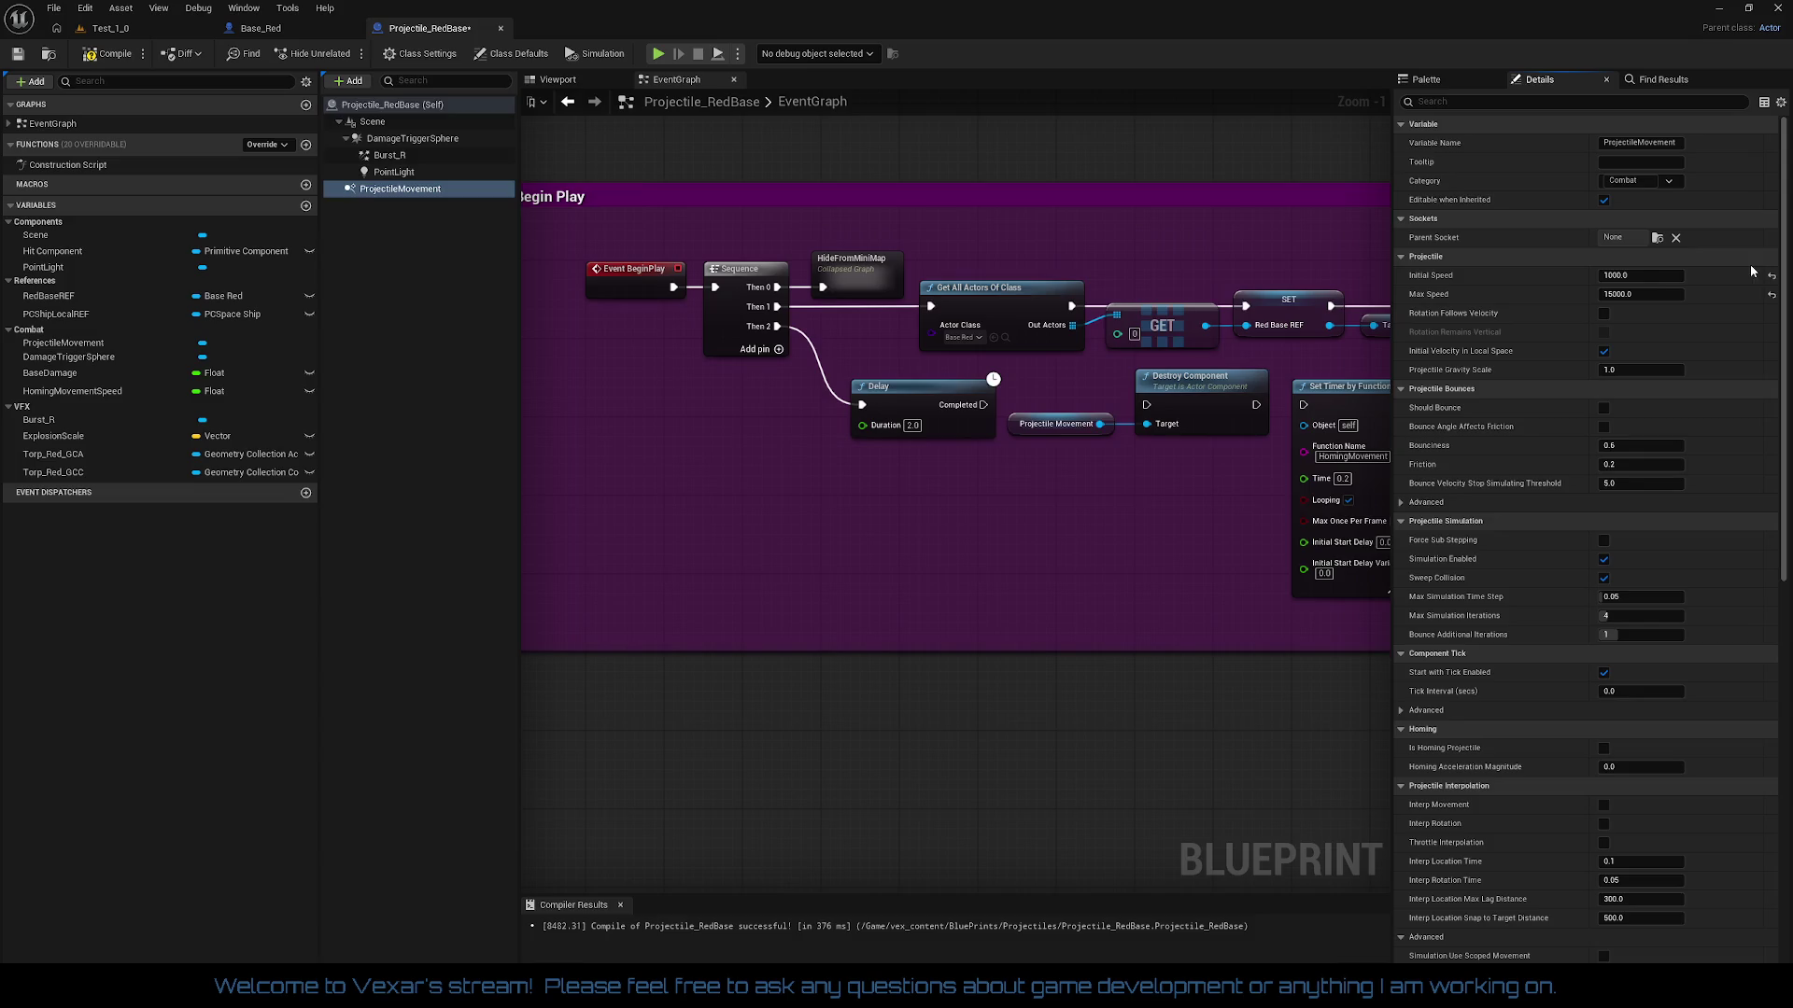
Step: Set ProjectileMovement Initial Speed to 10000.0 and turn on Rotation Follows Velocity
left_click(1643, 281)
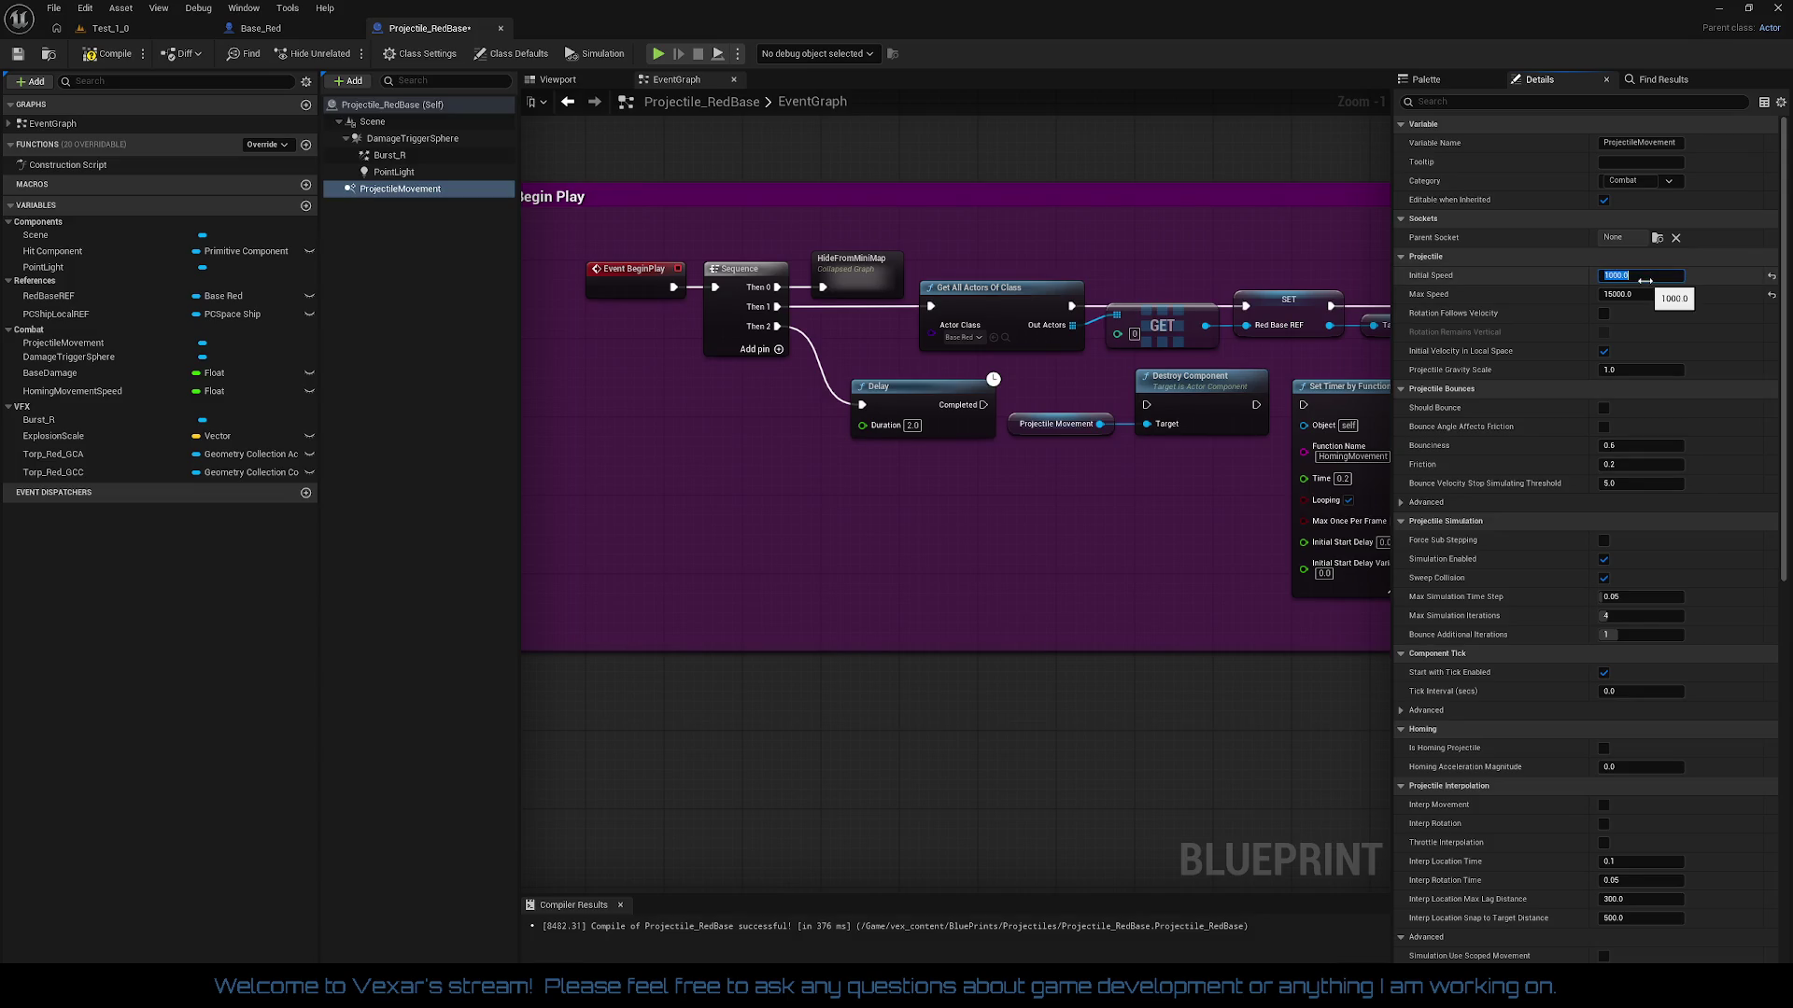
type("1000")
key("Return")
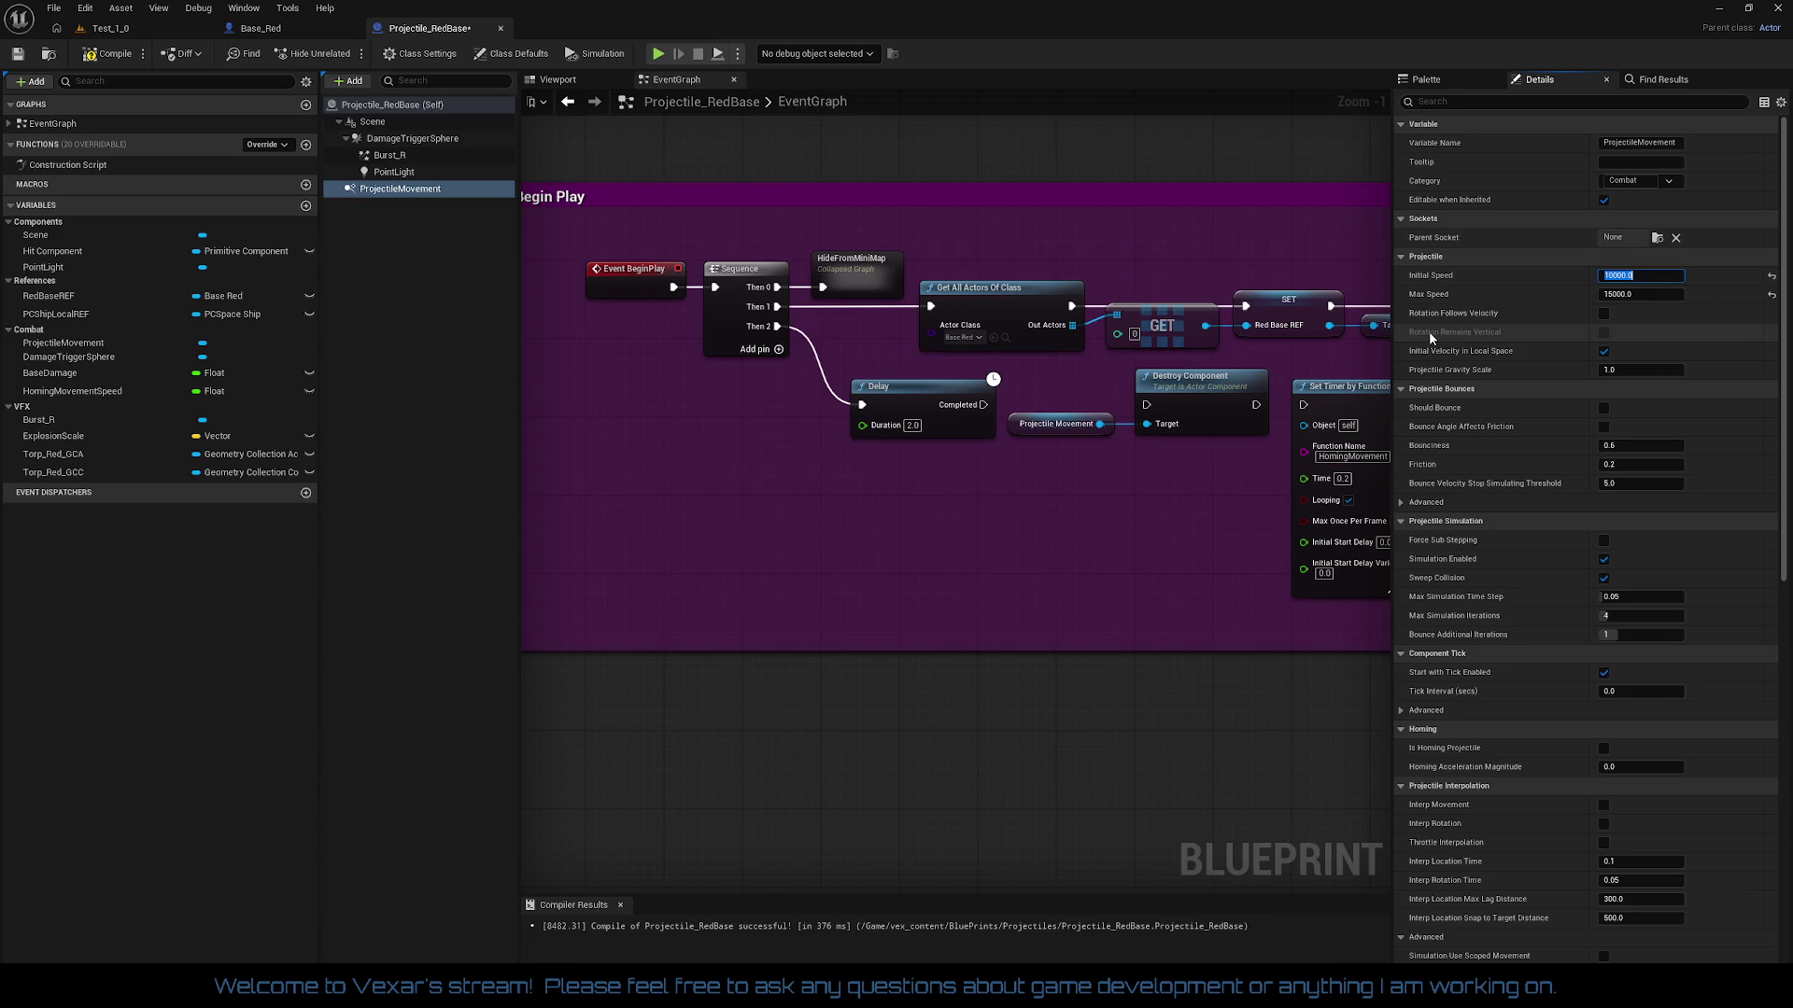
mouse_move(1442, 318)
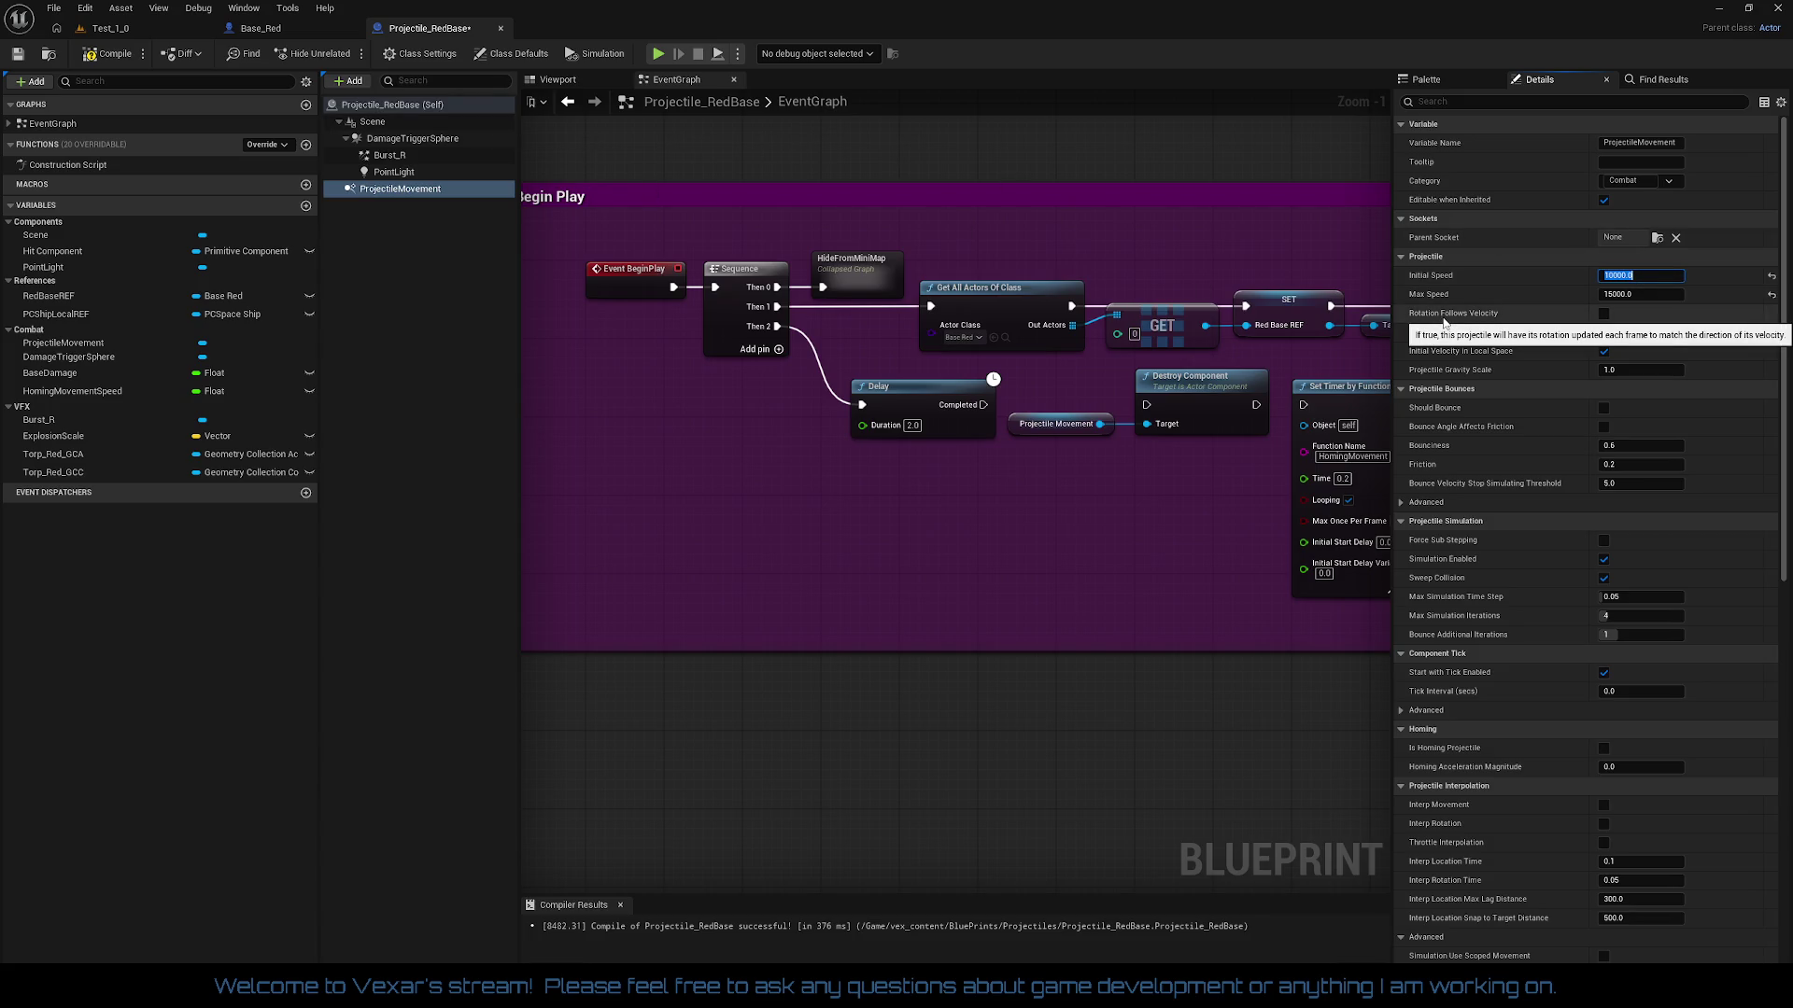
left_click(1603, 313)
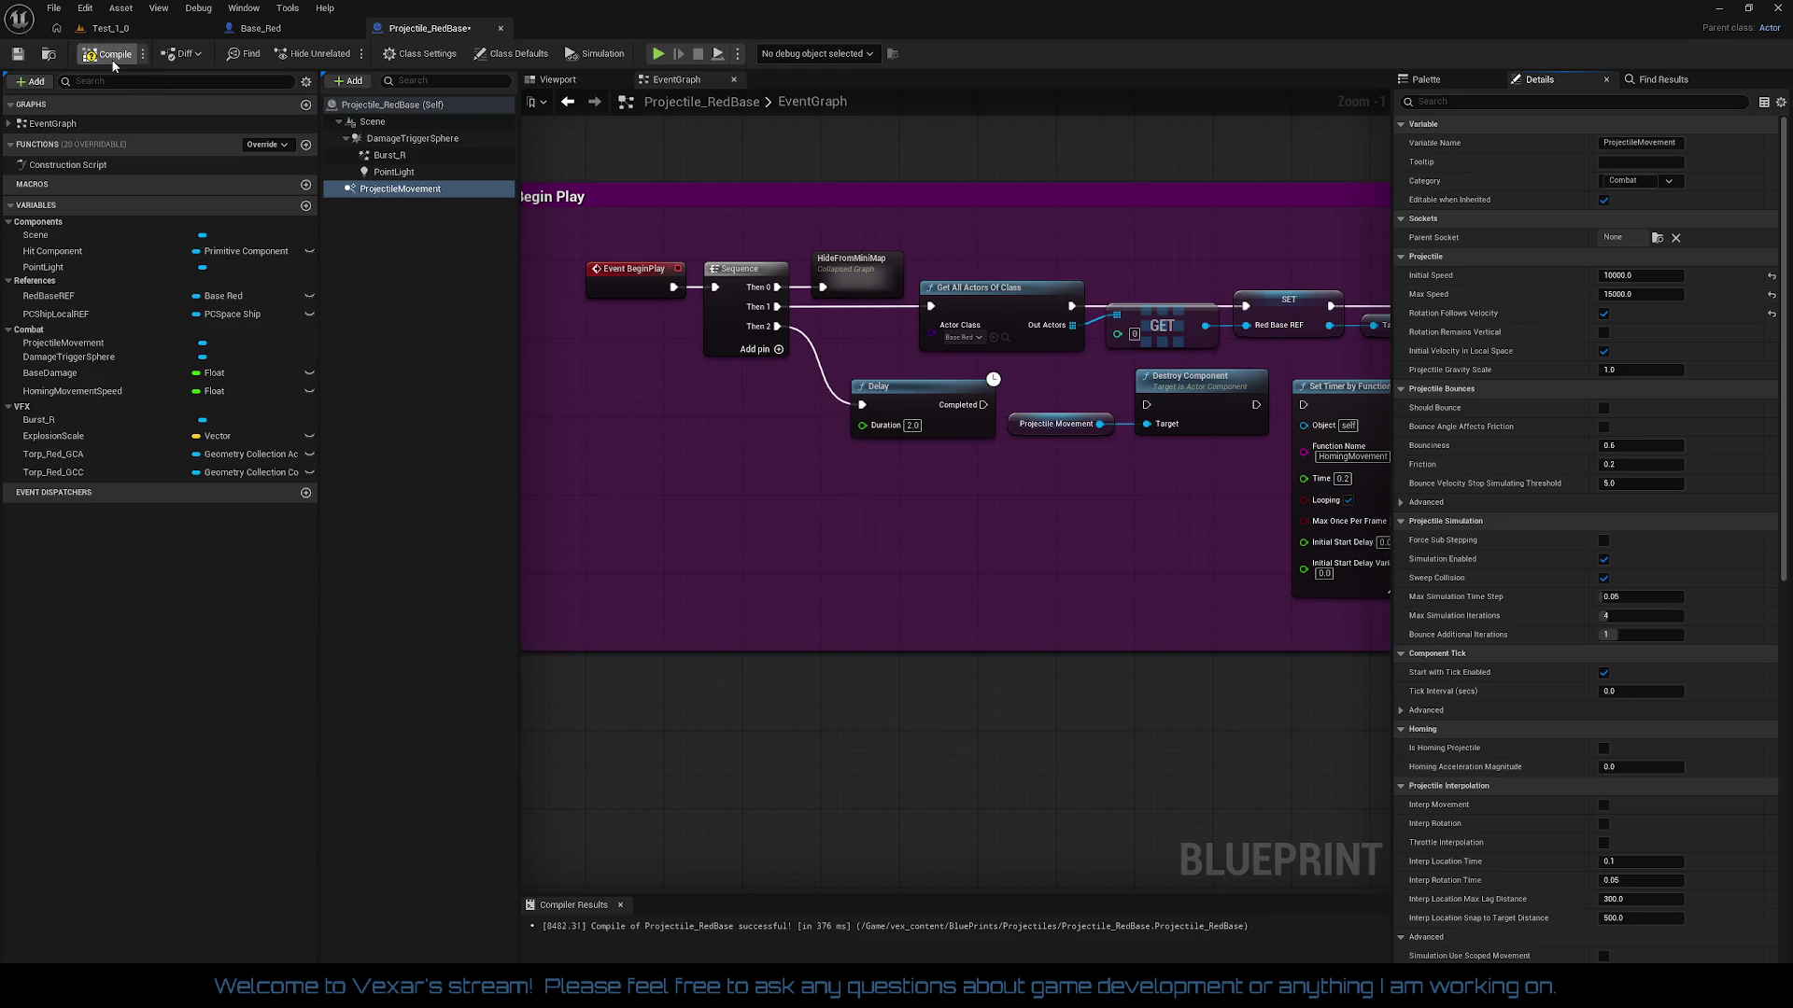
Step: Save the Test_1_0 level, then run a play test and stop it
left_click(109, 28)
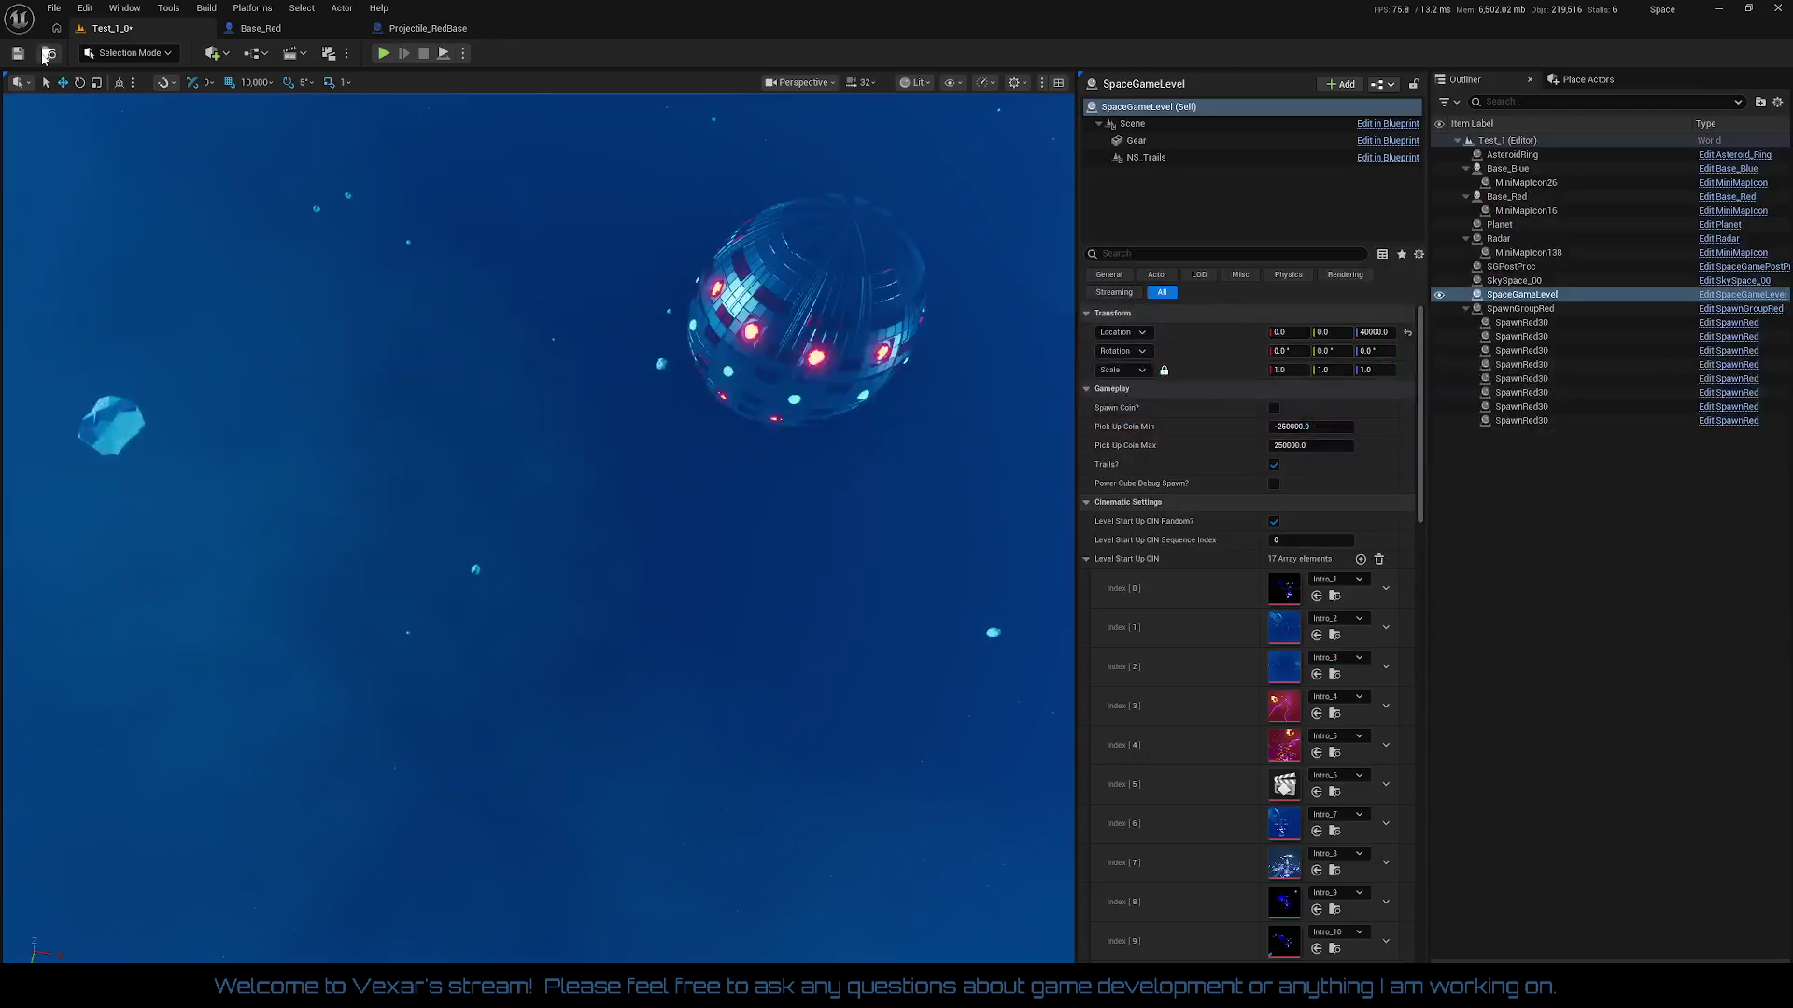
left_click(43, 54)
left_click(383, 53)
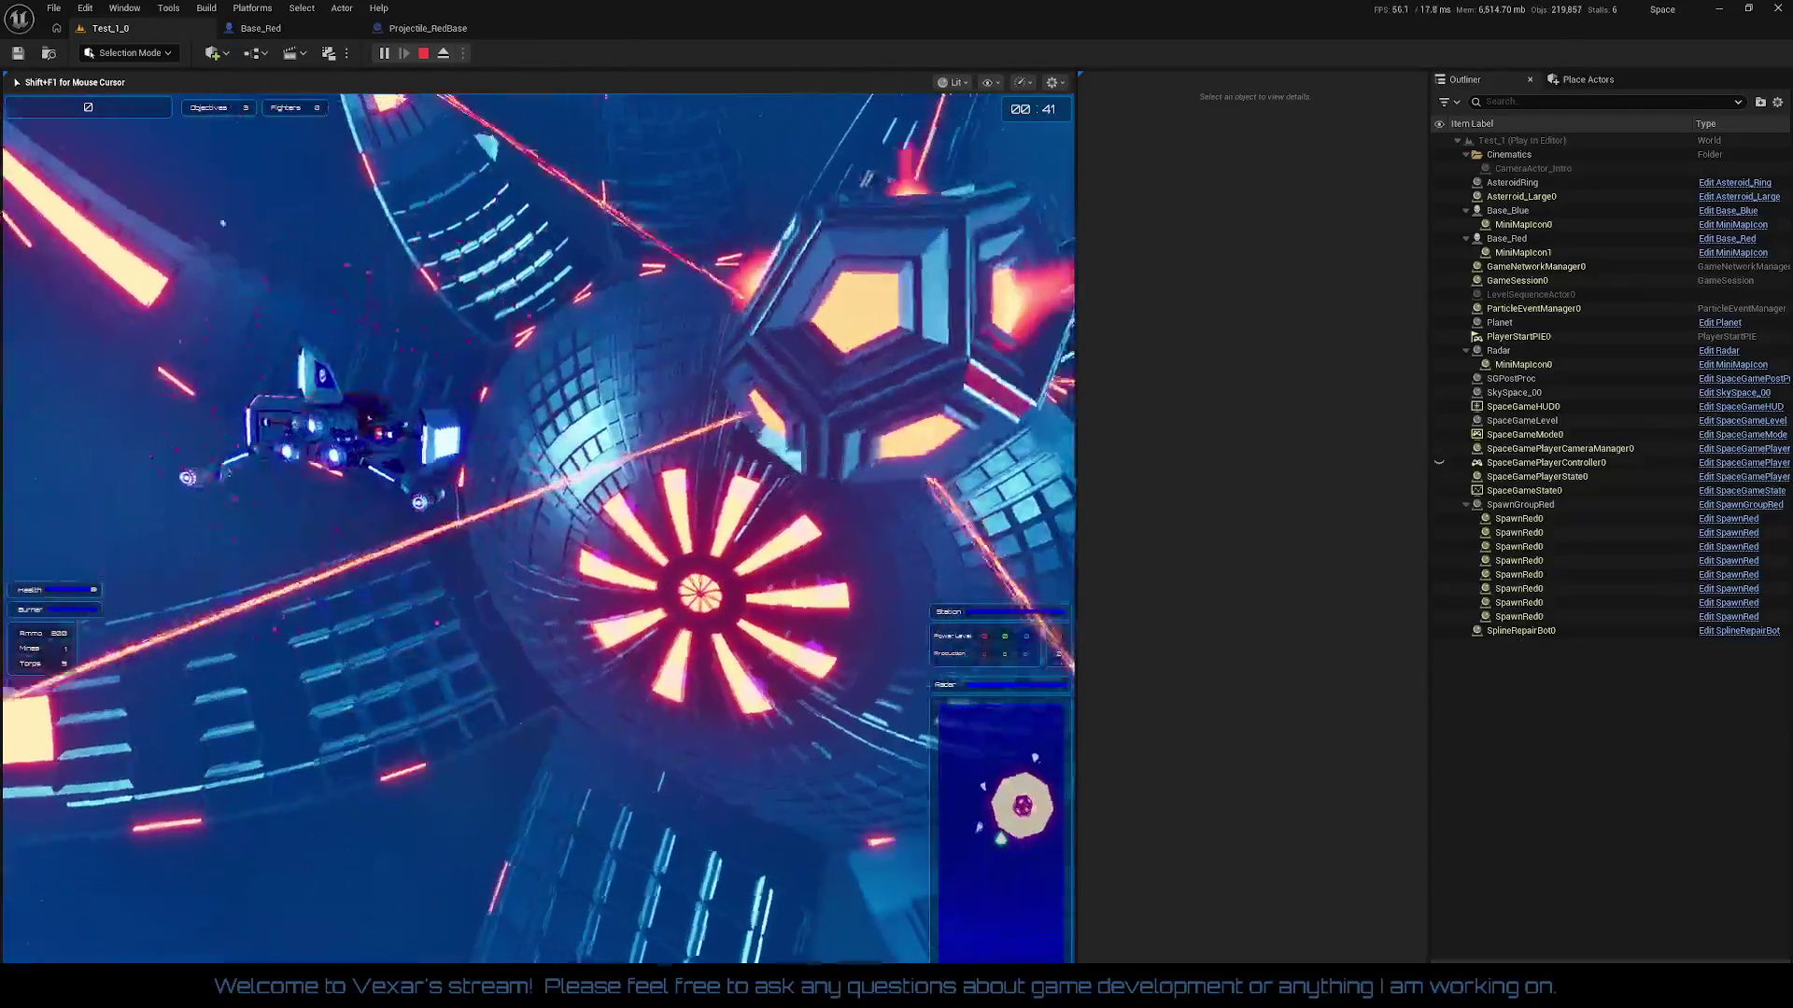
key("Escape")
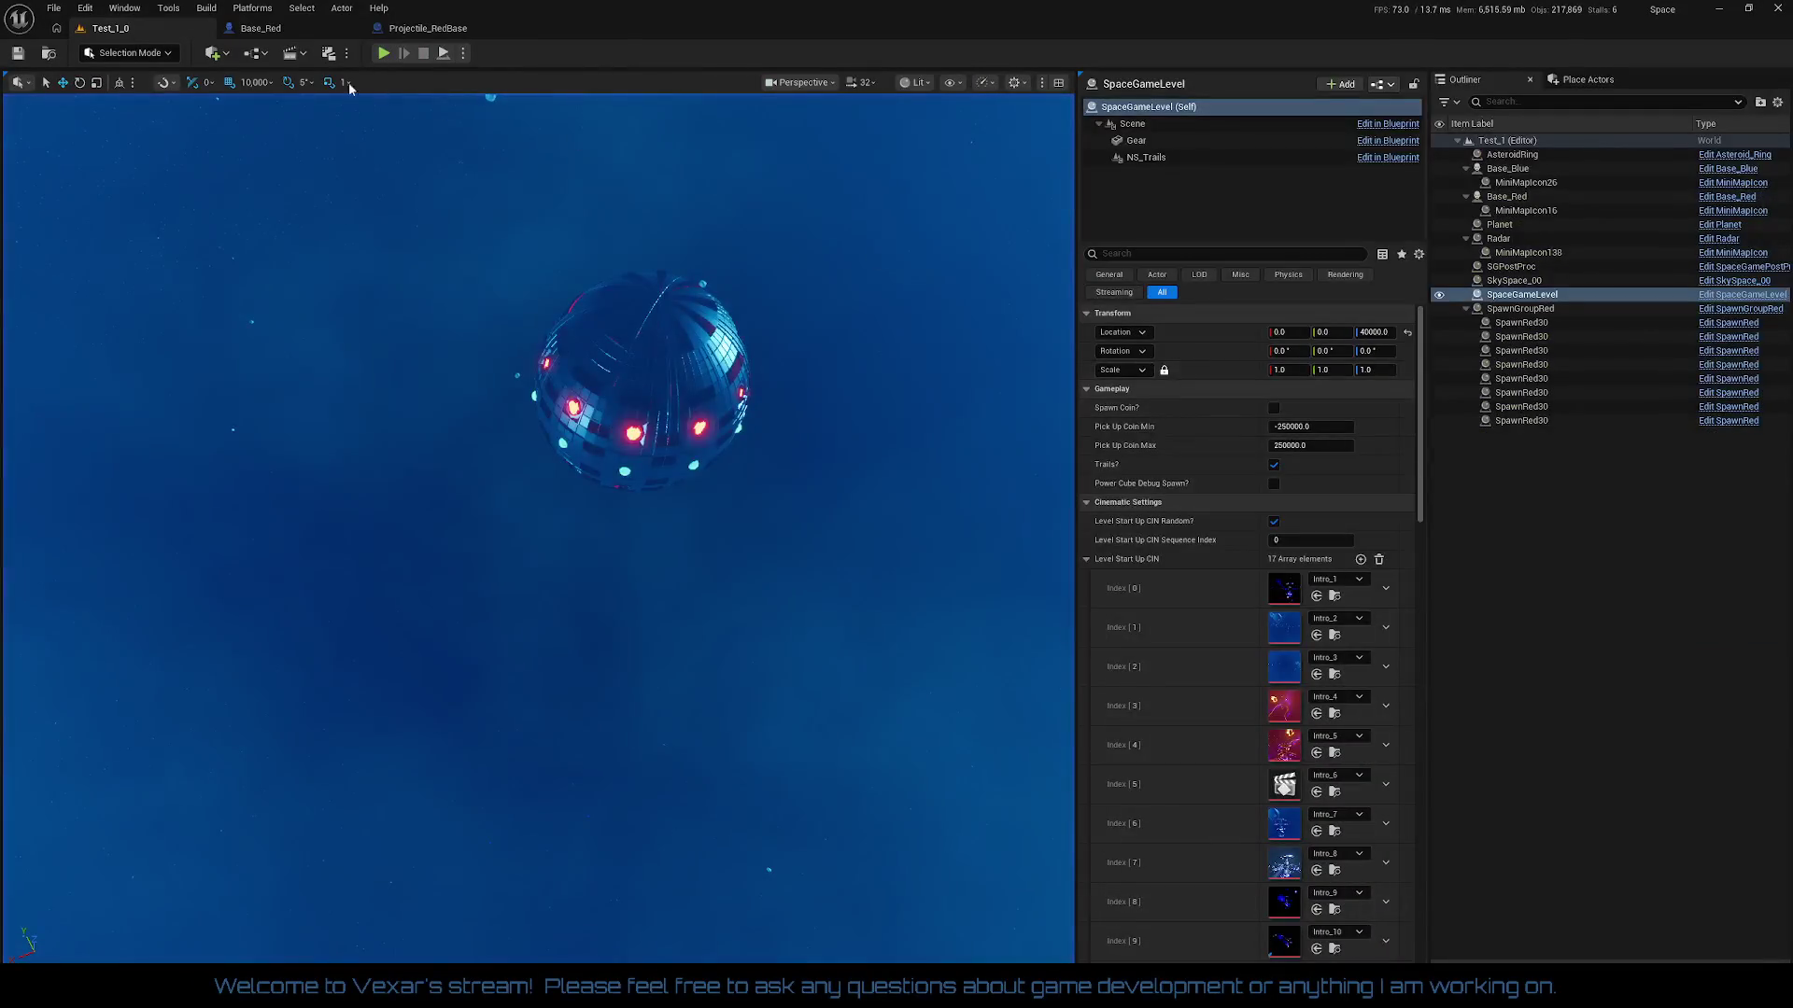
Step: In Base_Red's Fire Control graph, add a Print String node after TL_PlasmaFireControl's Finished pin
left_click(266, 28)
scroll(746, 273, "down", 5)
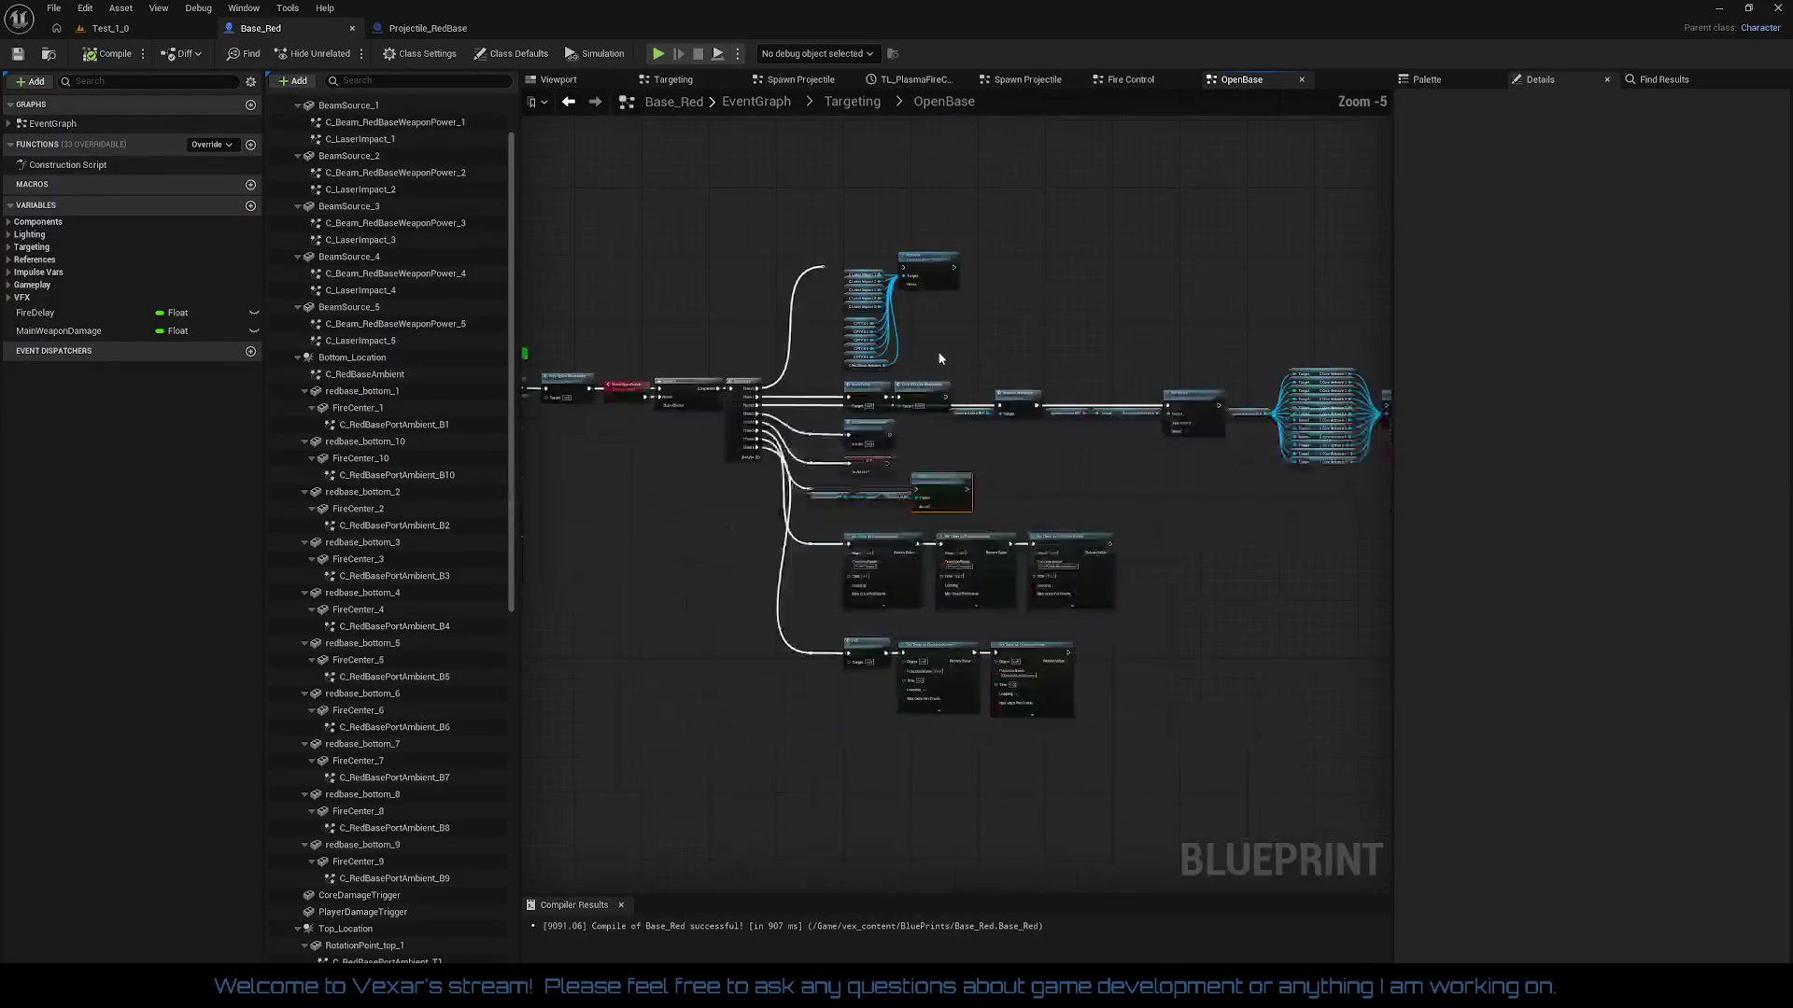
left_click(1132, 80)
scroll(934, 322, "up", 3)
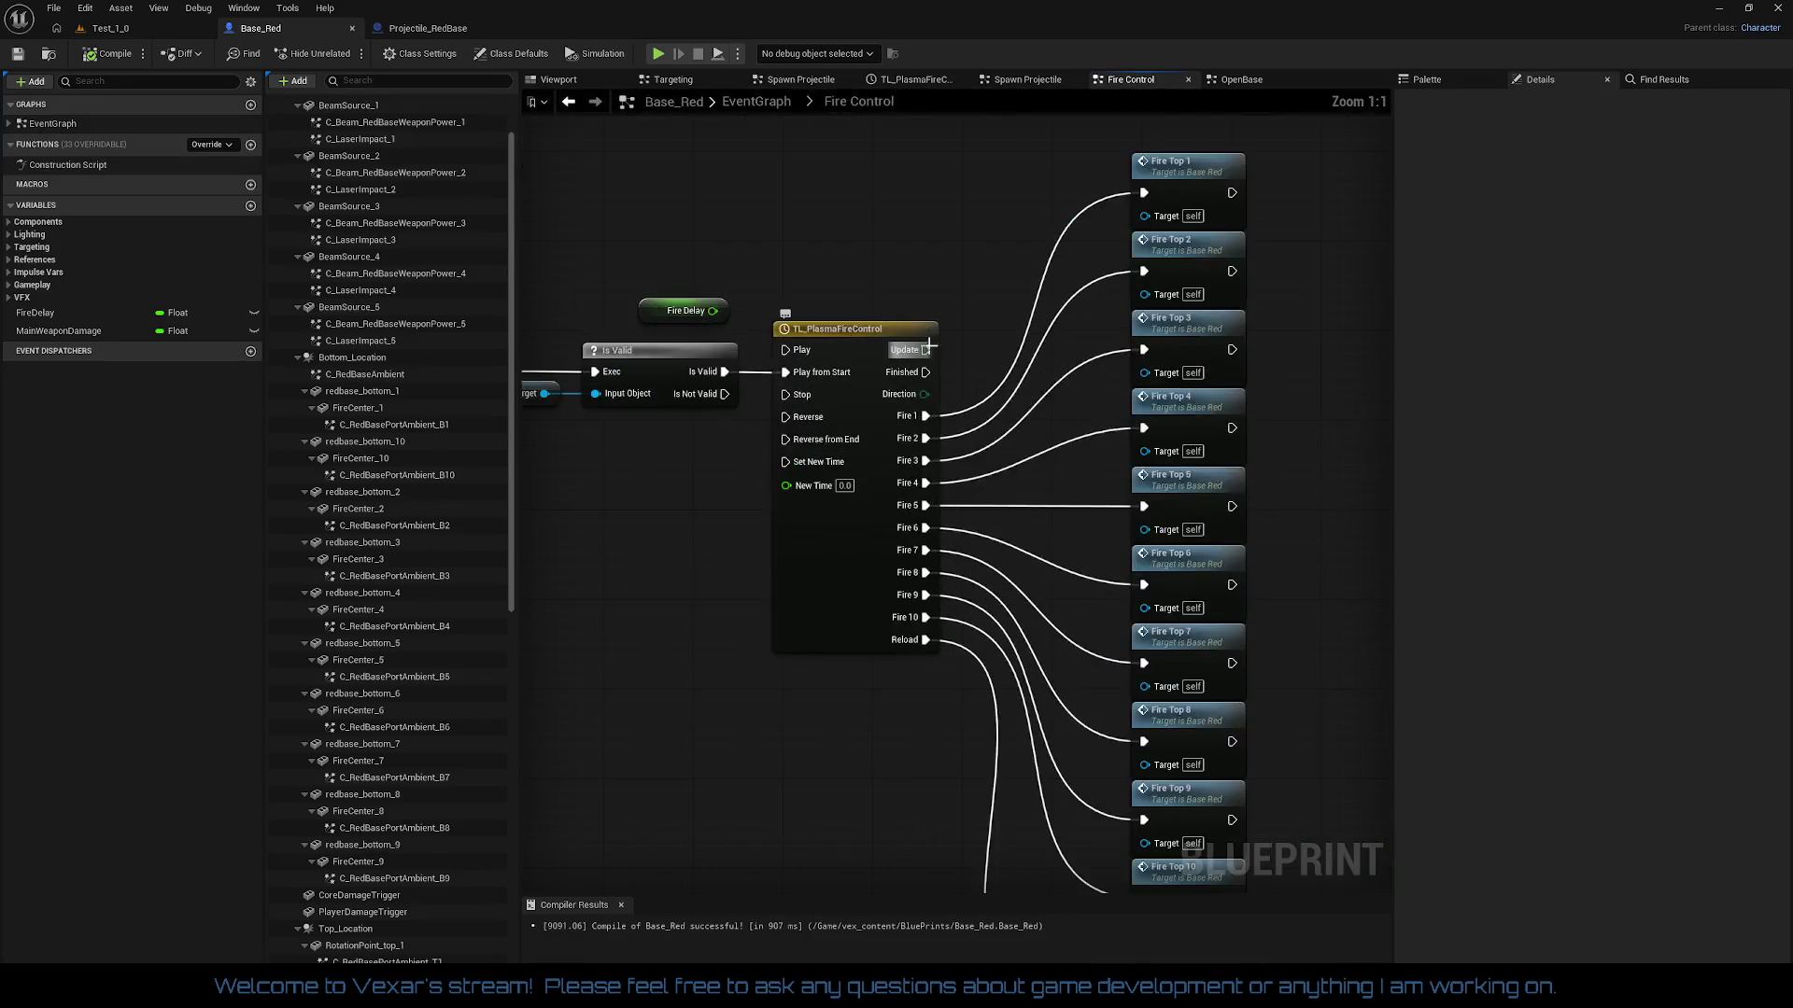
mouse_move(939, 315)
left_mouse_down()
mouse_move(877, 294)
mouse_move(821, 316)
mouse_move(931, 205)
left_mouse_up()
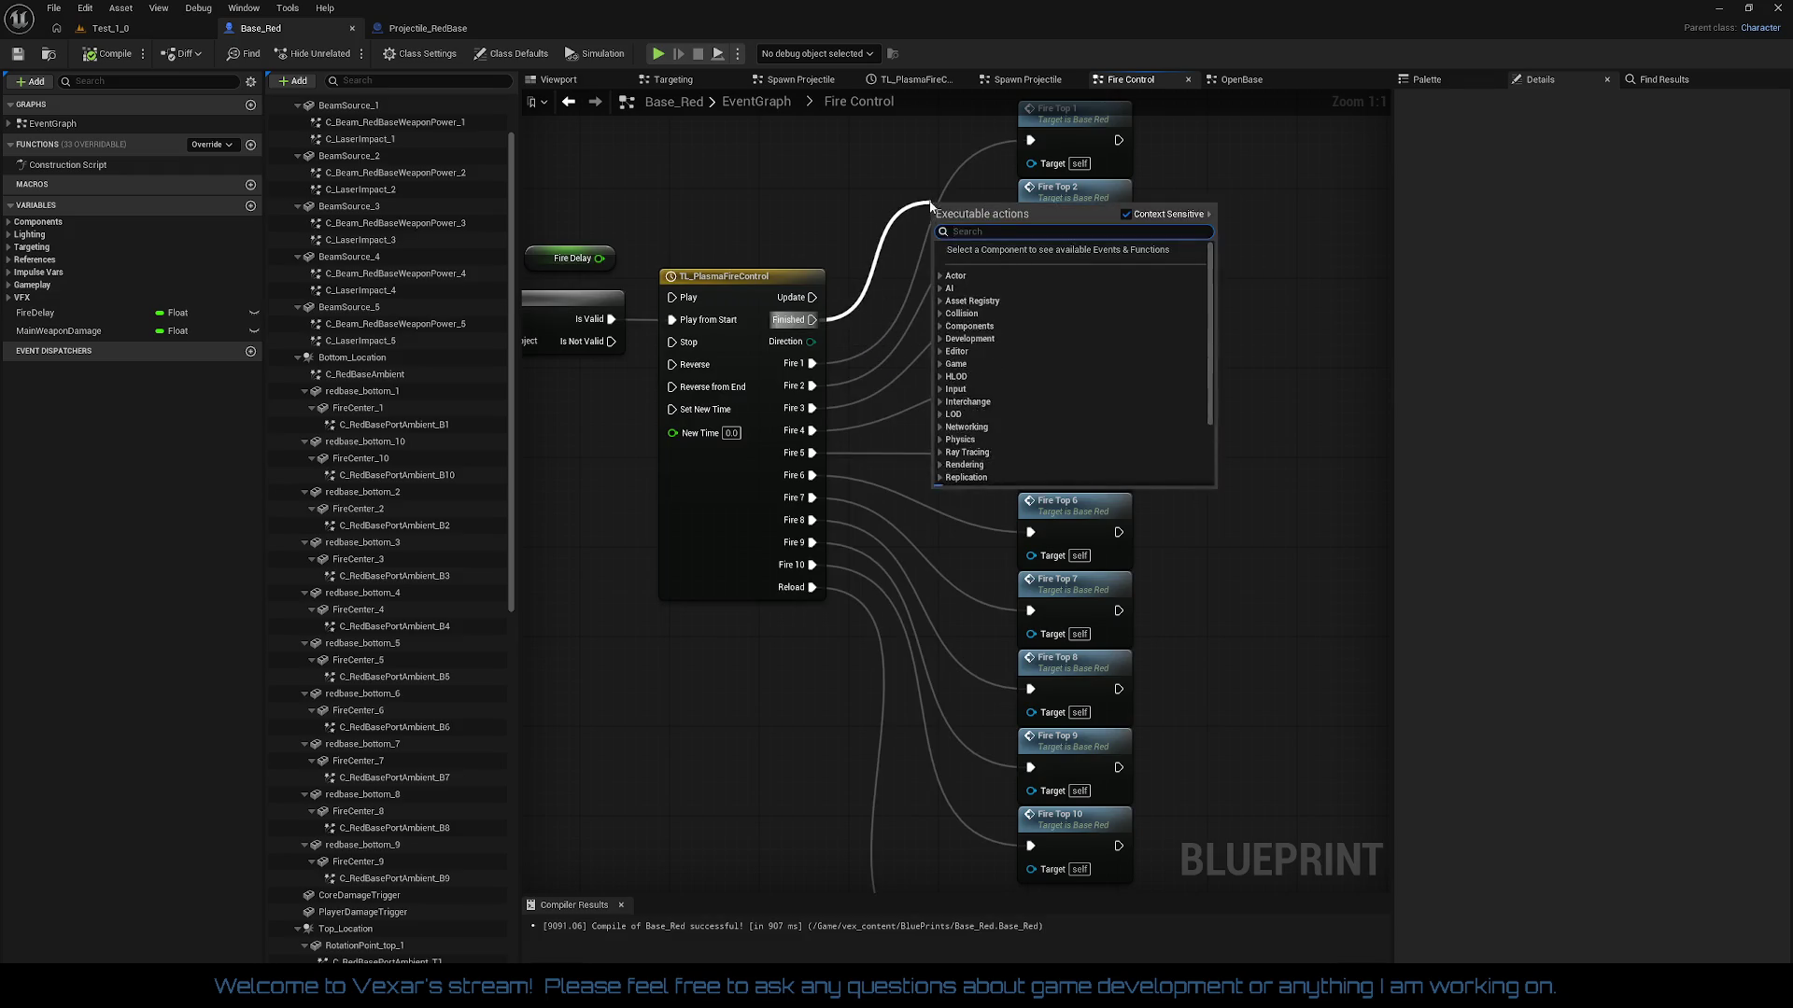
type("pr")
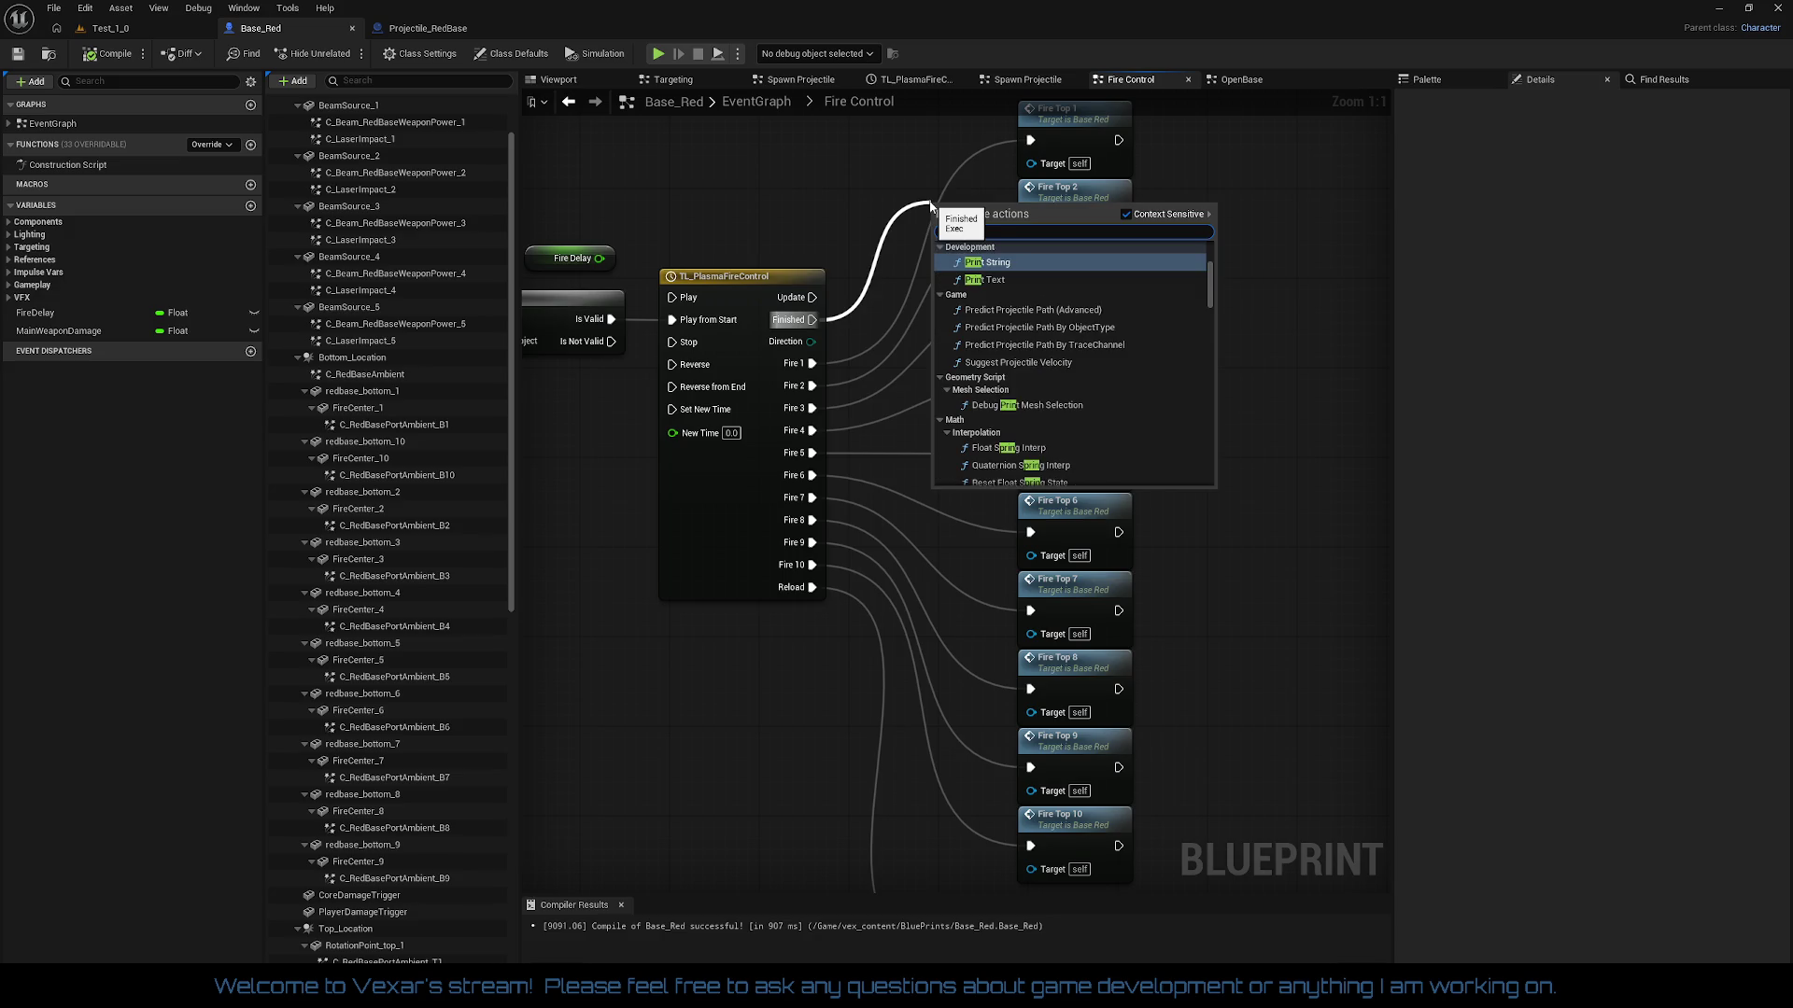
key("Return")
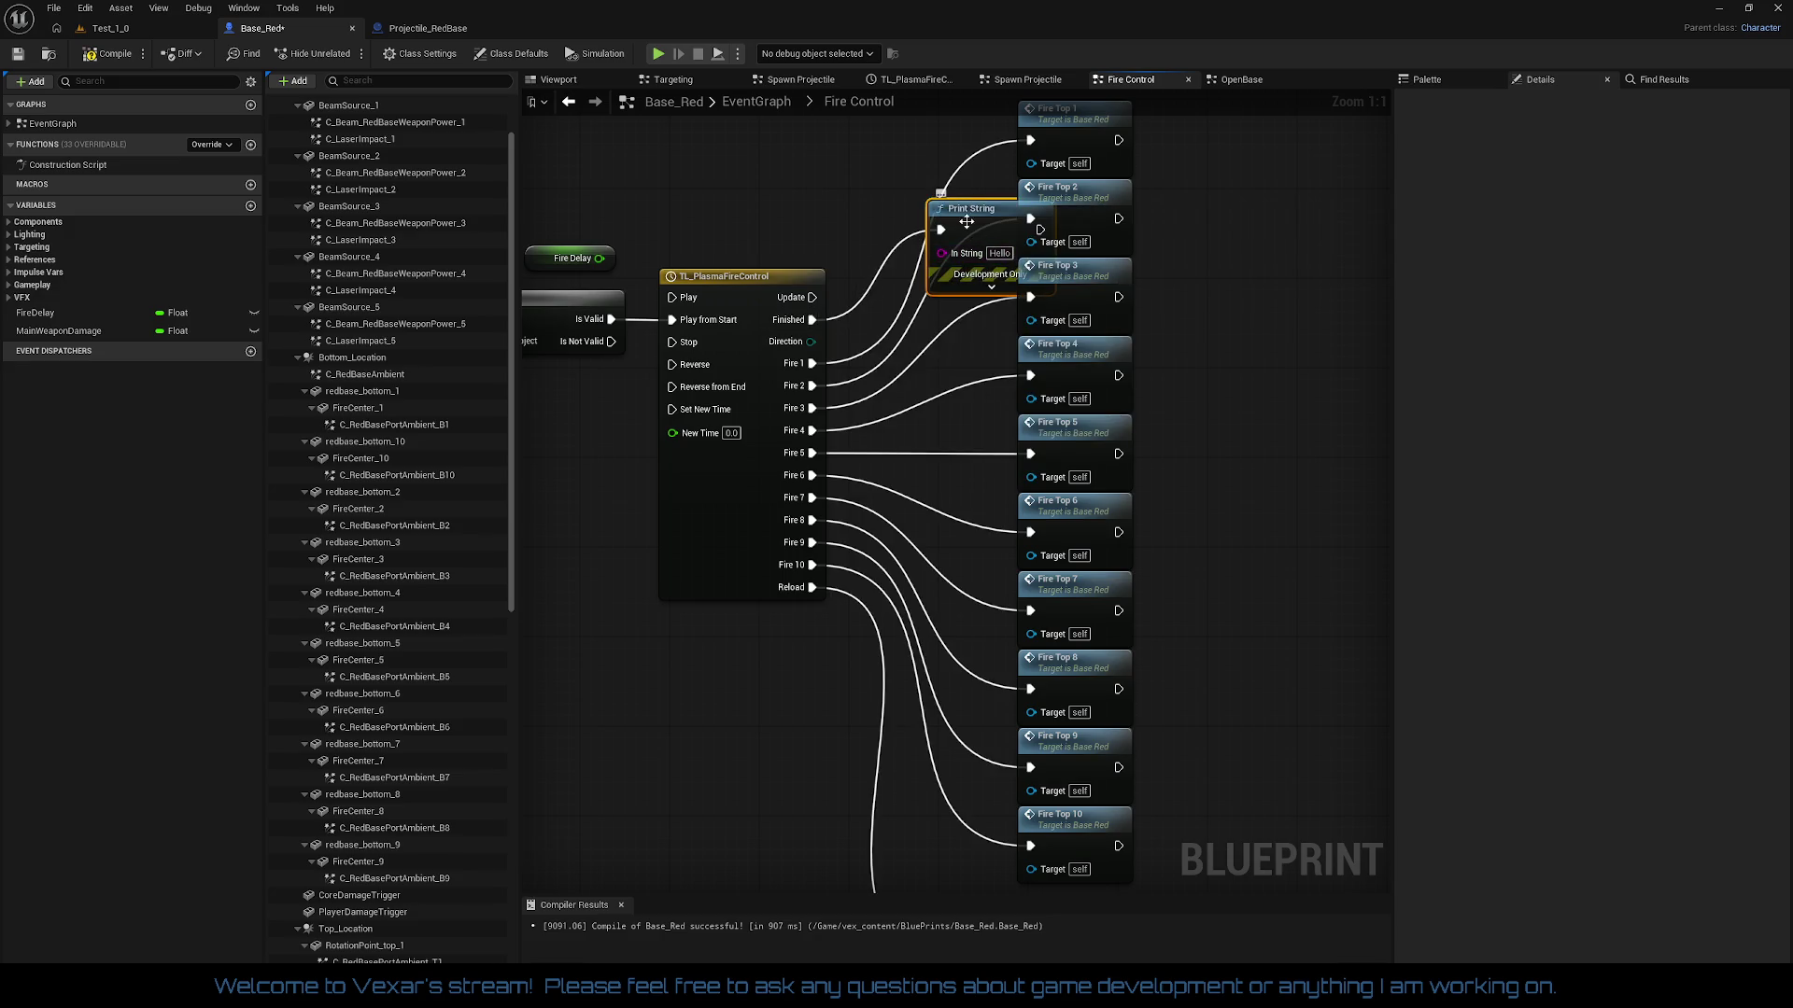
mouse_move(966, 221)
left_mouse_down()
mouse_move(1307, 304)
mouse_move(1290, 312)
left_mouse_up()
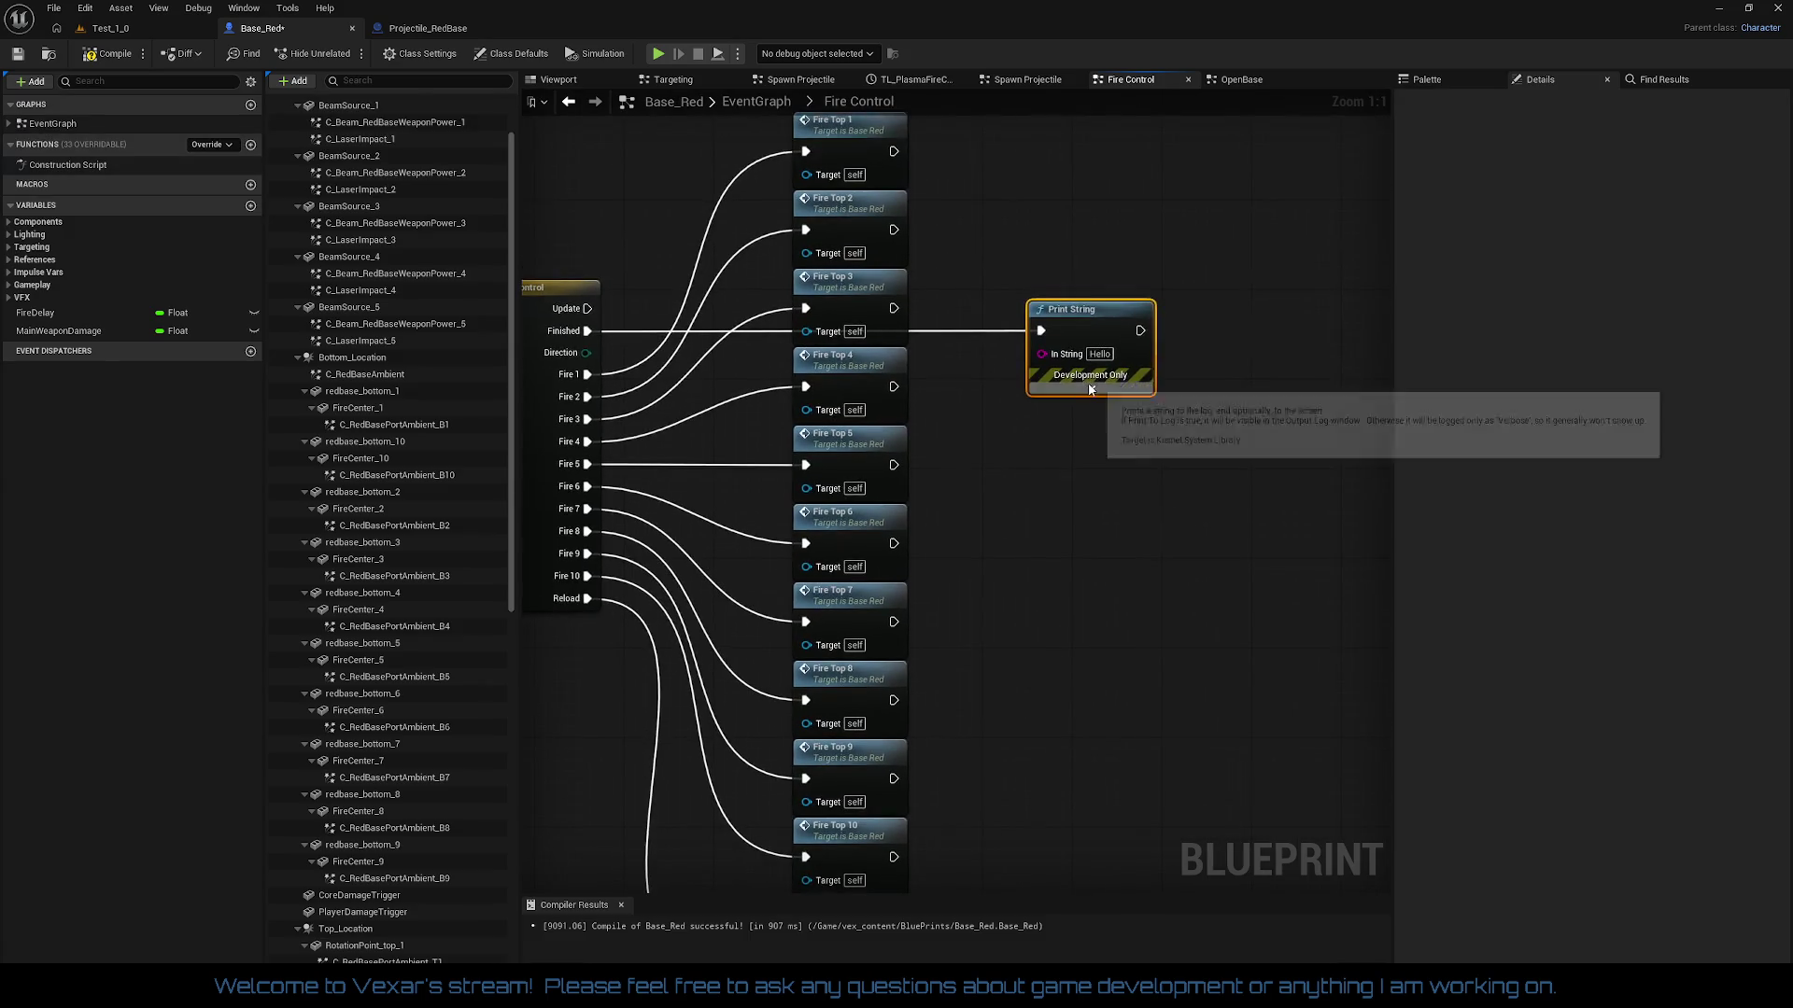
Step: Untick Print to Log and set In String to 'DEBUG: FireControl Loop Finished!'
left_click(1090, 387)
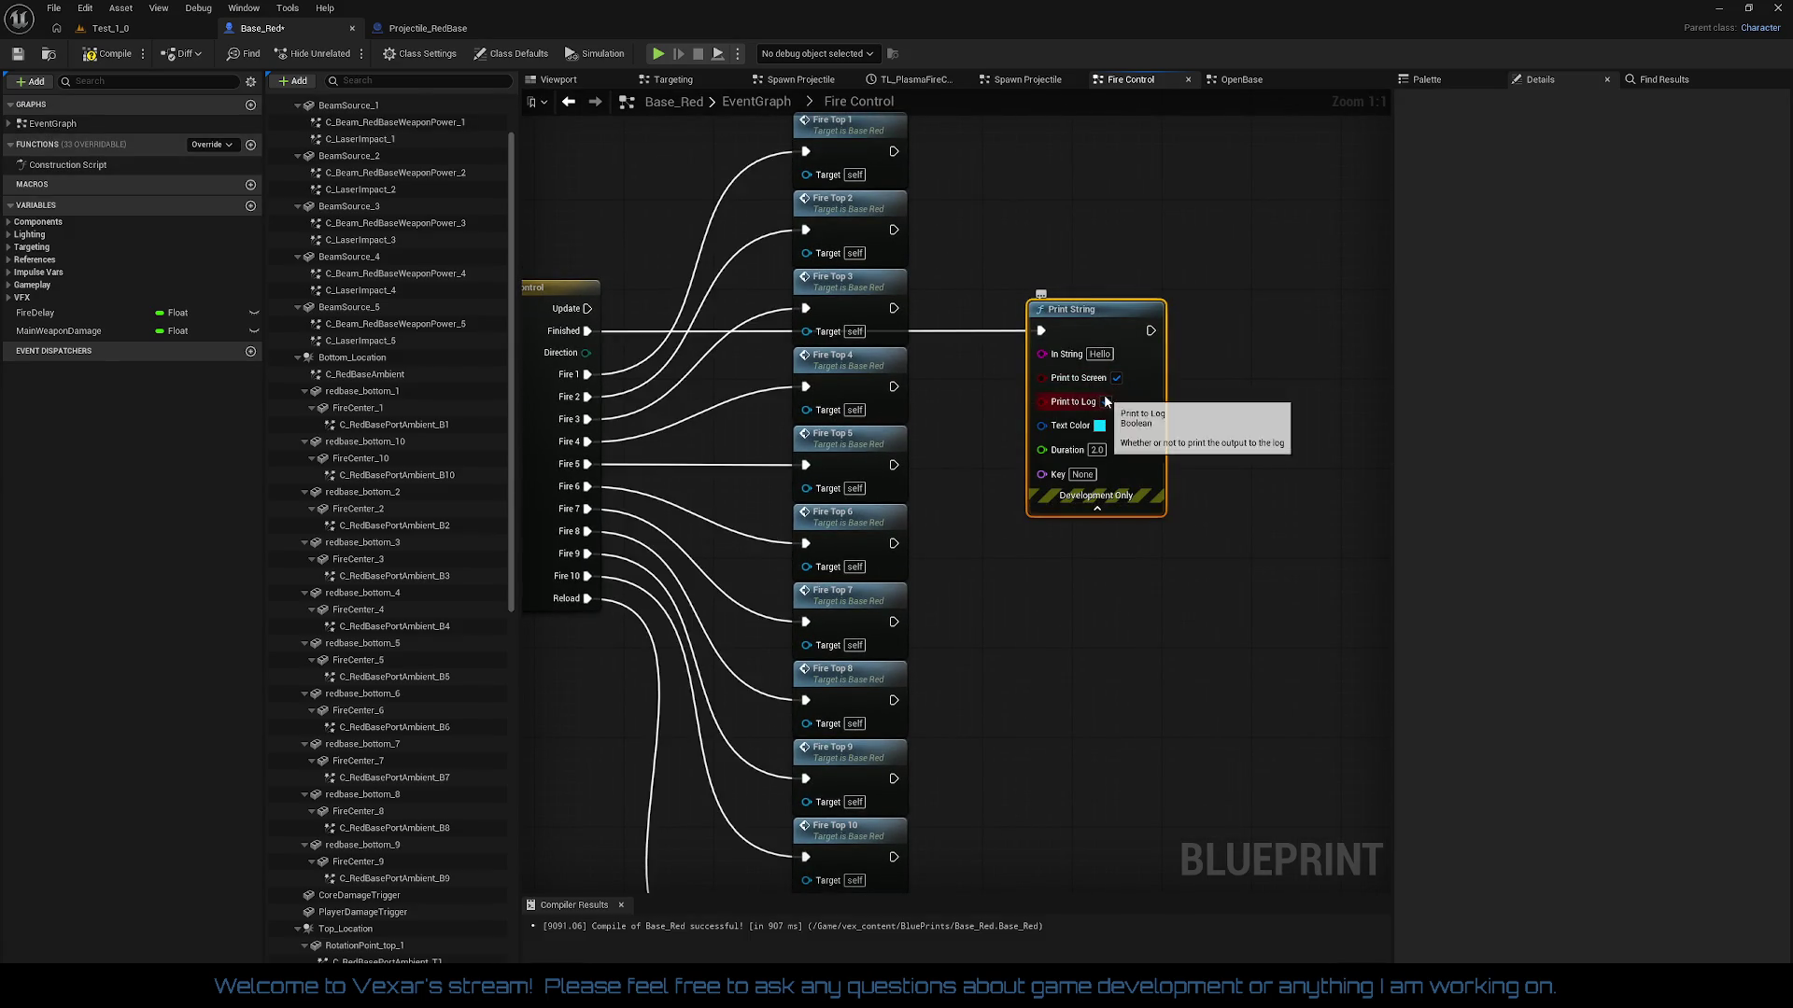
left_click(1107, 401)
left_click(1099, 353)
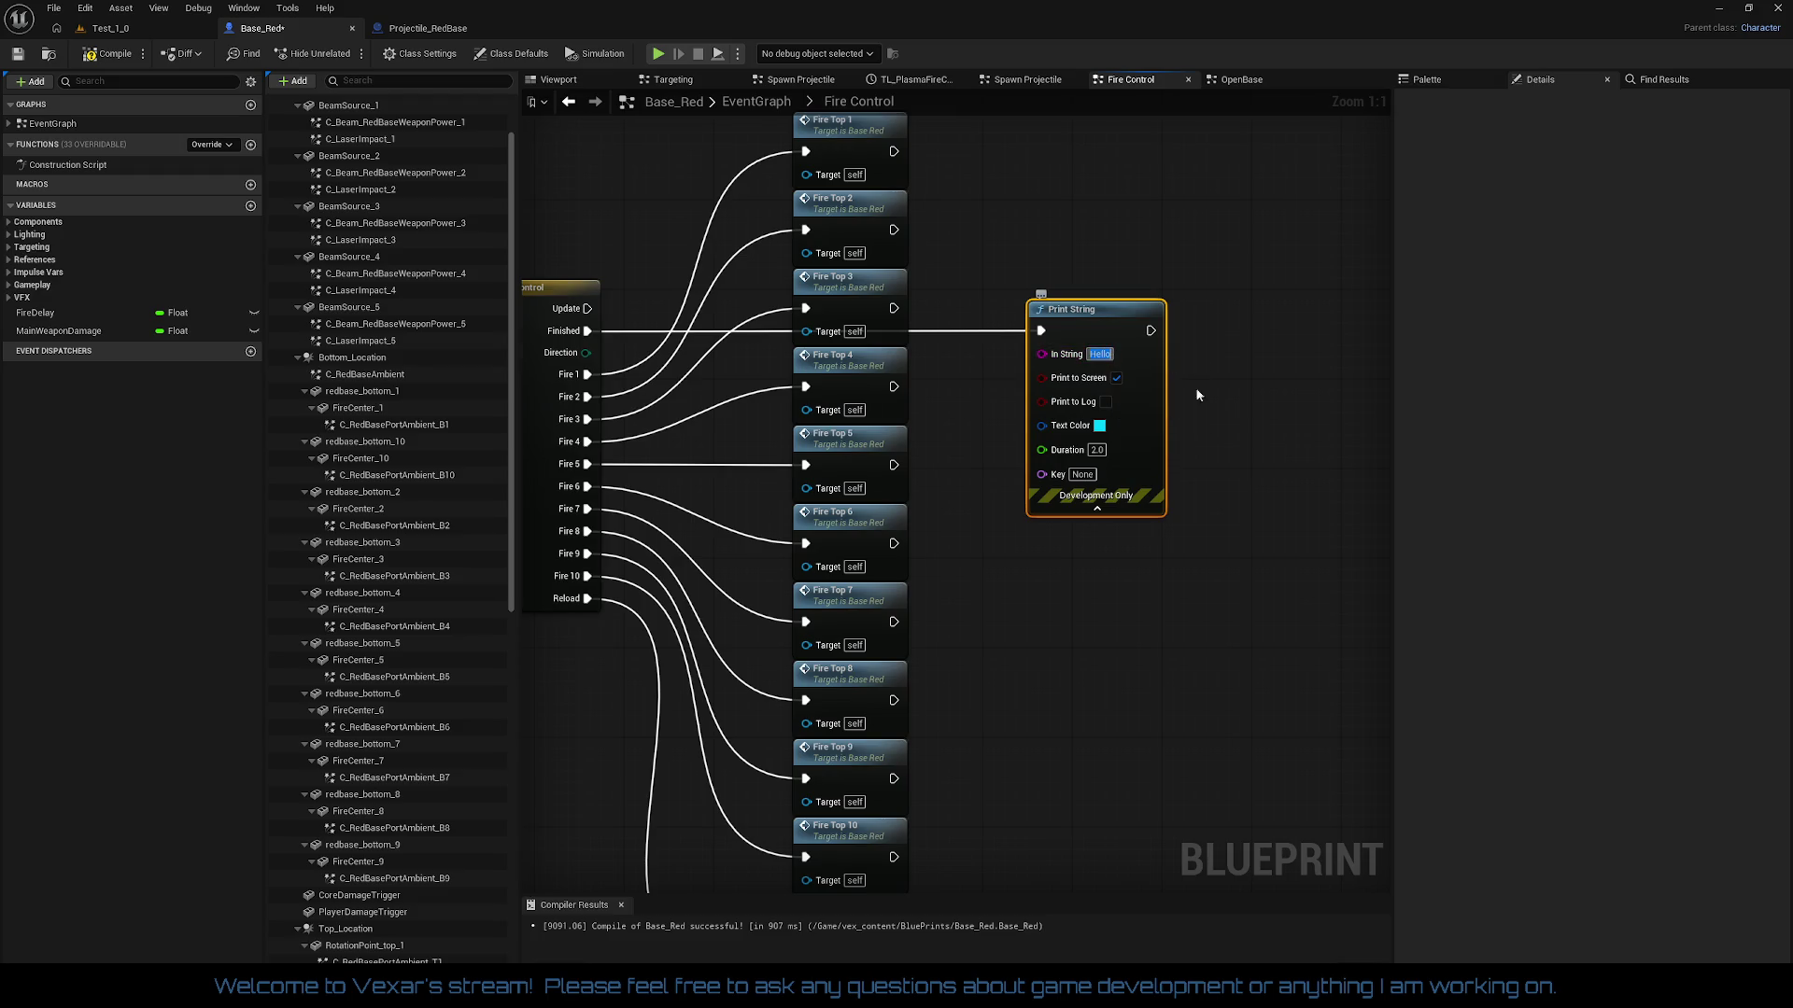
type("DEBUG: ")
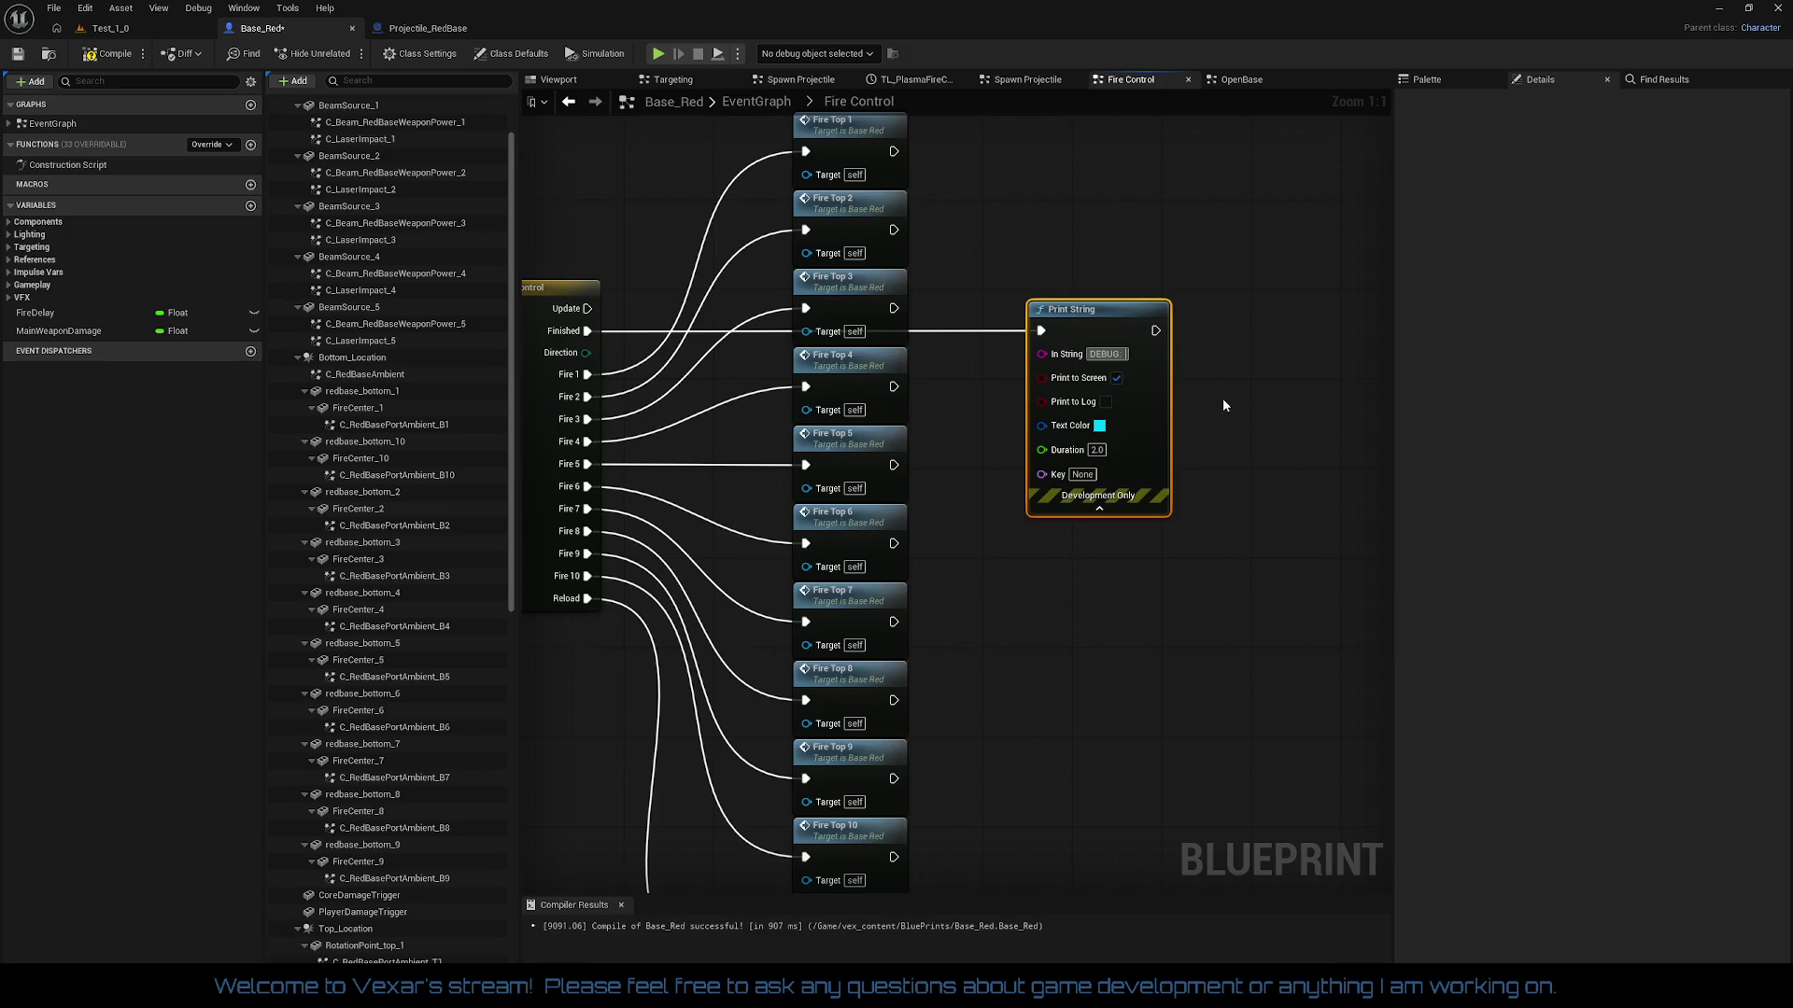
type(" F")
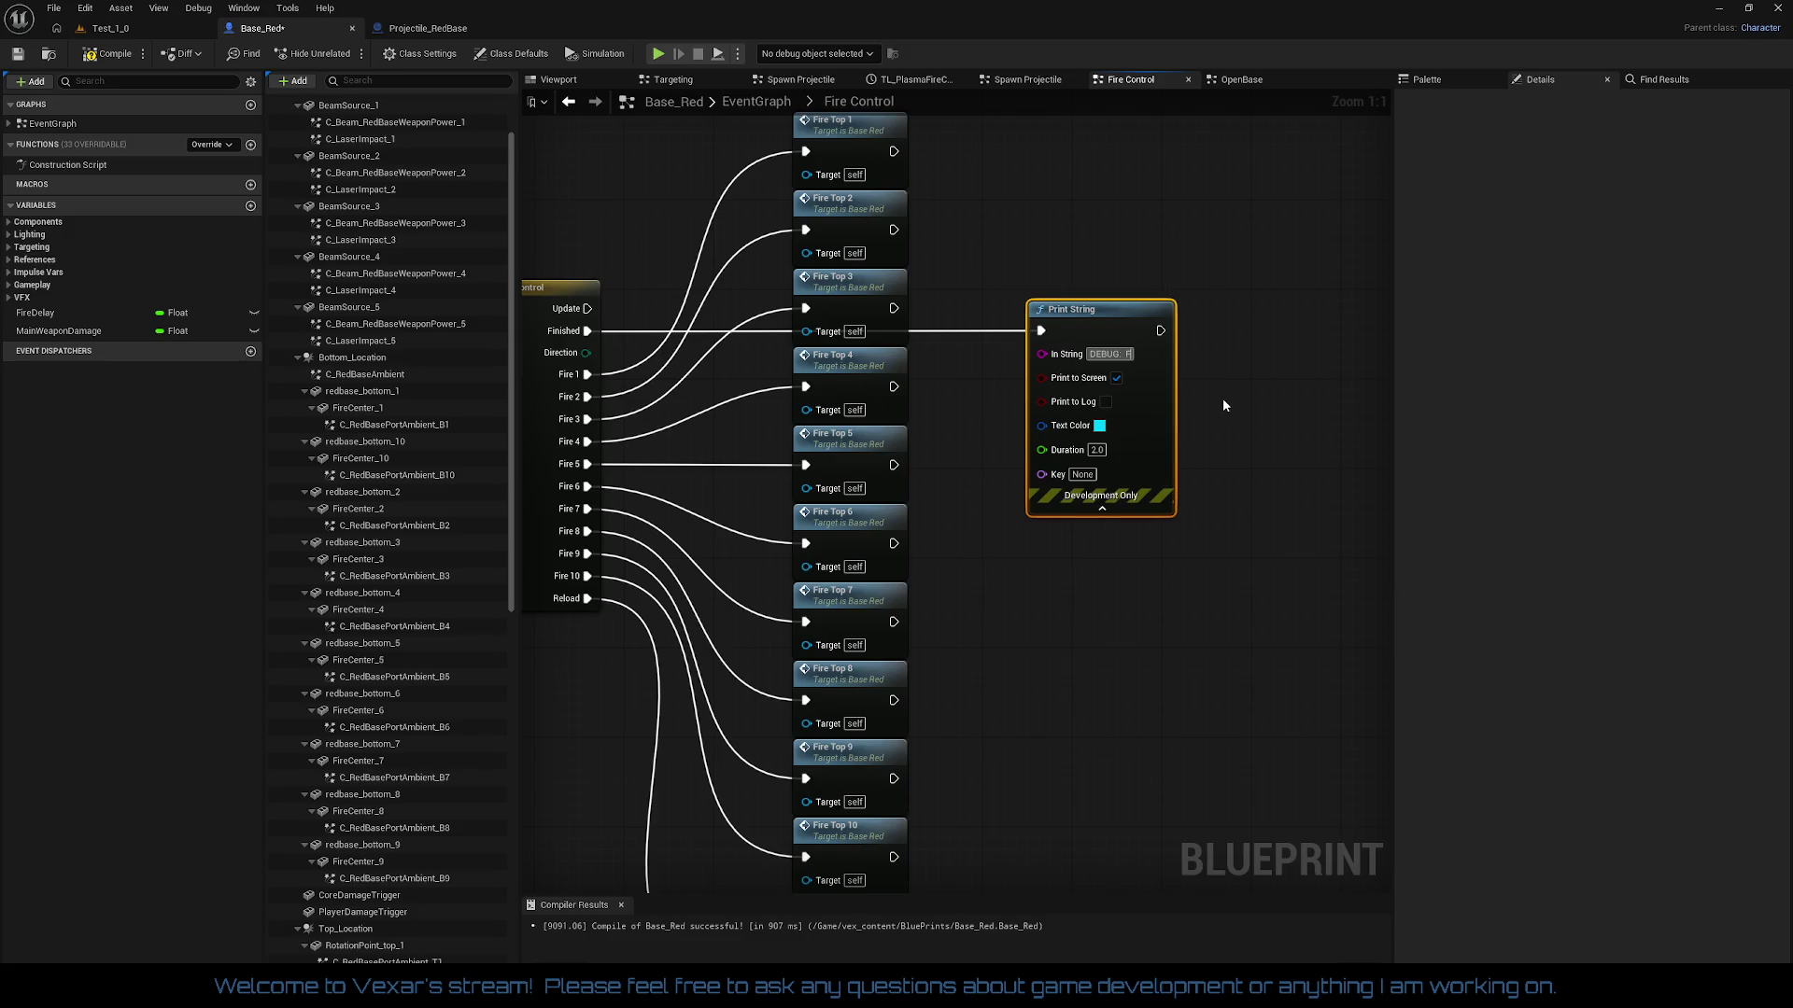
type("ireControl")
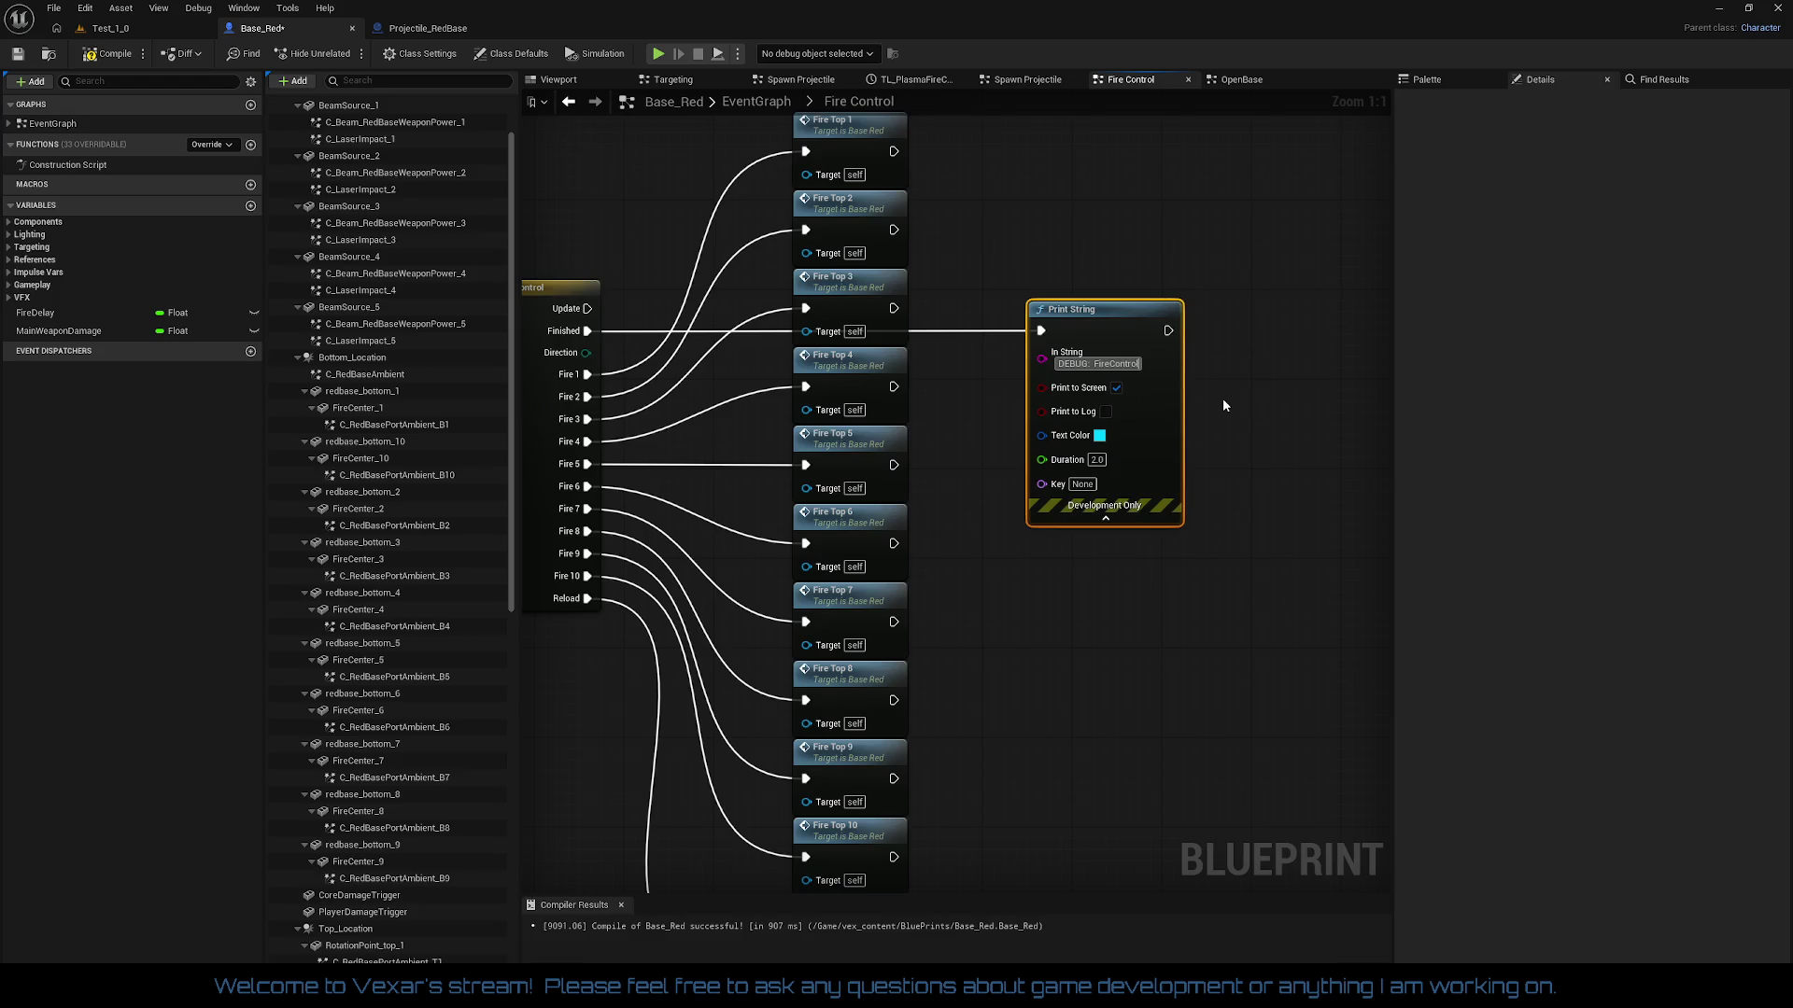
type(" Loop Finished!")
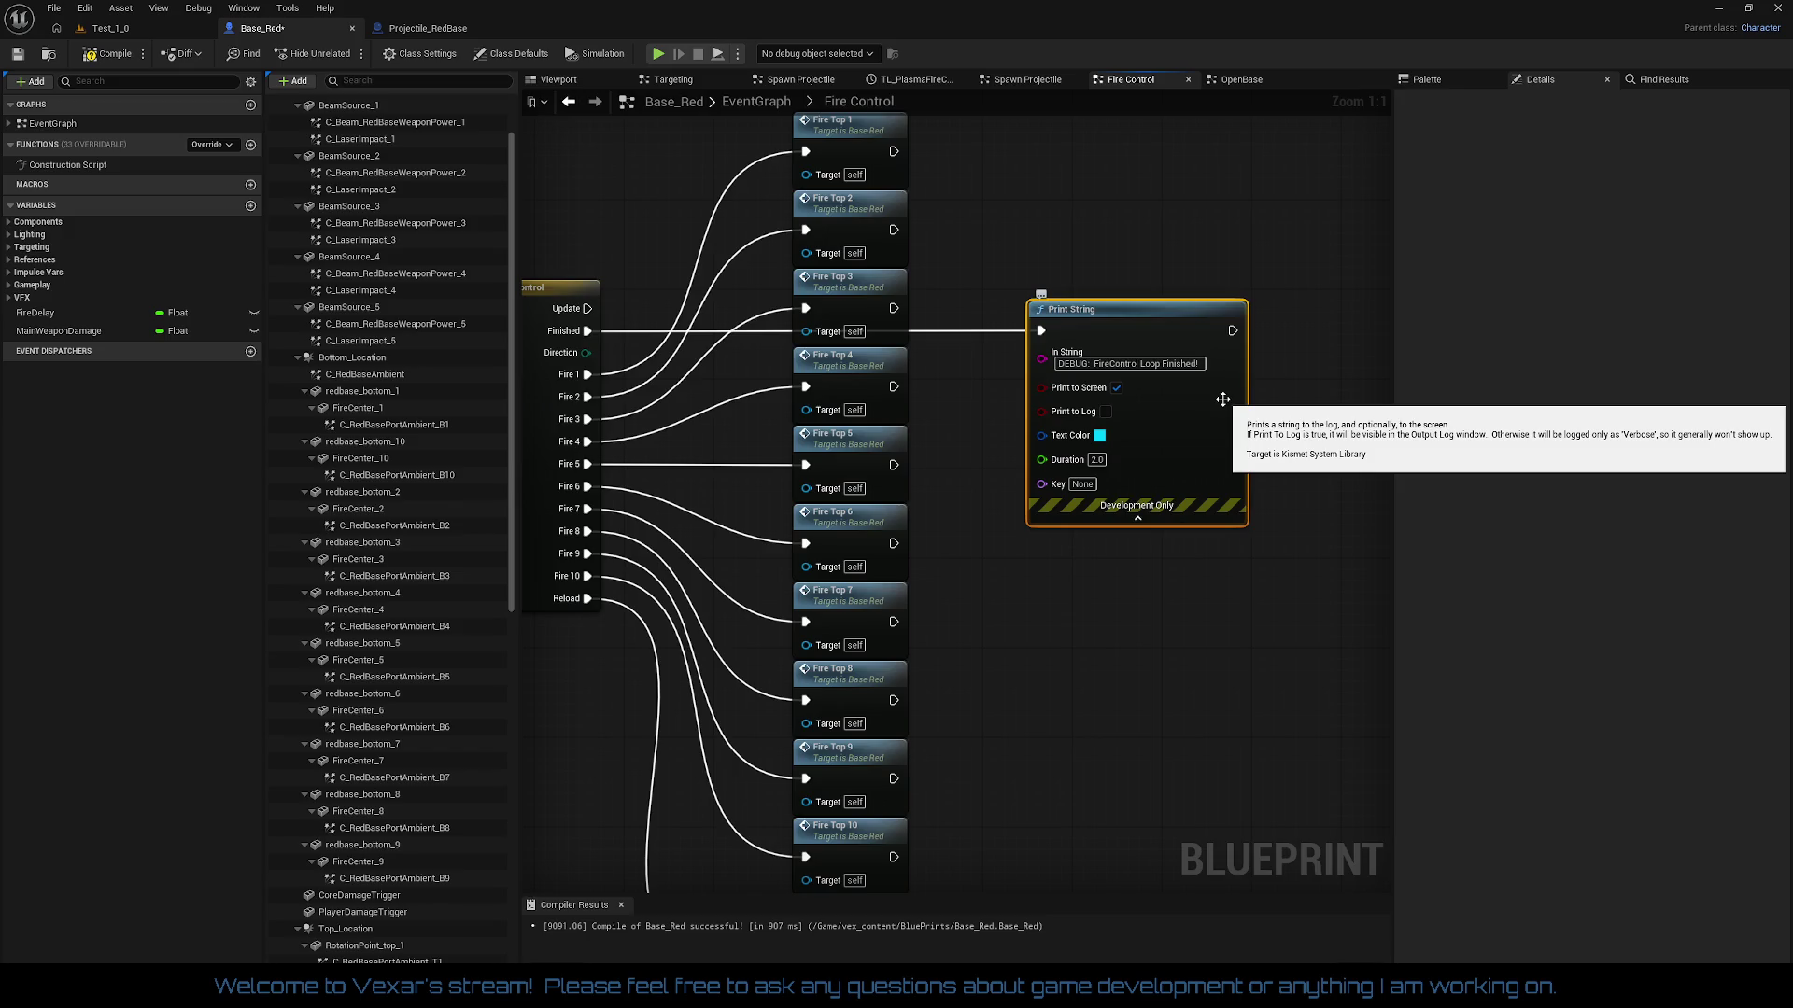
left_click(1239, 206)
scroll(1253, 222, "down", 2)
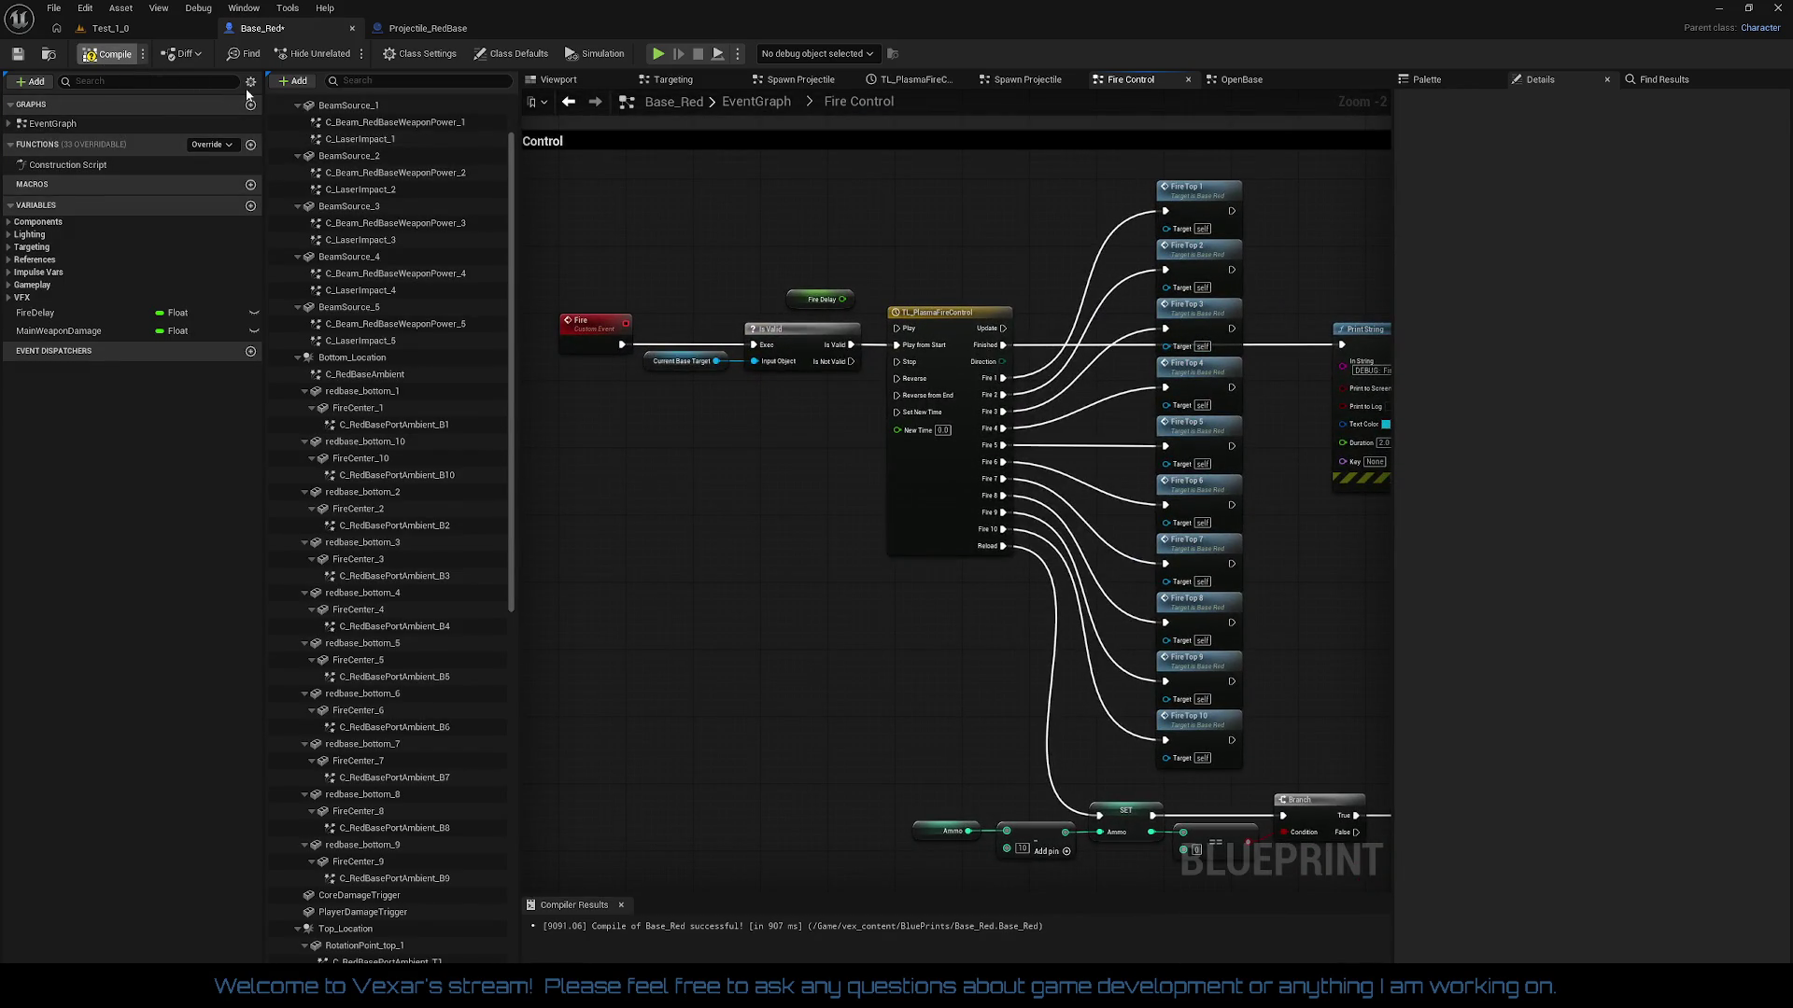
left_click(107, 28)
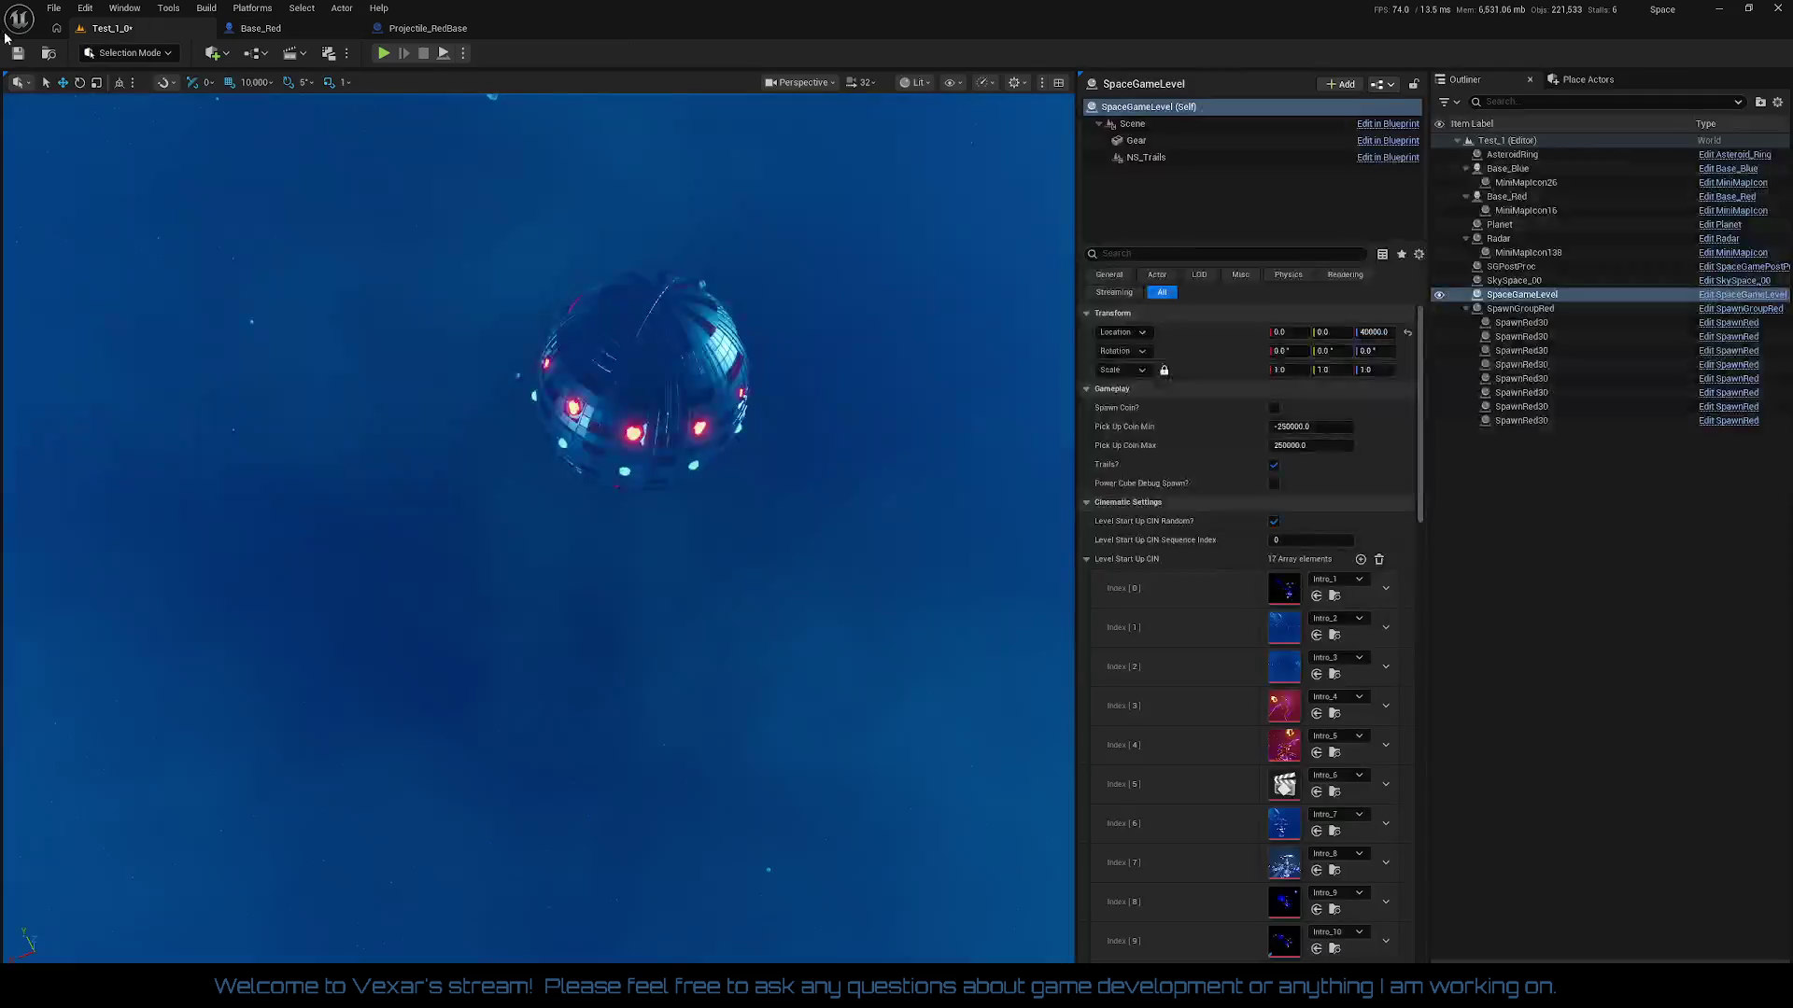
Step: Play-test Test_1, watching the FireControl debug message repeat, then stop the session
key("alt+p")
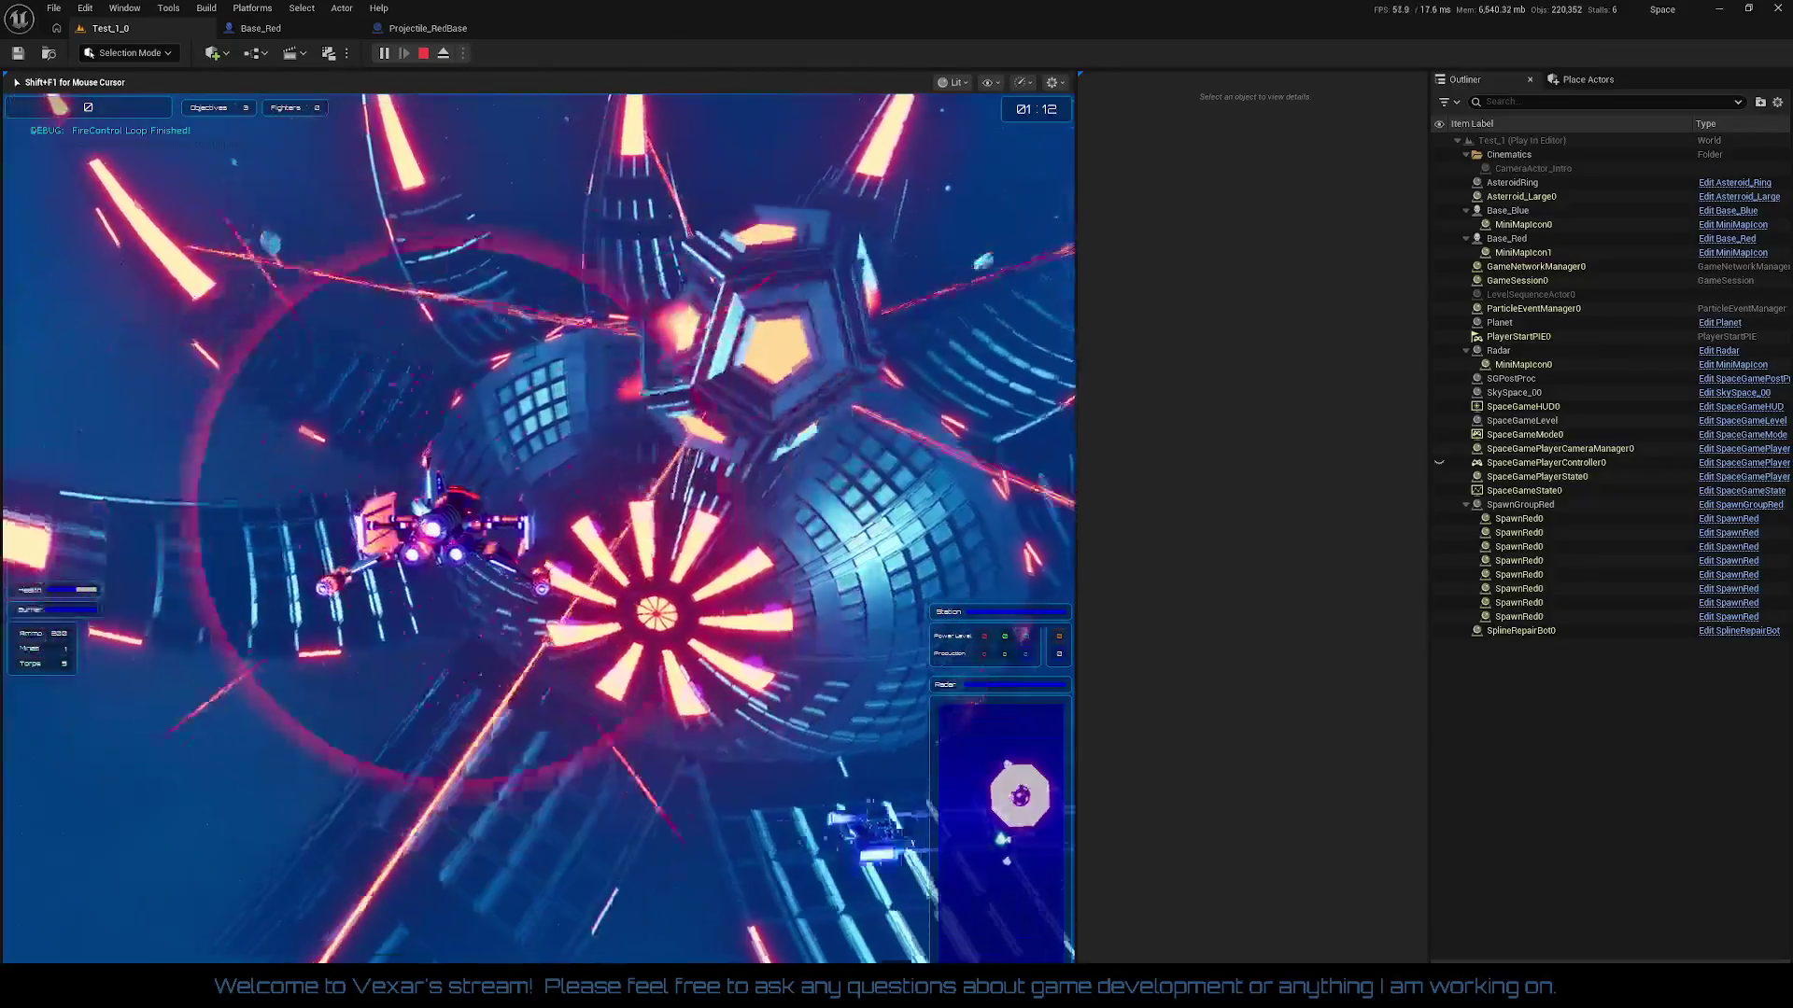
key("Escape")
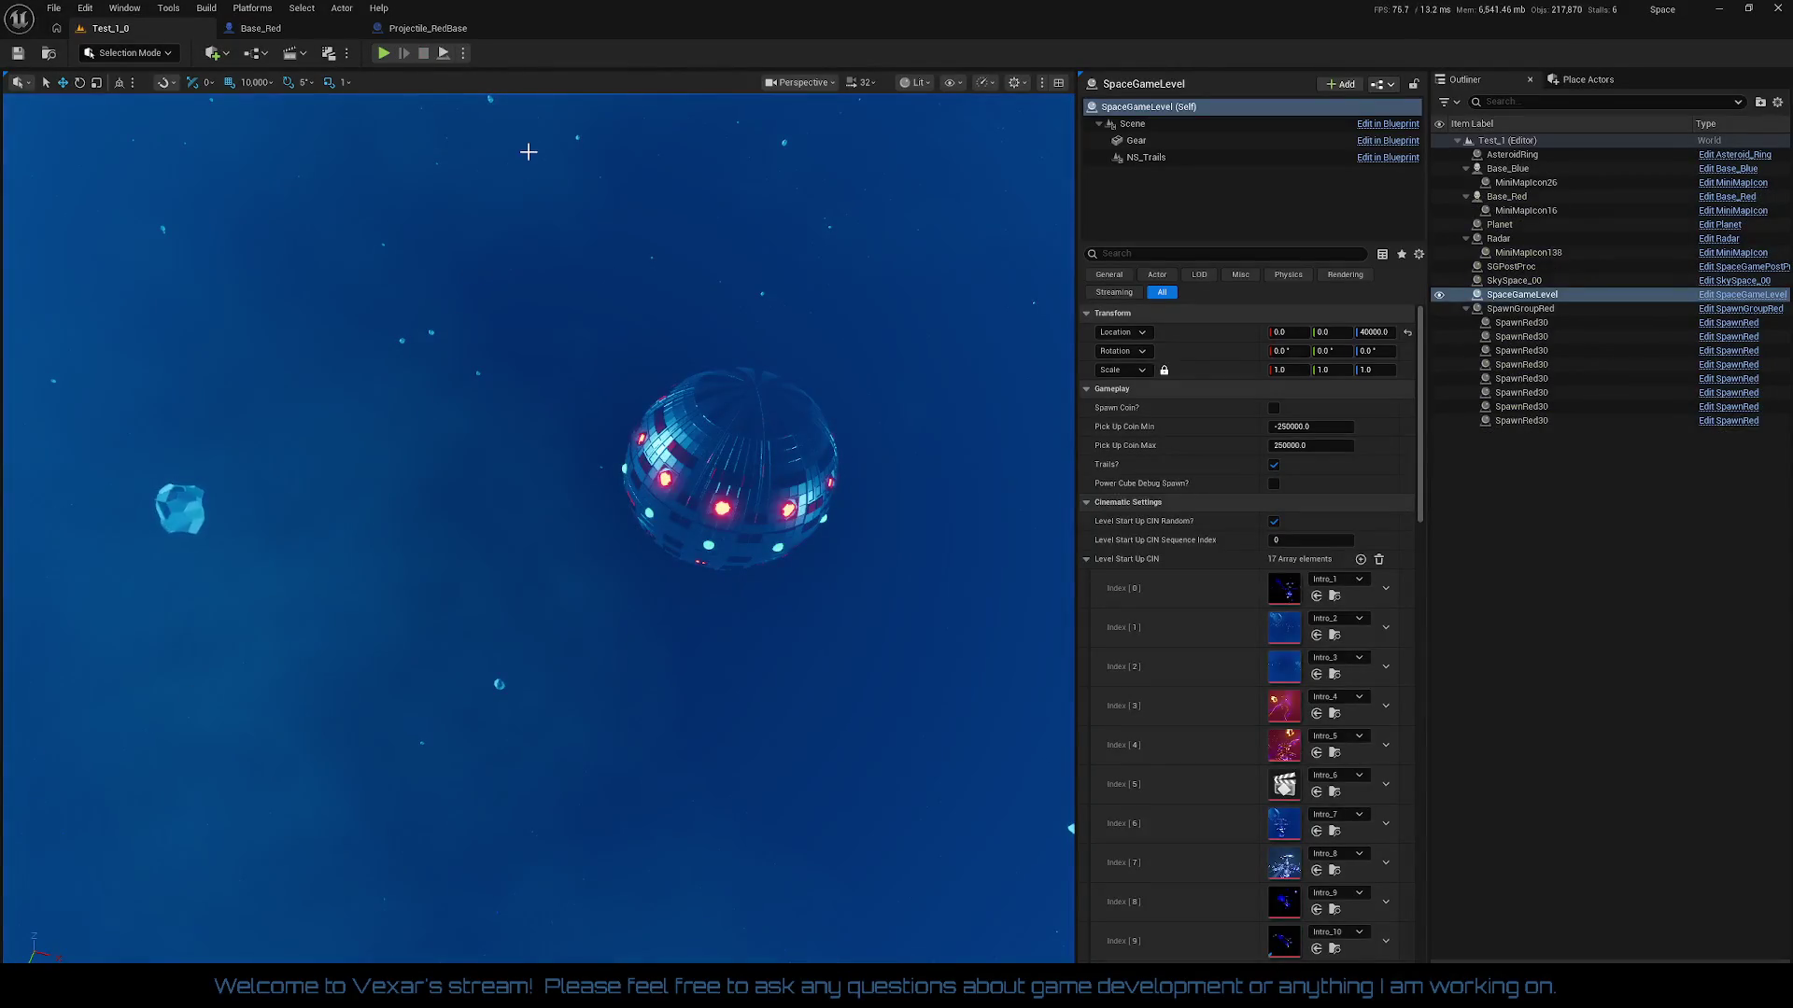
Step: Open Projectile_RedBase's EventGraph and inspect Event BeginPlay, the Sequence, SET and timer nodes
left_click(266, 28)
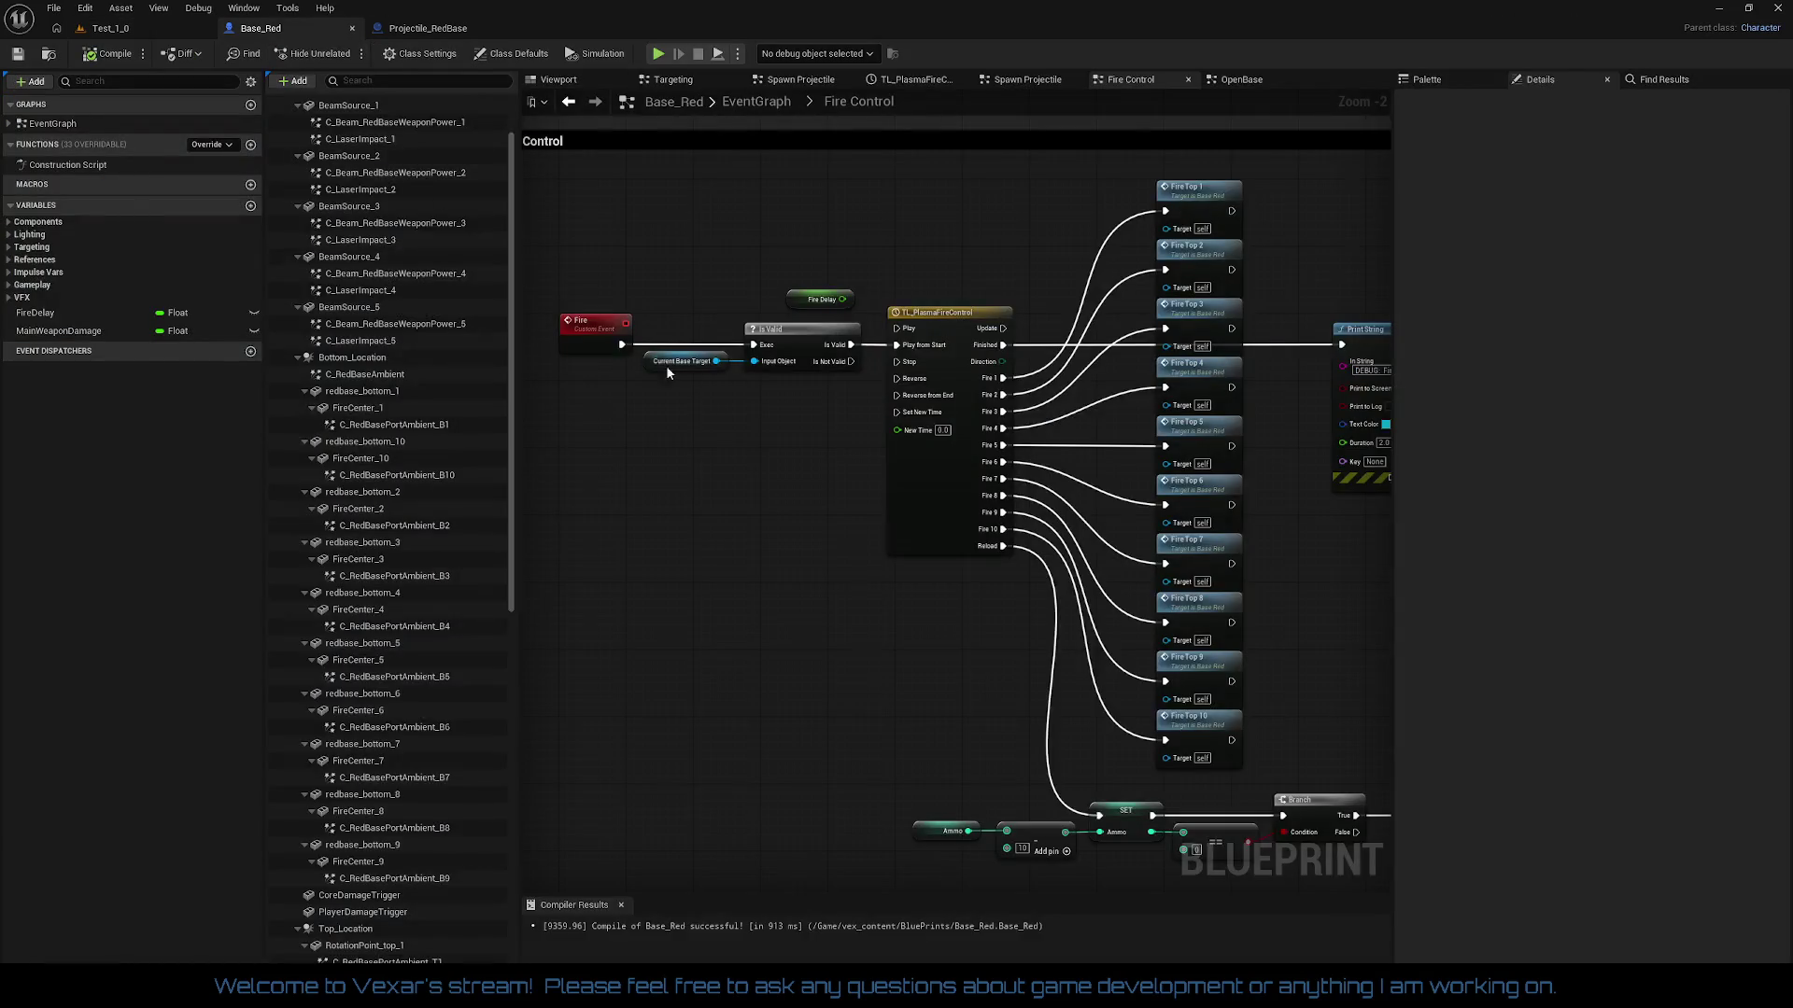
left_click(427, 28)
scroll(894, 798, "up", 1)
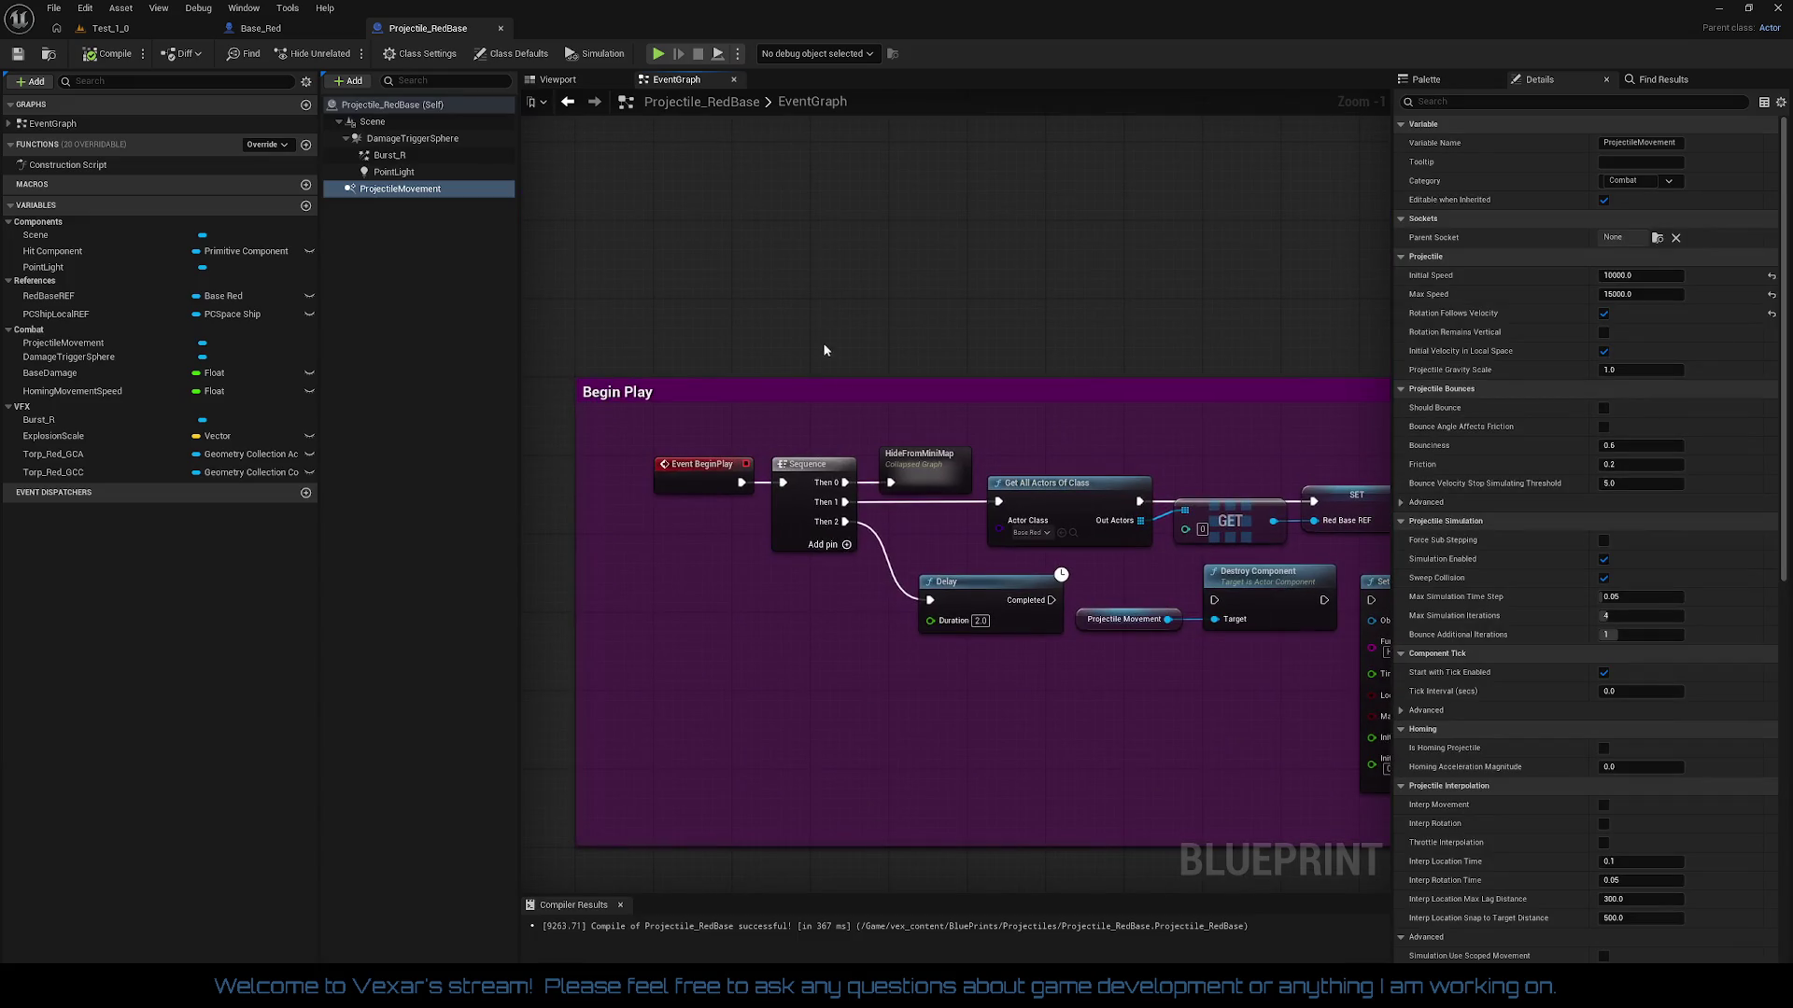
mouse_move(1011, 574)
left_mouse_down()
mouse_move(915, 523)
mouse_move(838, 607)
left_mouse_up()
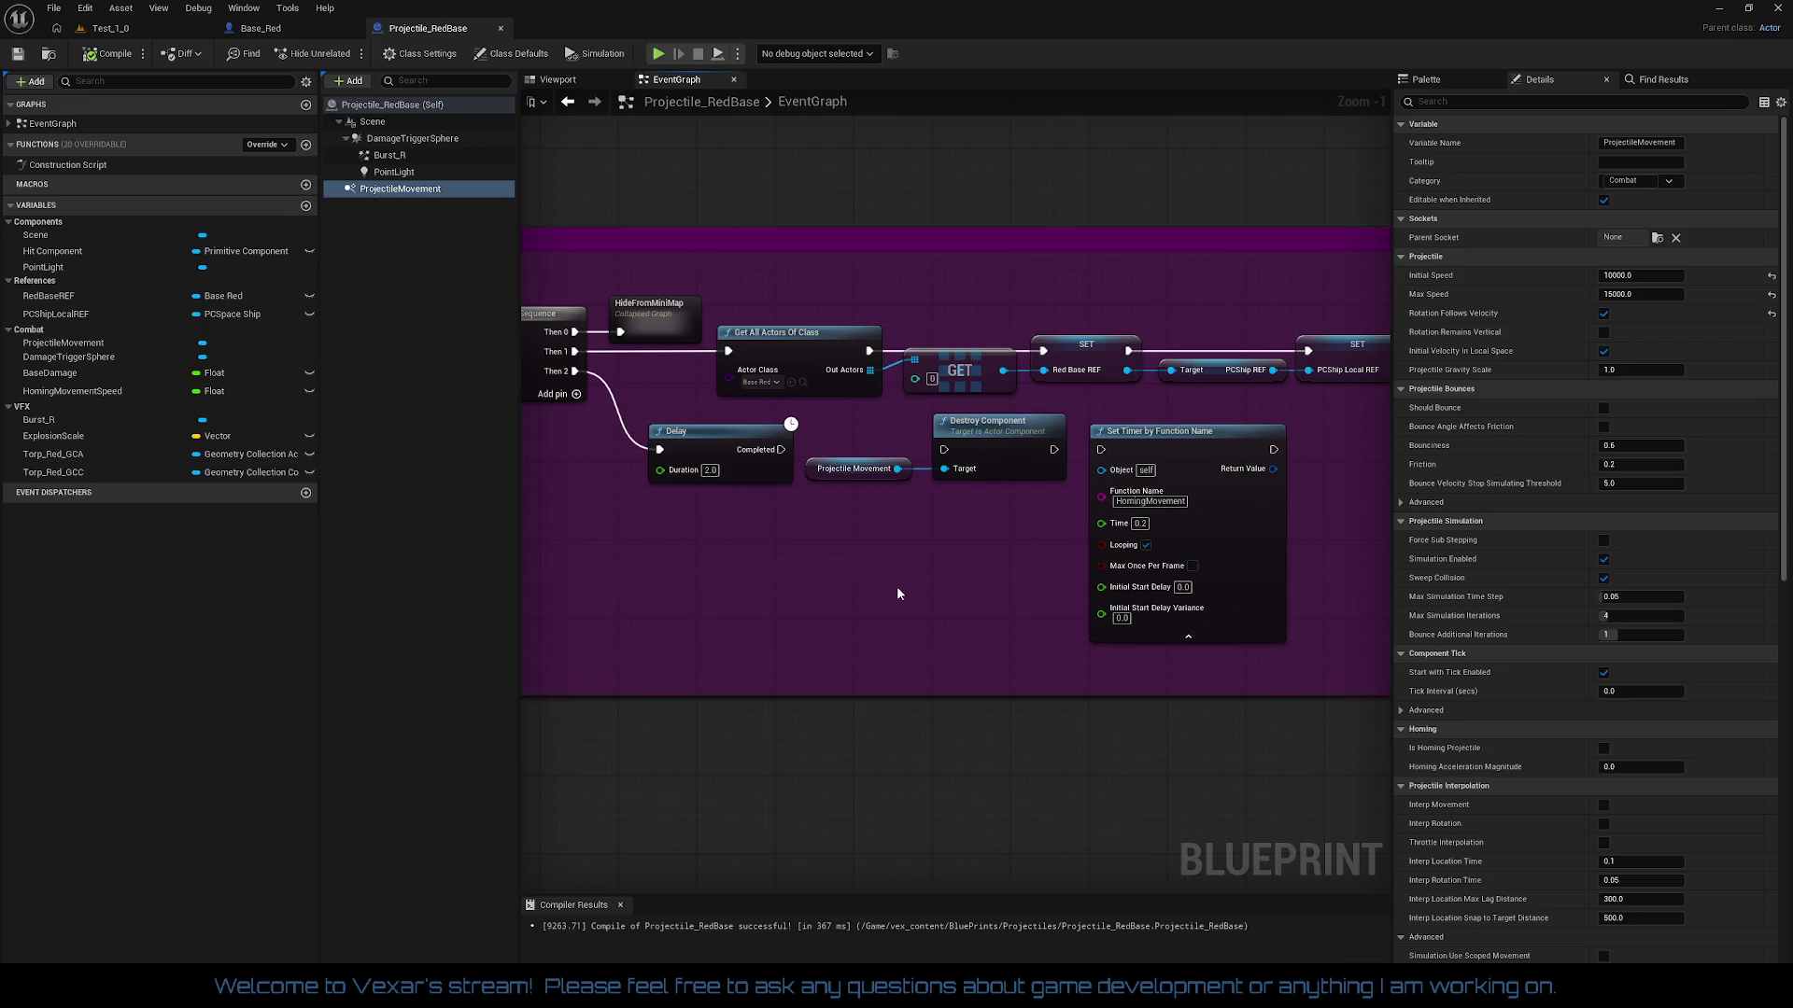
mouse_move(888, 611)
left_mouse_down()
mouse_move(672, 523)
mouse_move(868, 505)
mouse_move(1026, 536)
left_mouse_up()
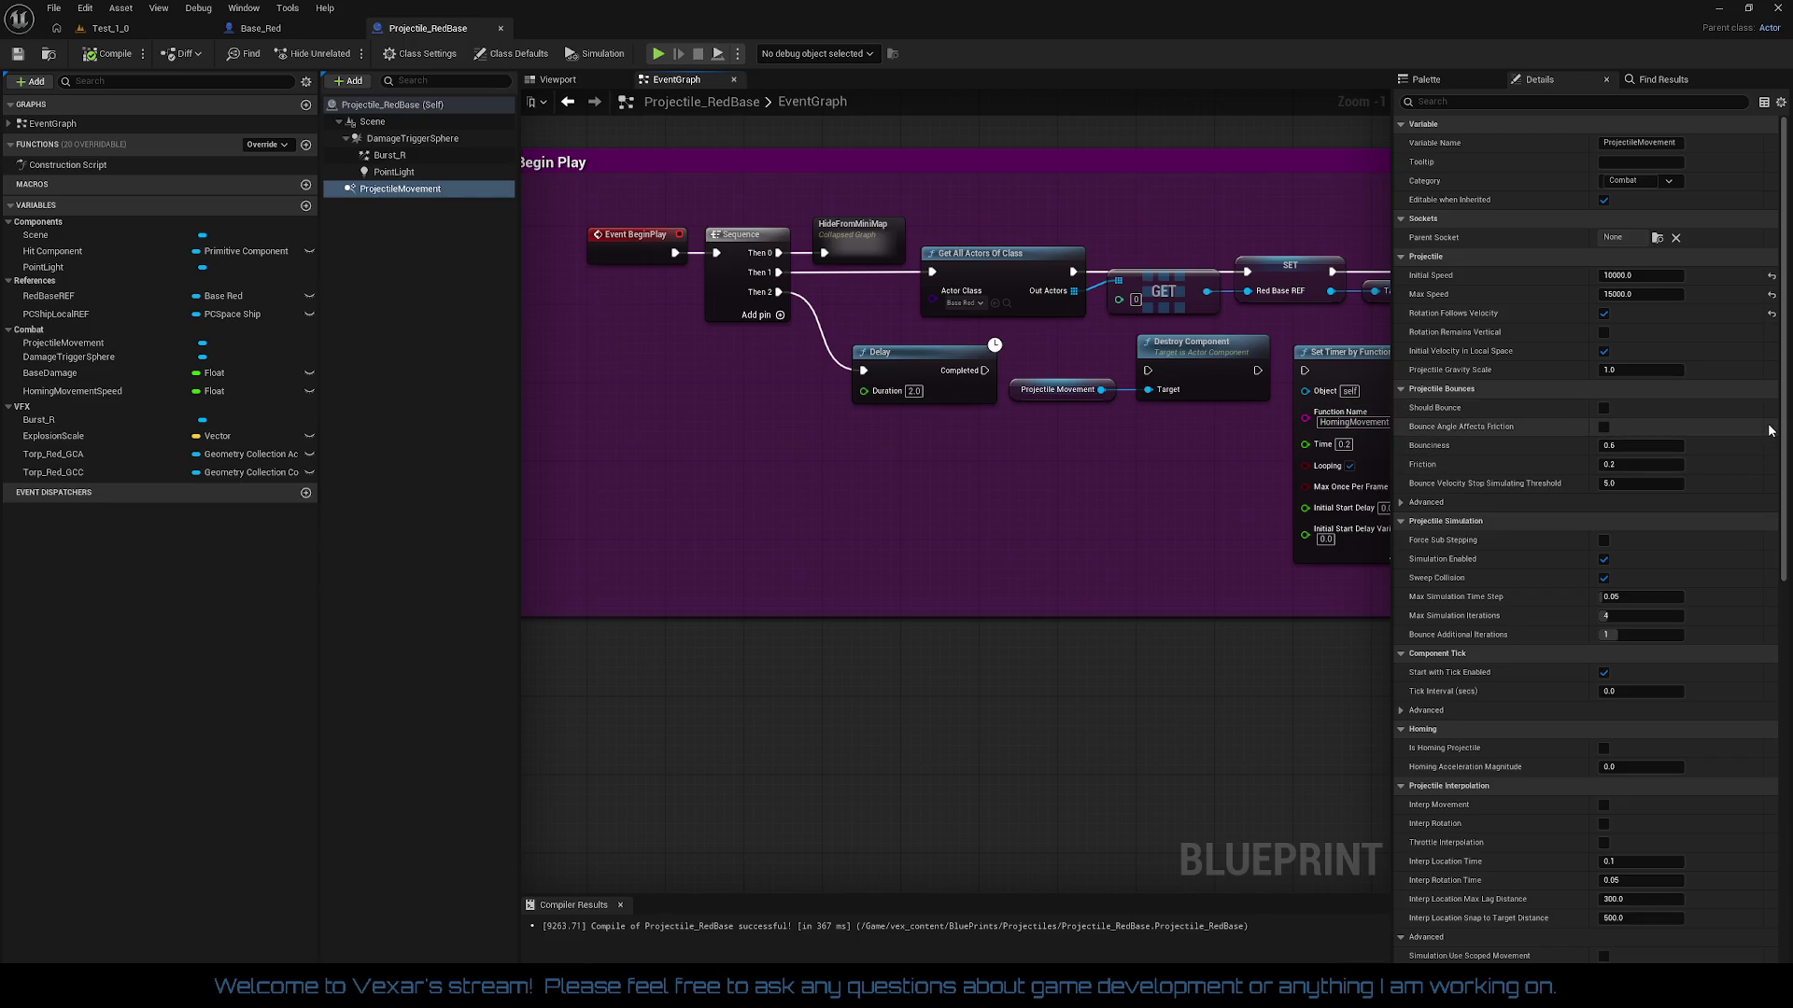
scroll(1770, 431, "down", 5)
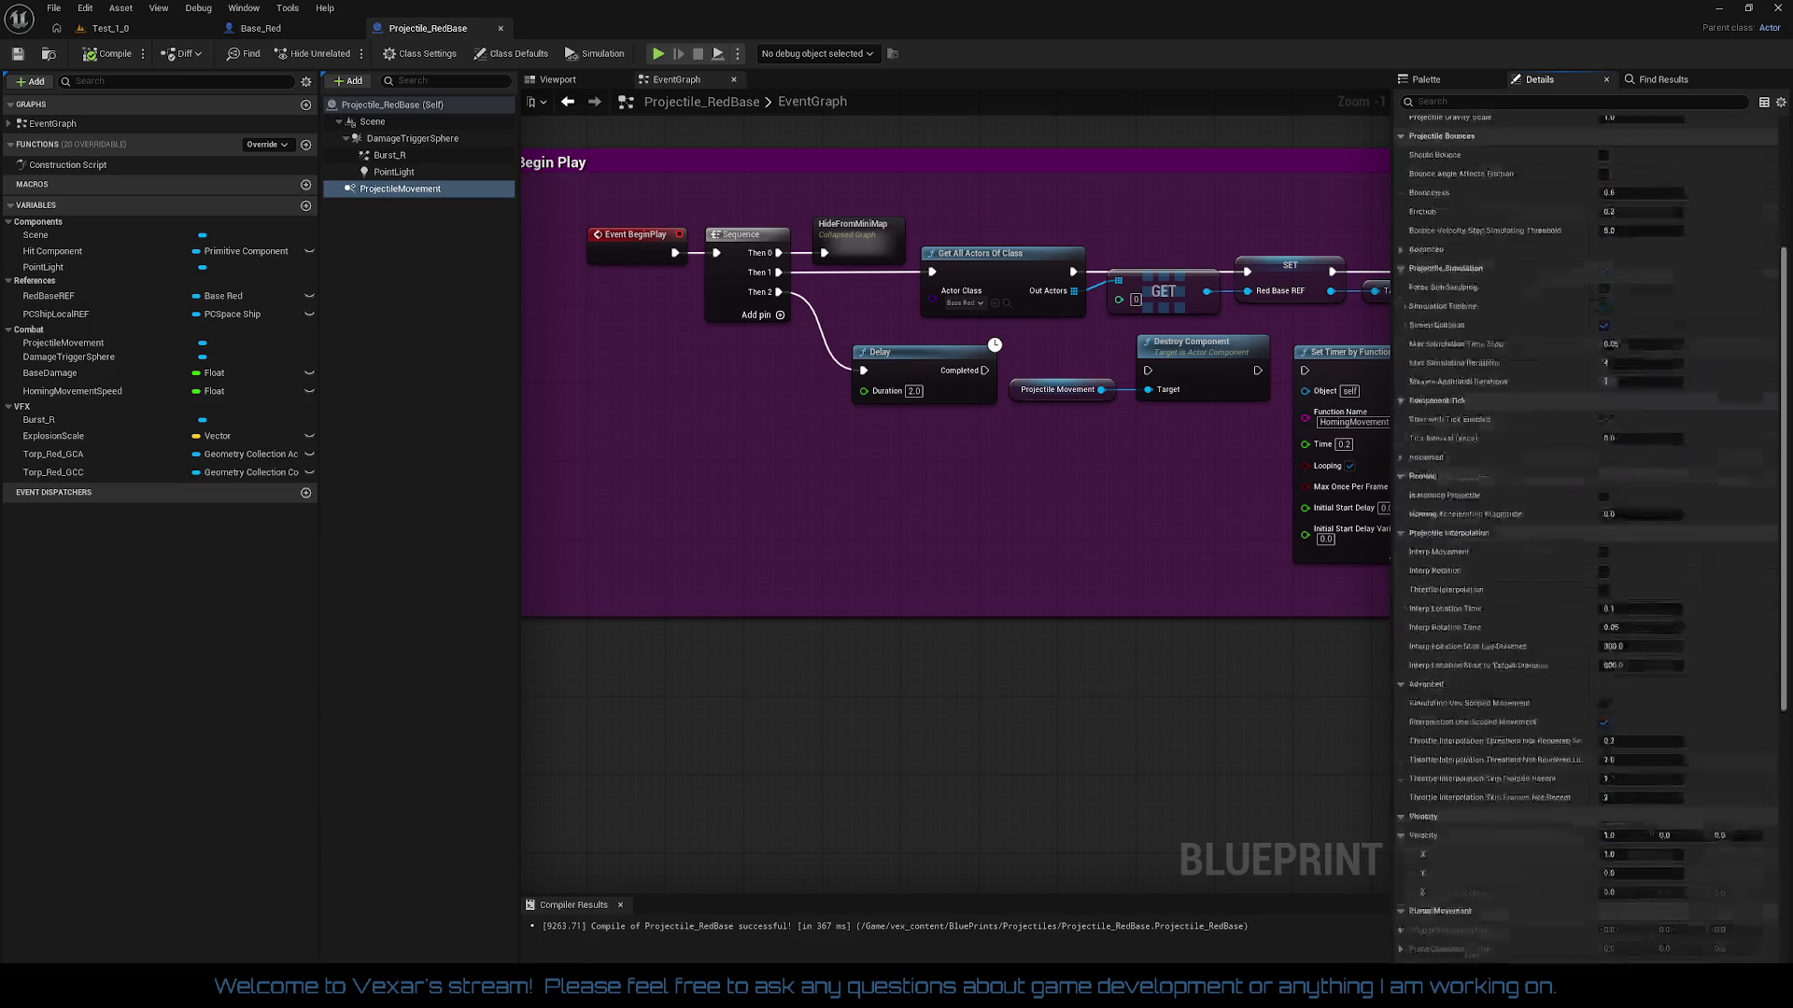
scroll(1587, 539, "down", 10)
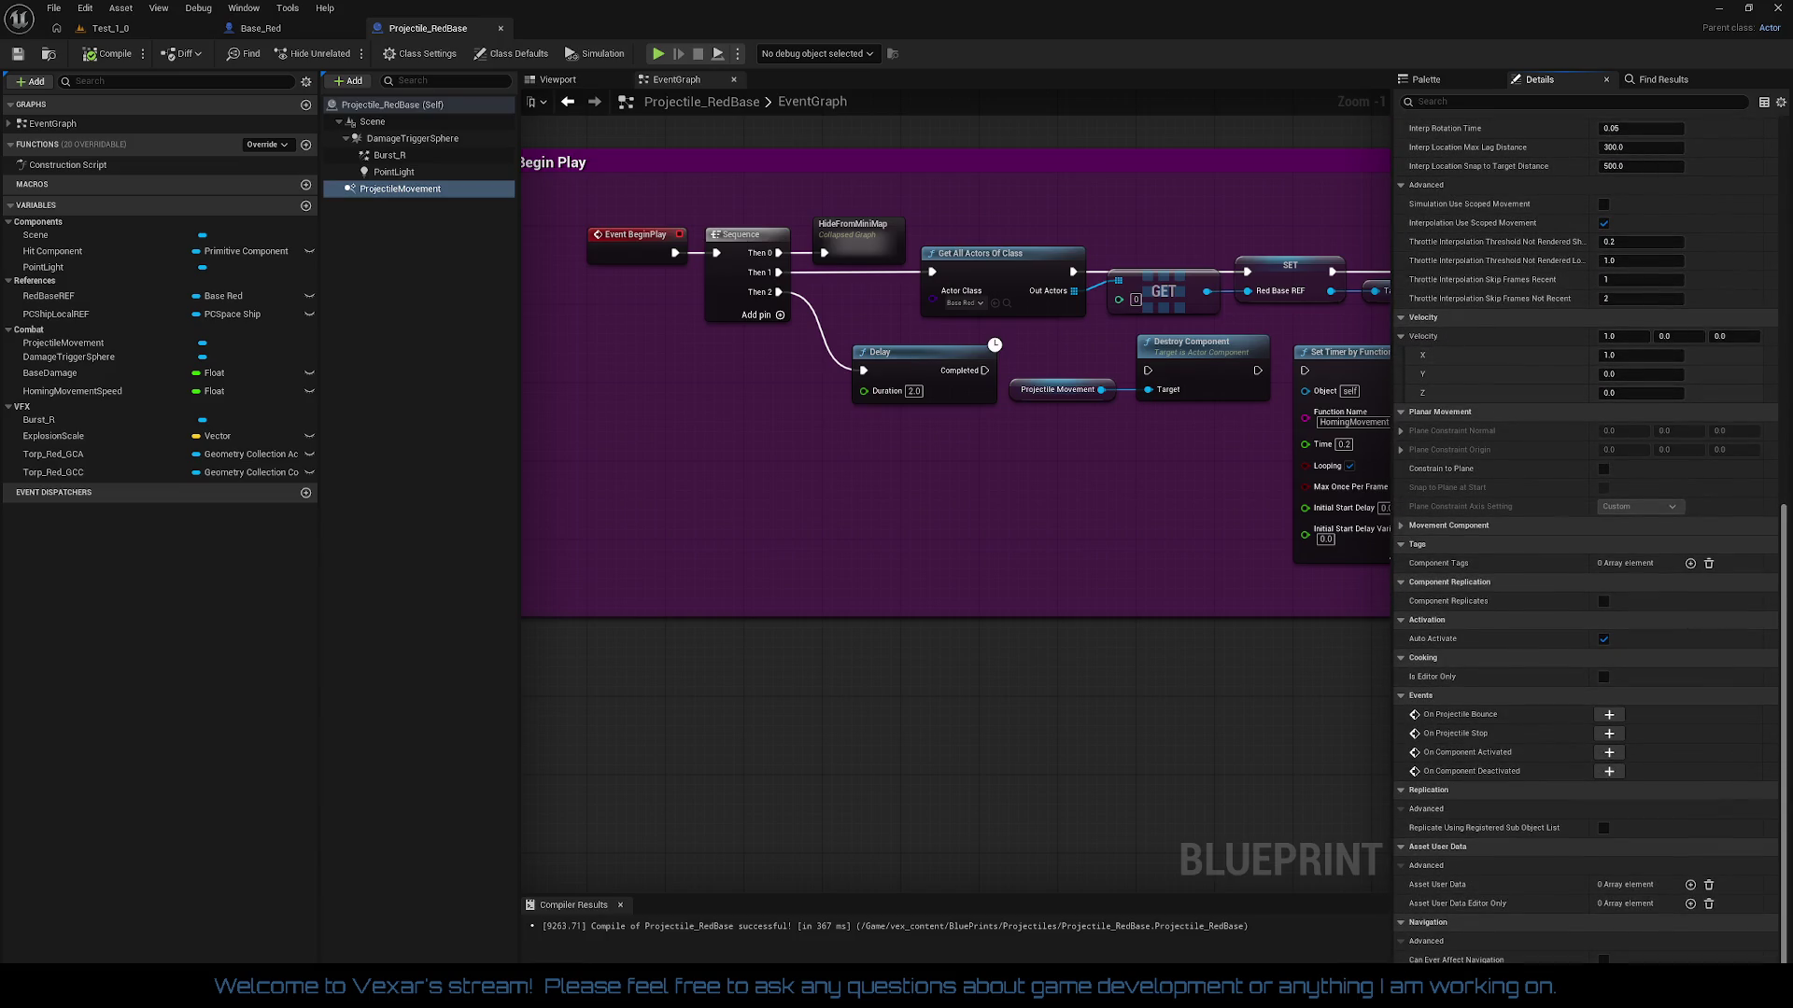
scroll(585, 350, "down", 1)
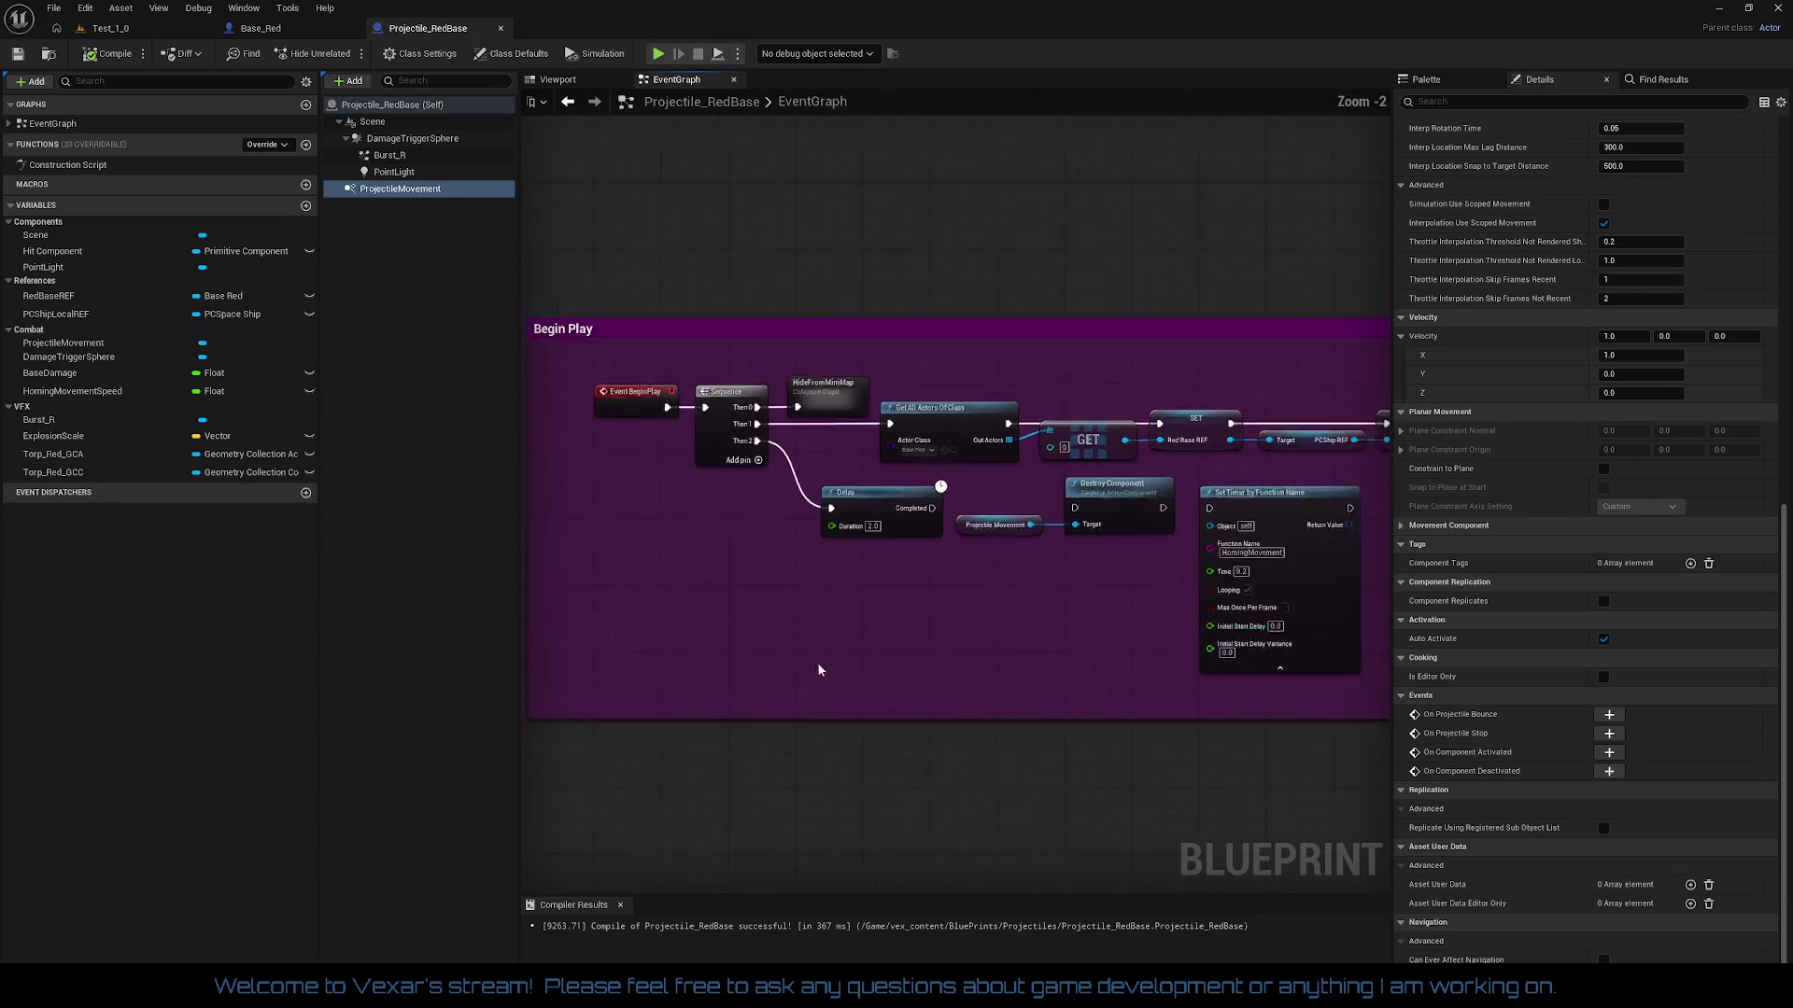
scroll(818, 670, "down", 2)
scroll(876, 356, "up", 3)
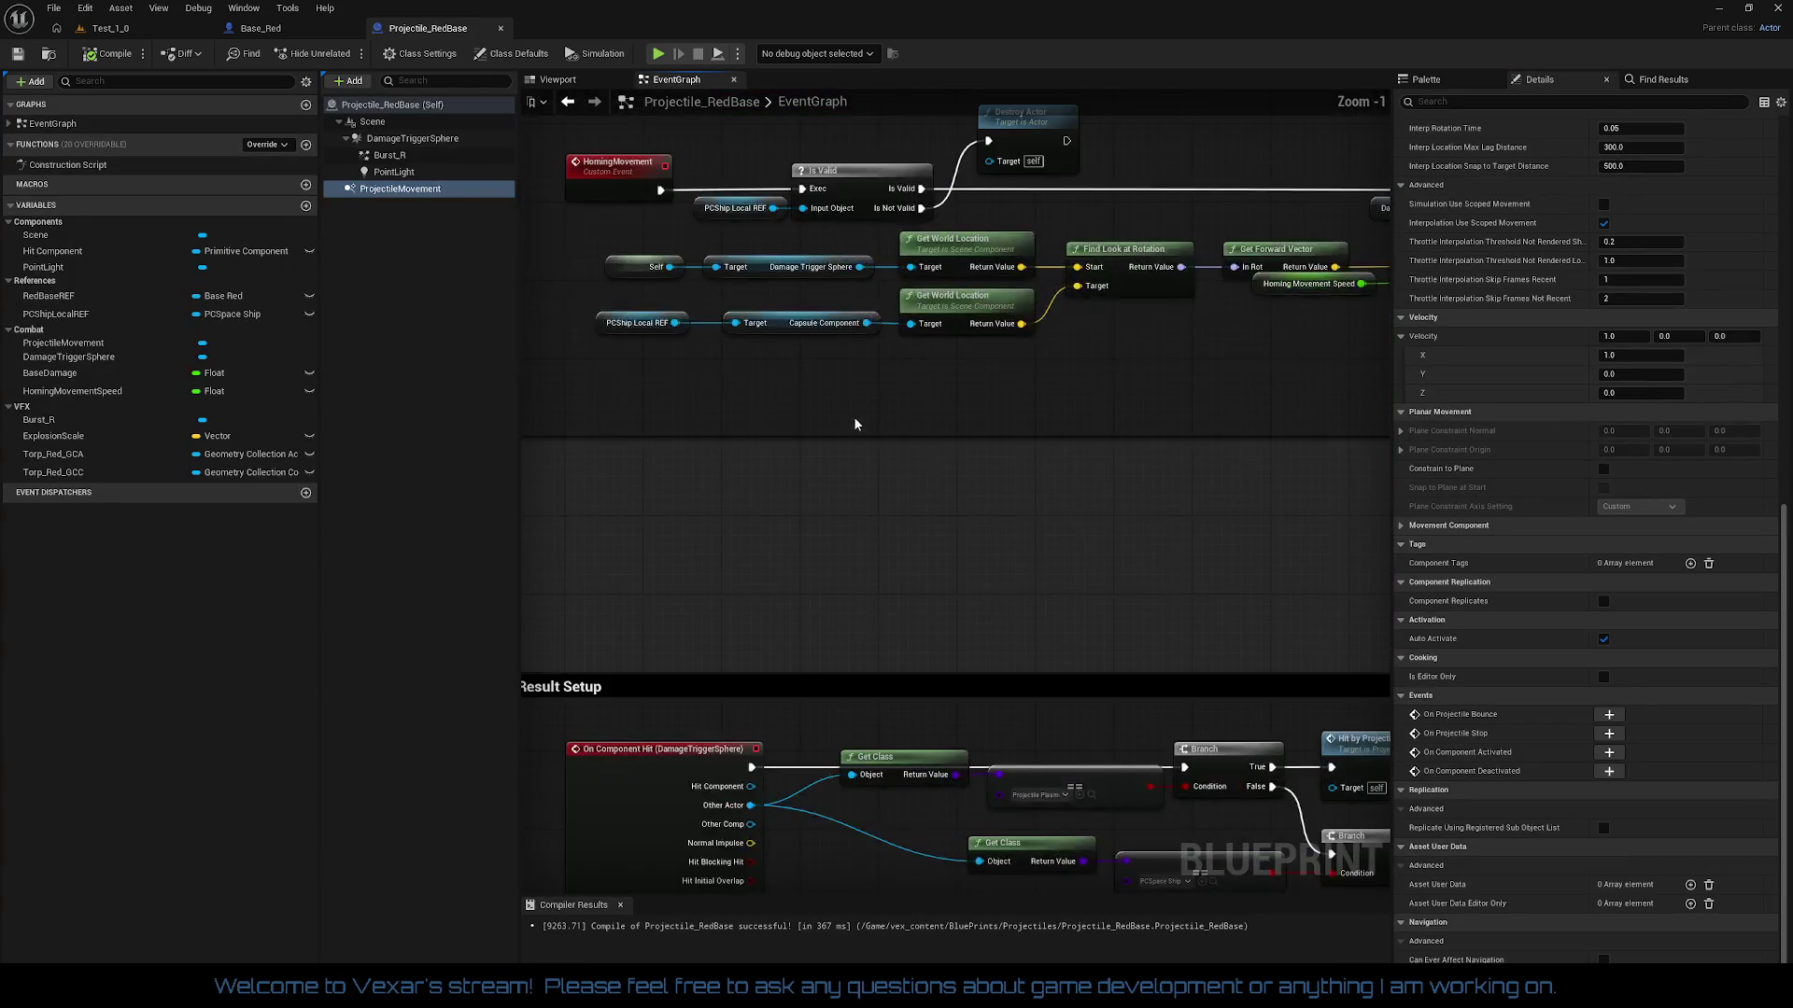
scroll(874, 345, "down", 3)
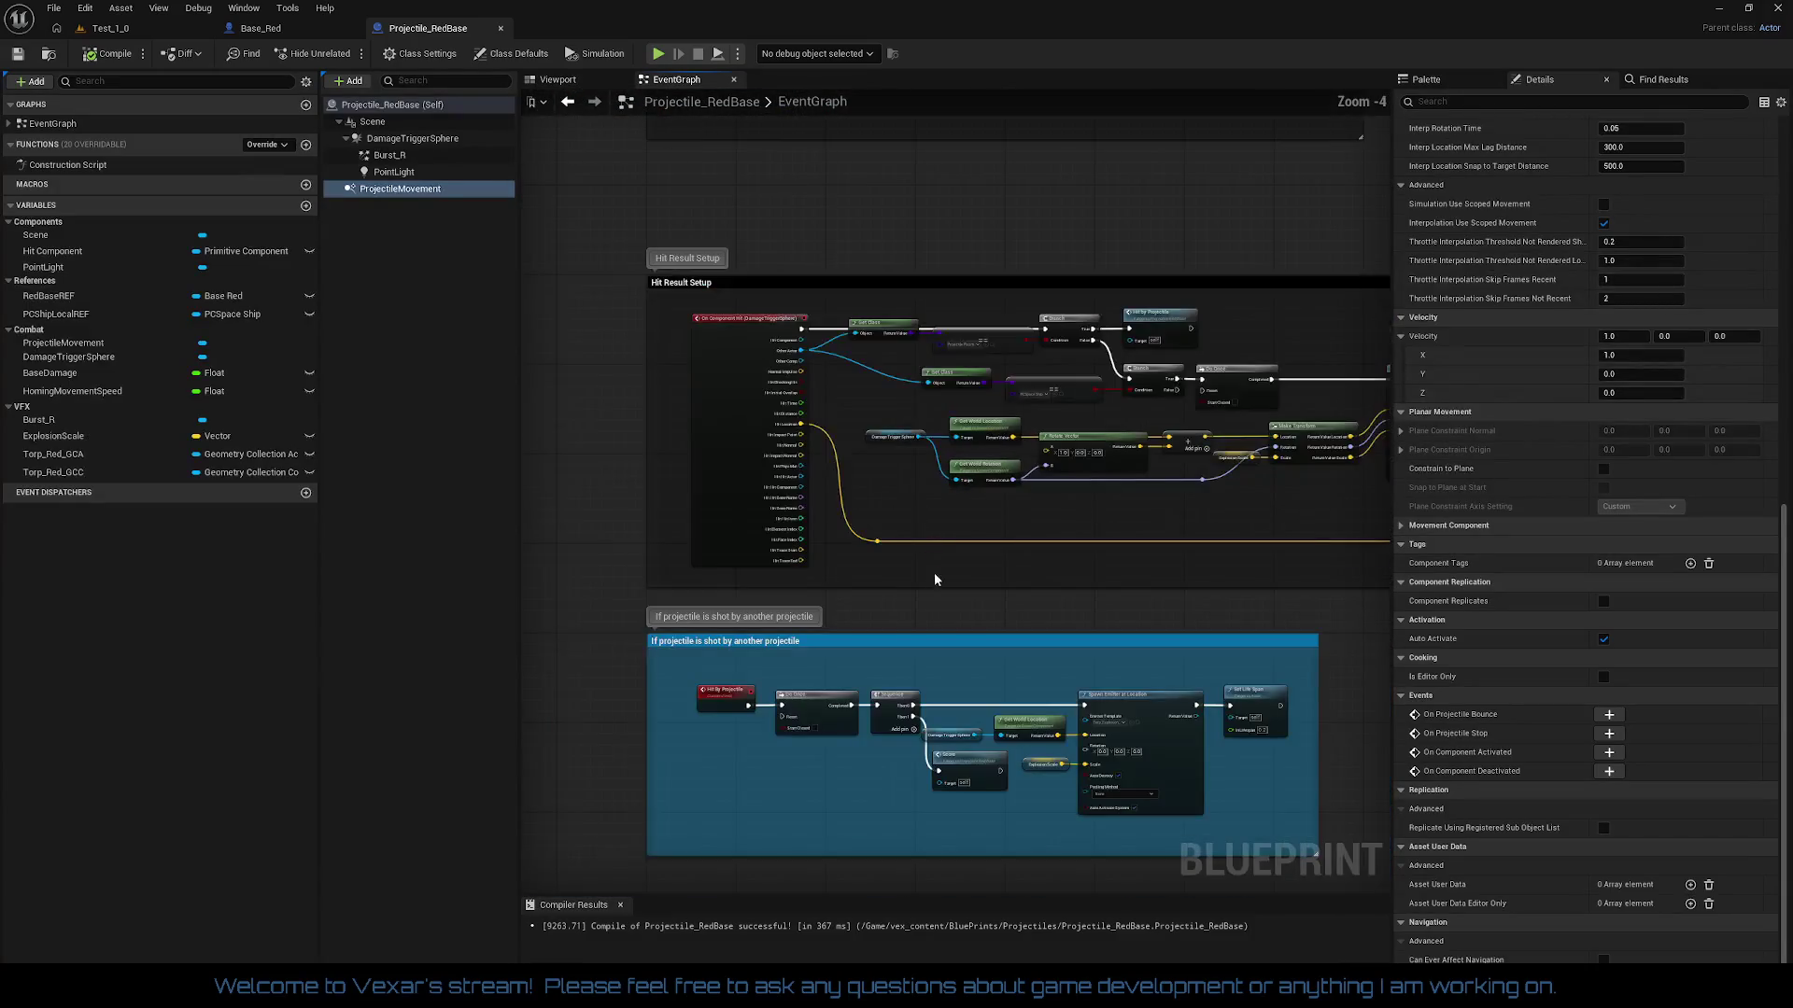
Step: Inspect the shot-by-projectile, Score, Destroyed and Homing Movement blocks, then return to Begin Play
left_click_drag(868, 766, 827, 558)
scroll(828, 551, "up", 3)
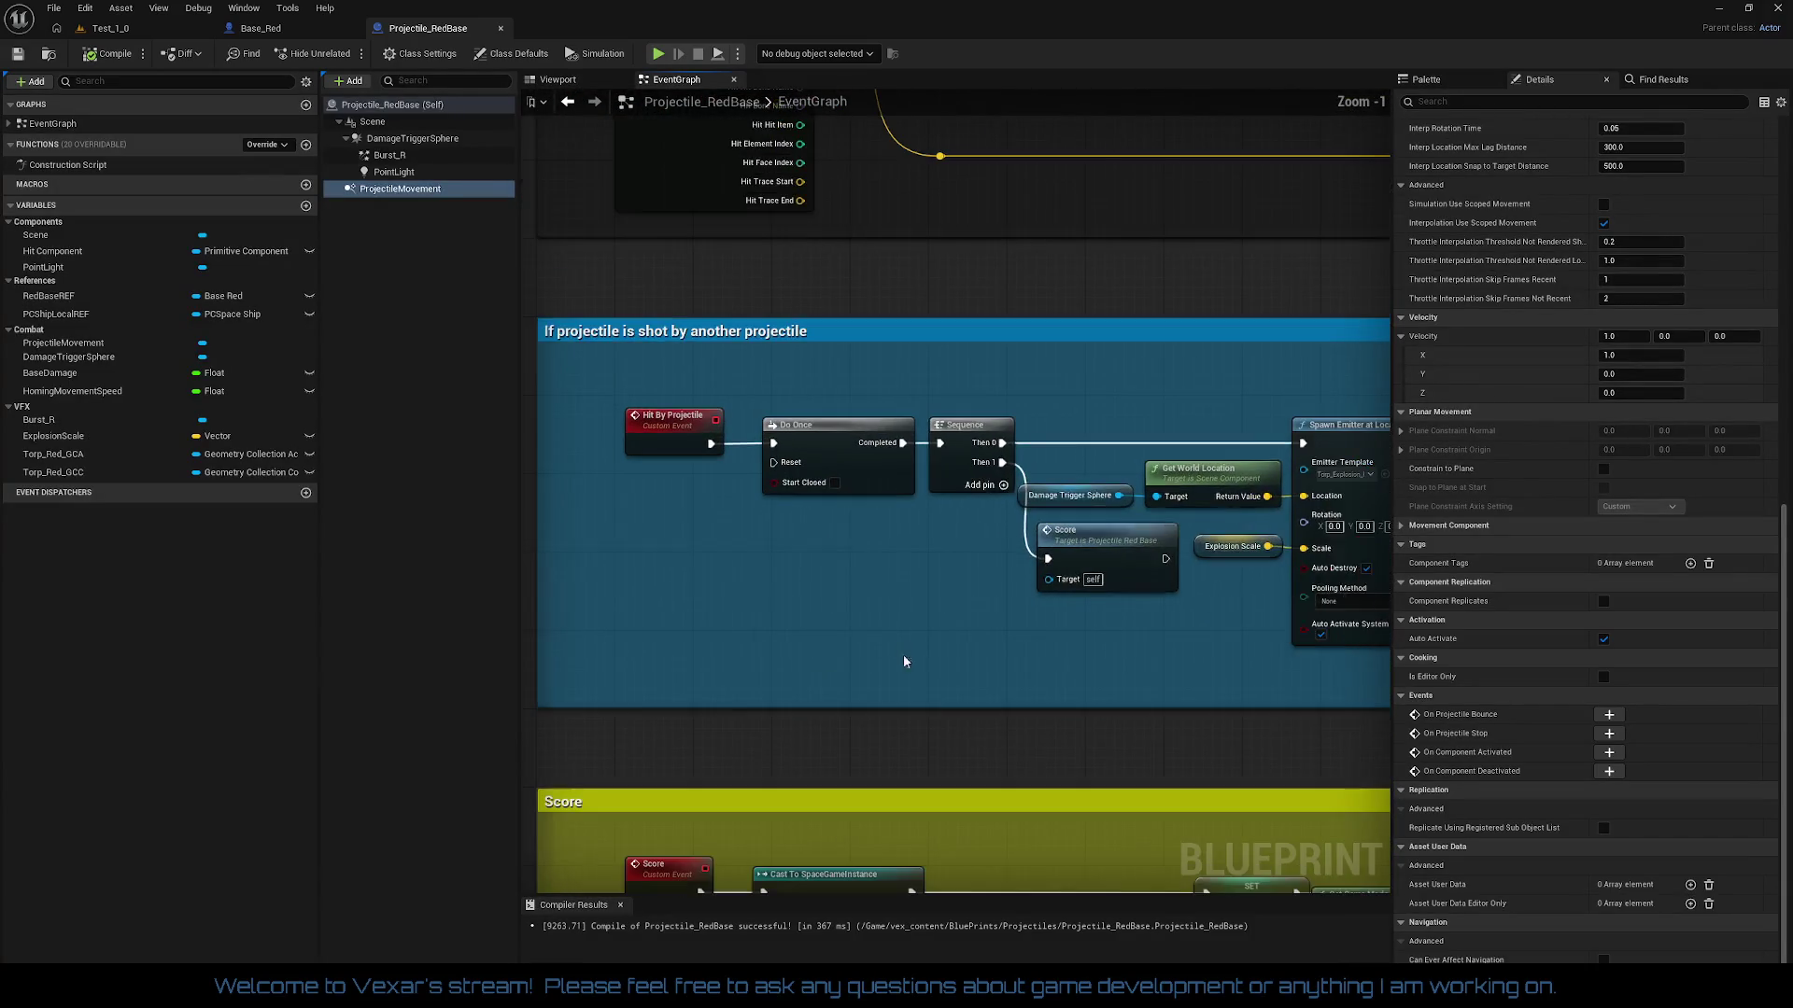
scroll(904, 661, "down", 2)
left_click_drag(967, 607, 971, 416)
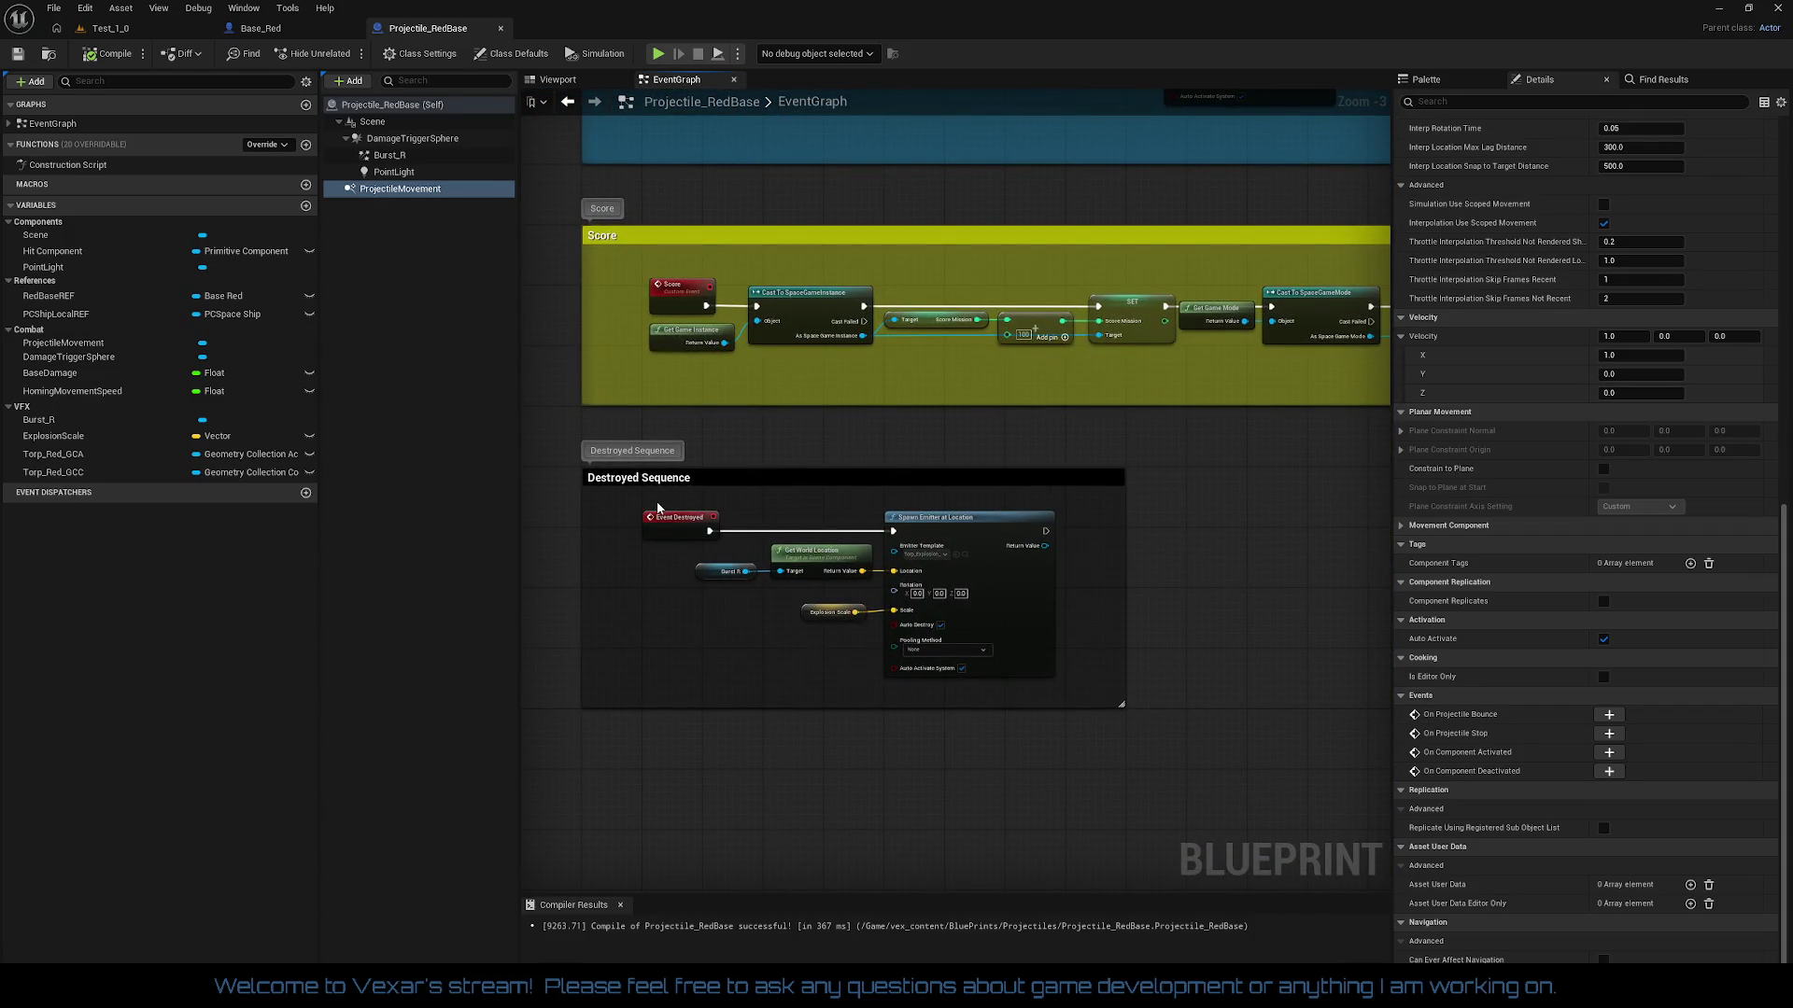
mouse_move(657, 505)
left_mouse_down()
mouse_move(873, 583)
mouse_move(964, 650)
left_mouse_up()
scroll(837, 651, "up", 1)
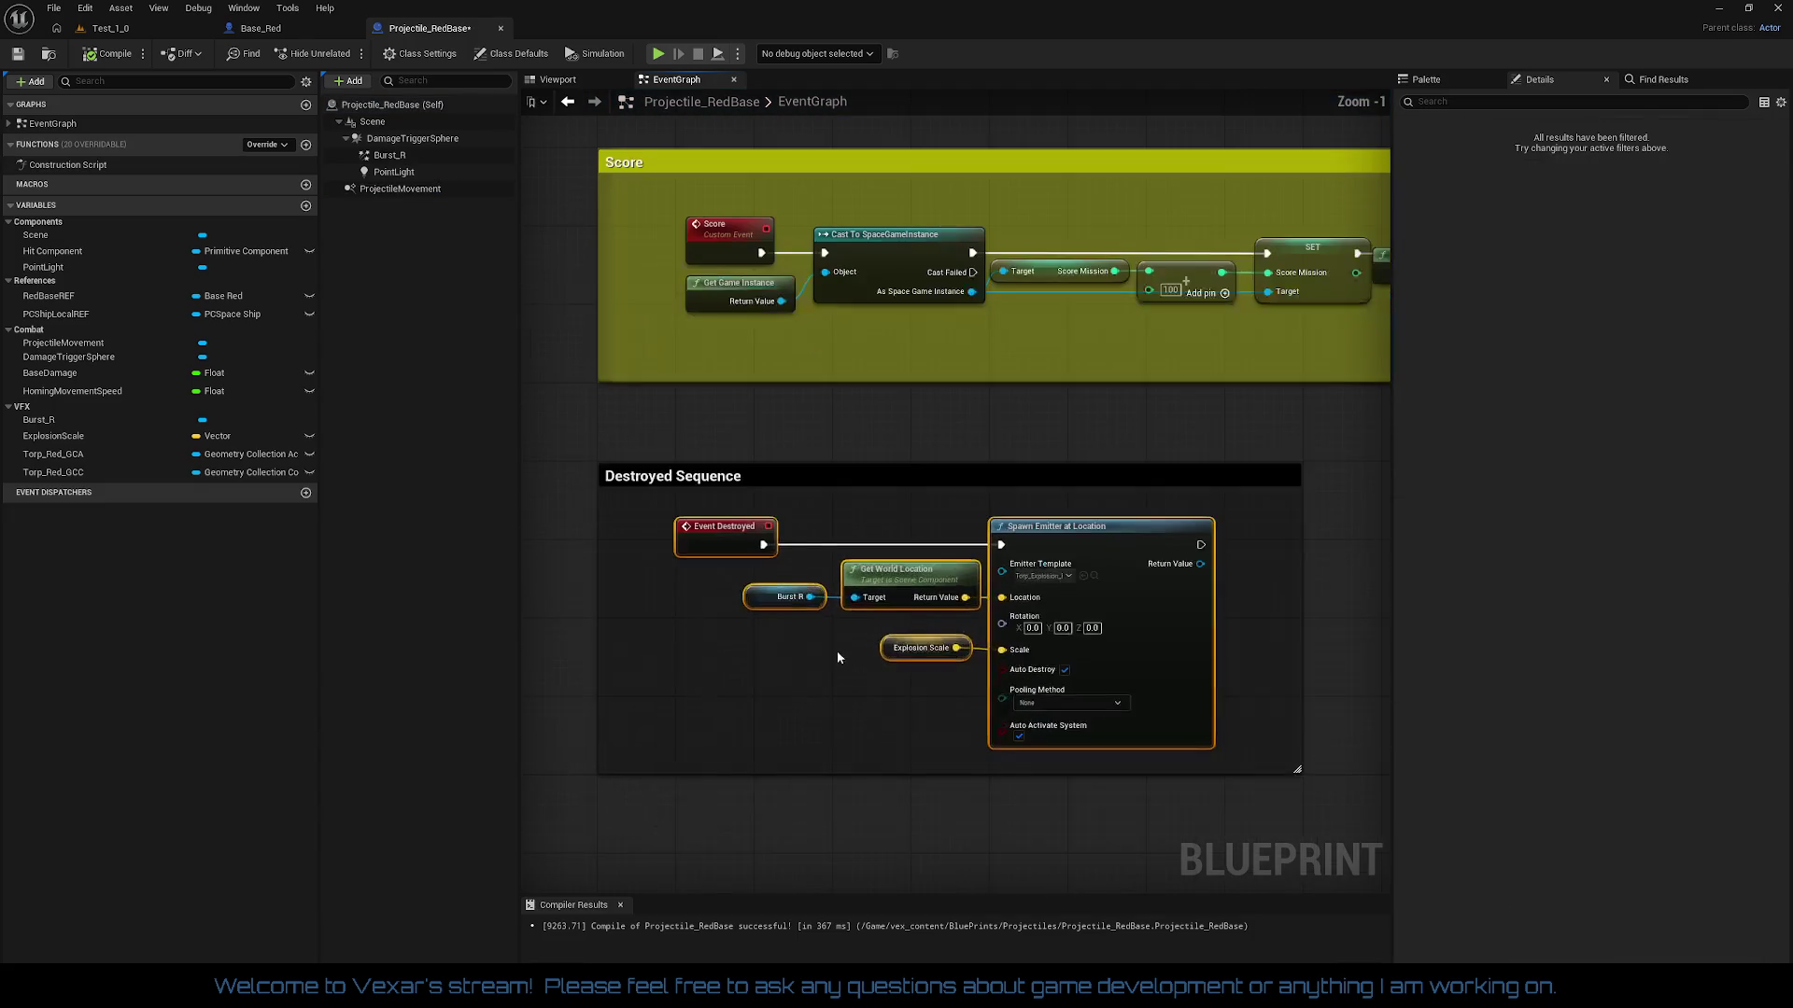
scroll(836, 652, "down", 3)
scroll(826, 598, "up", 4)
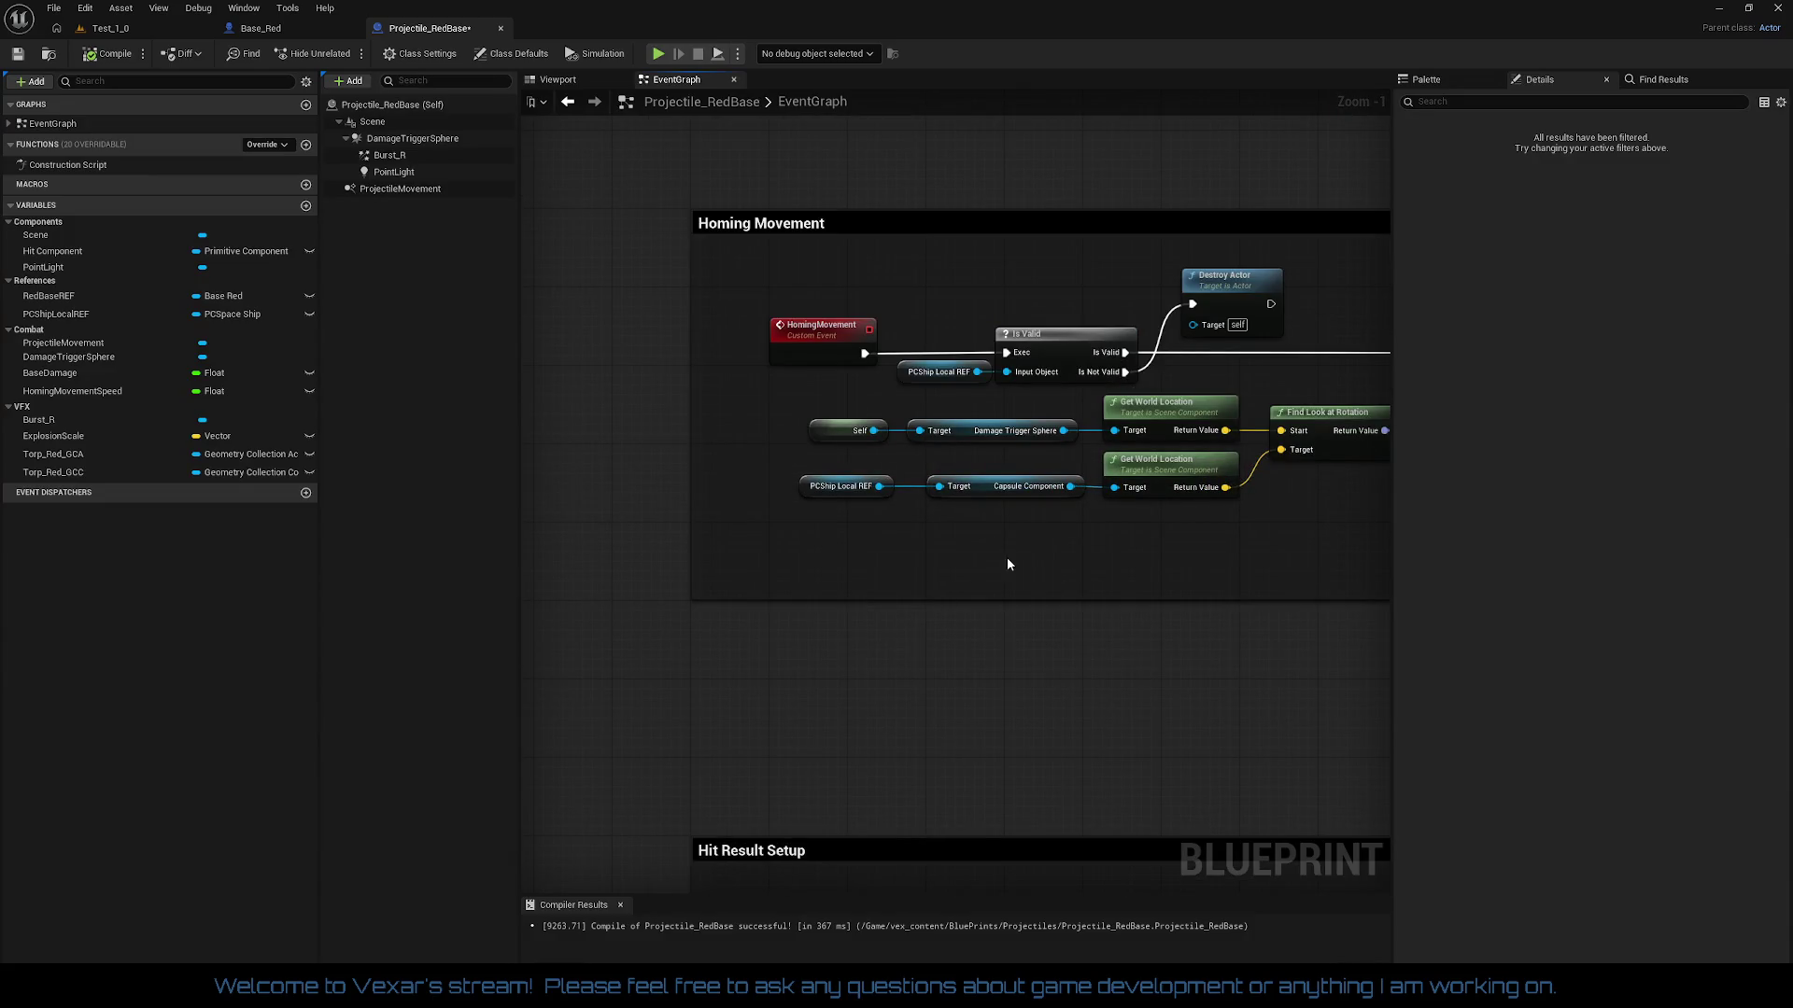
left_click_drag(1006, 557, 829, 661)
mouse_move(1146, 615)
left_mouse_down()
mouse_move(857, 608)
mouse_move(980, 557)
left_mouse_up()
scroll(1019, 408, "down", 3)
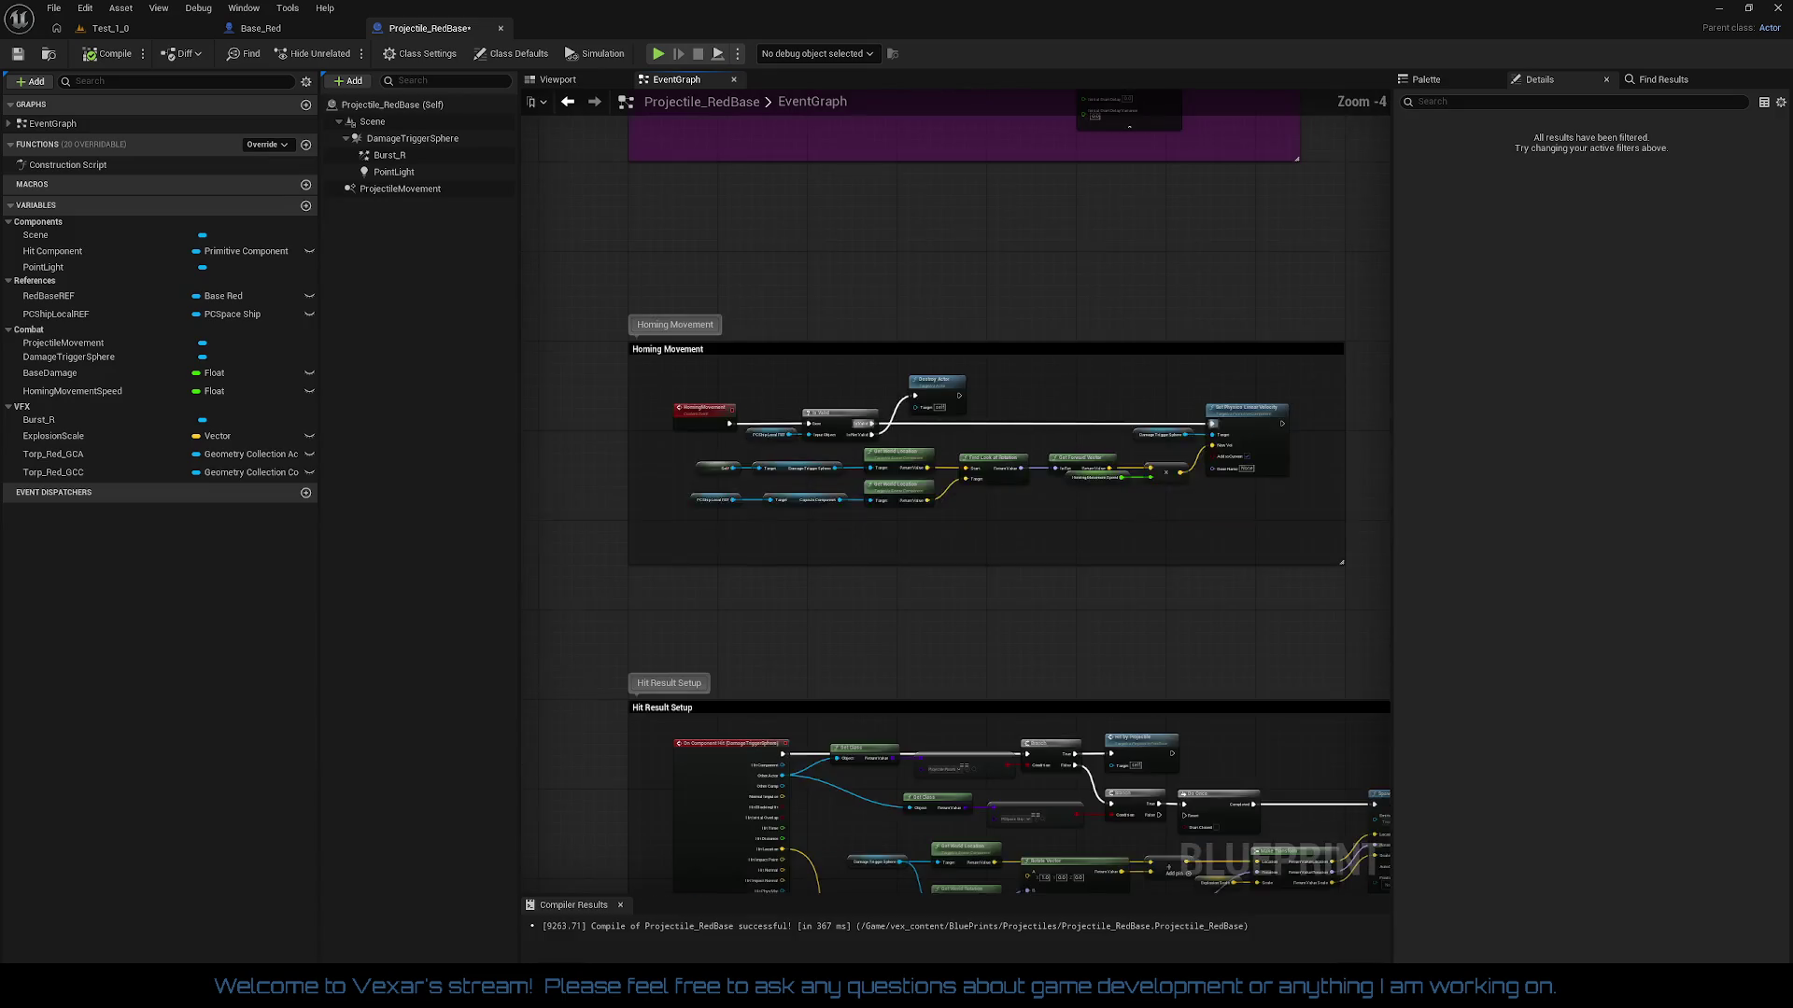
left_click_drag(1018, 408, 1001, 730)
scroll(904, 508, "up", 2)
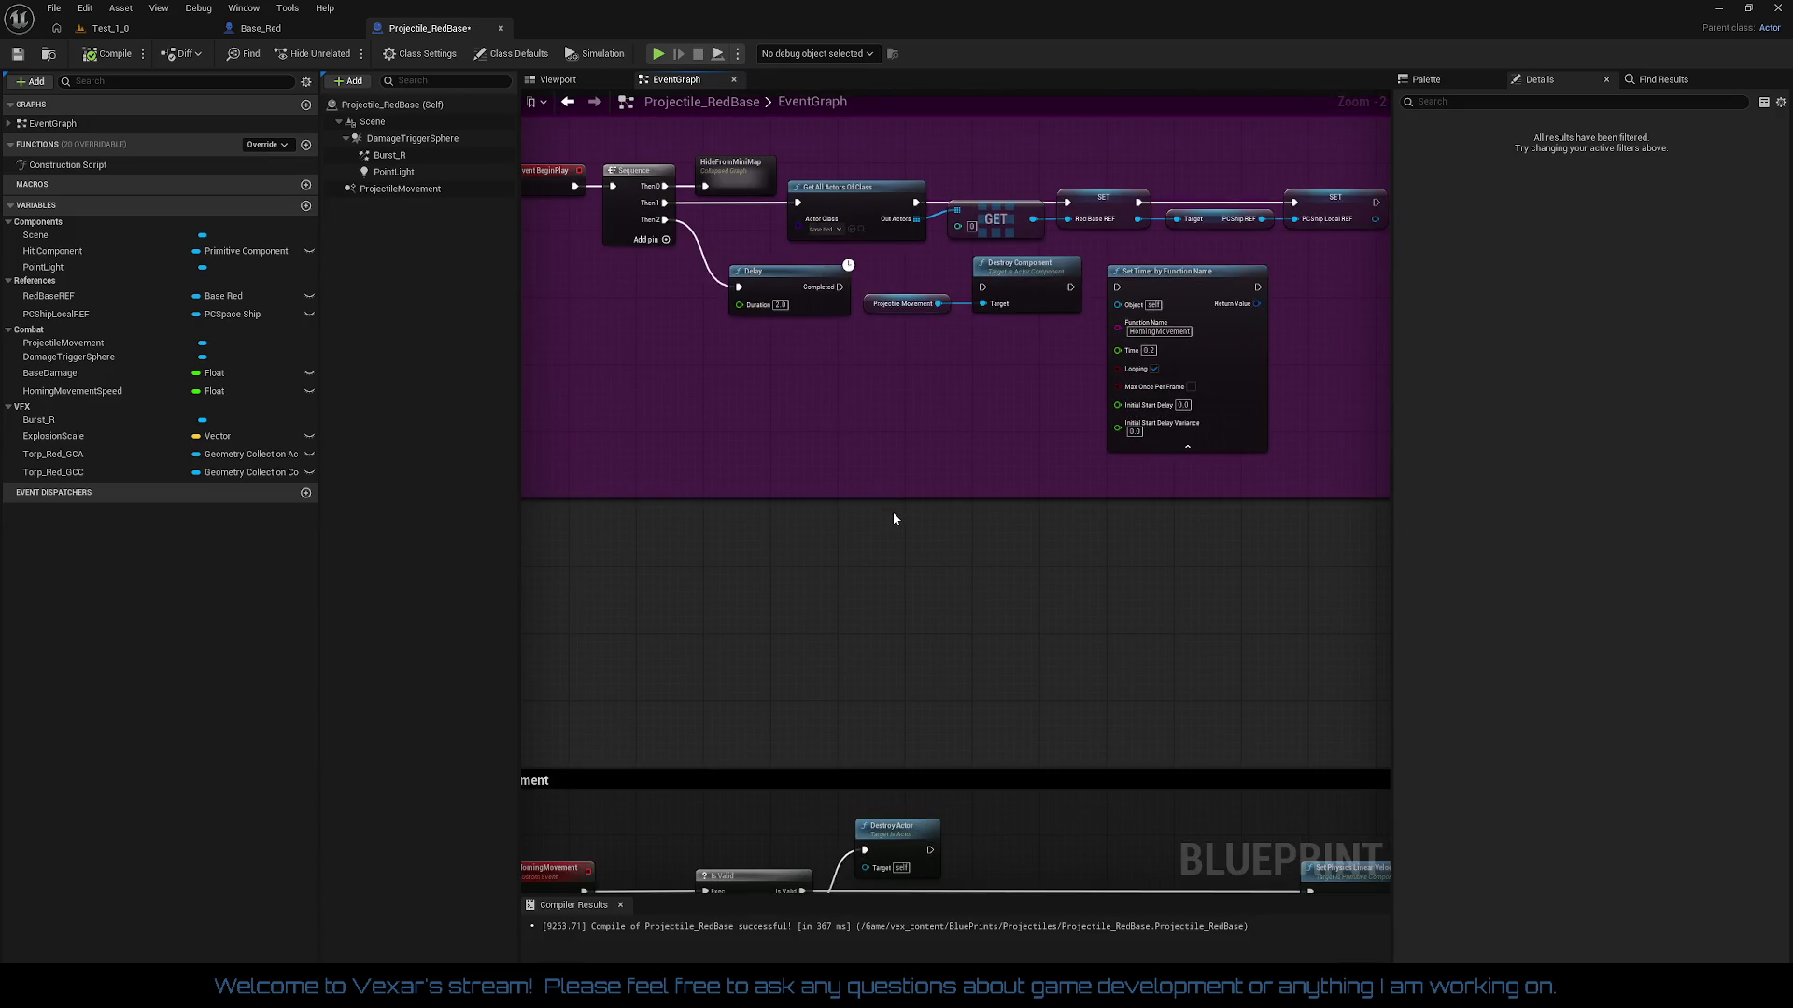
Step: Review Projectile_RedBase's class defaults, then display its ProjectileMovement component settings
left_click(407, 109)
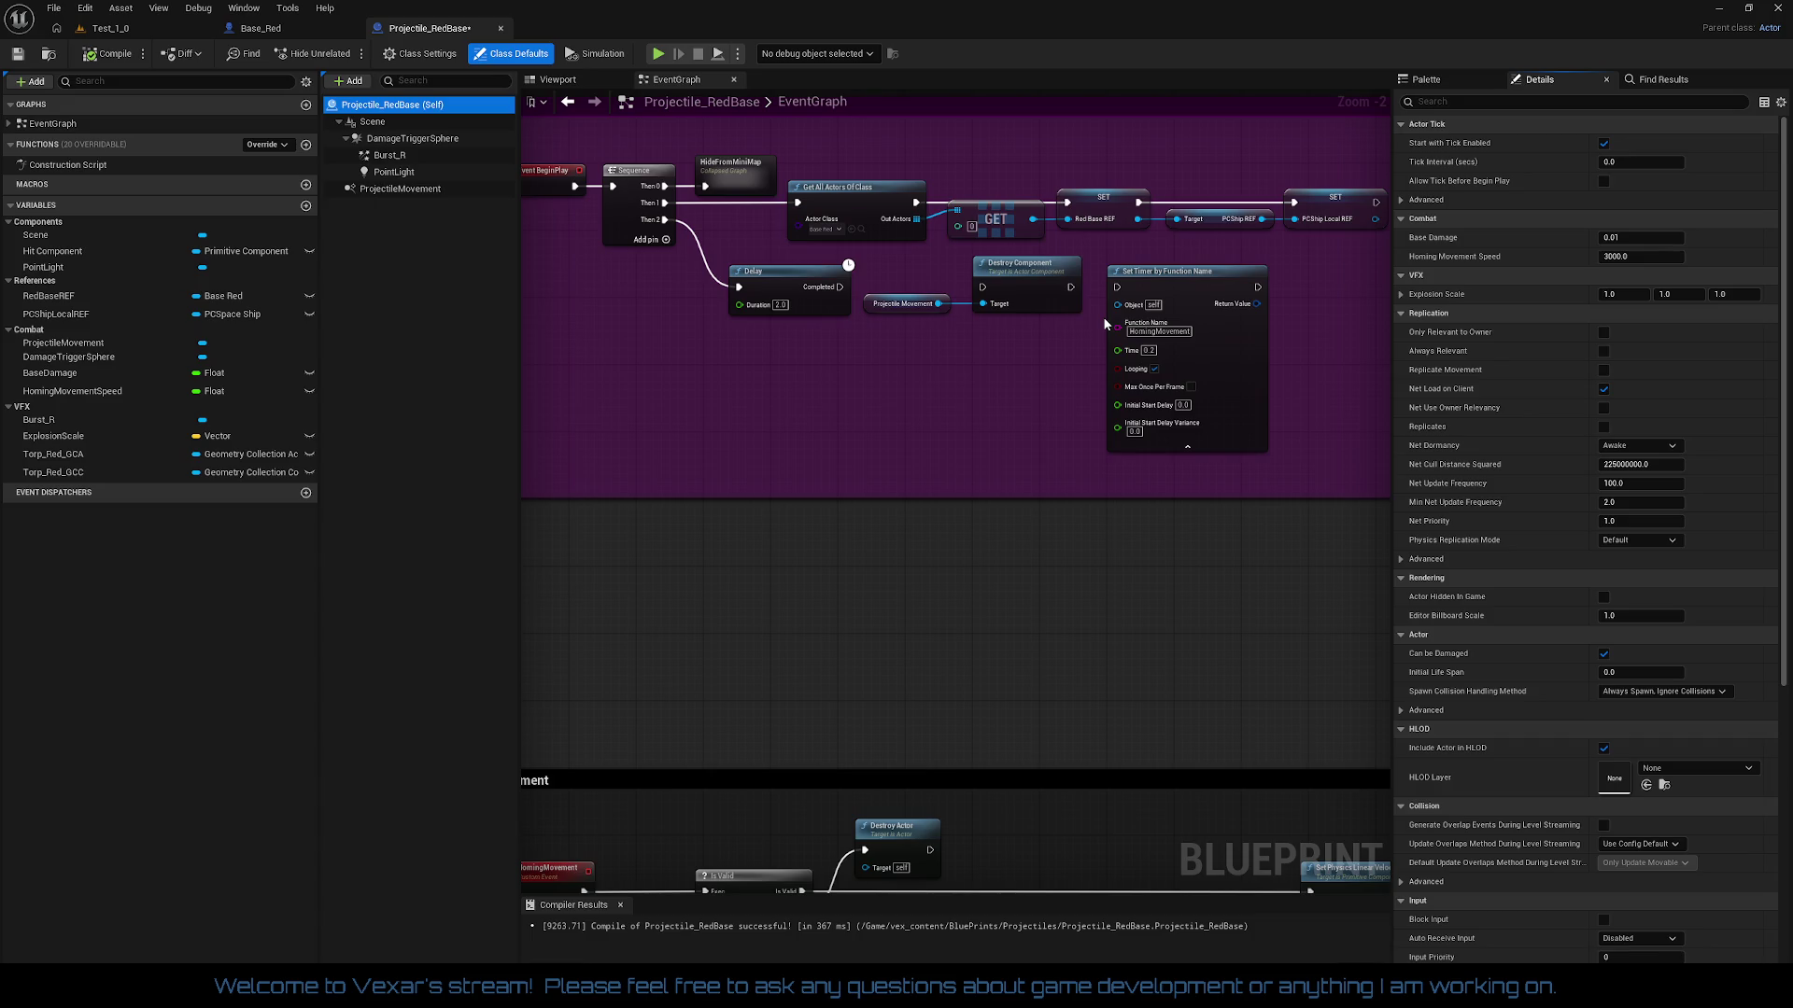
scroll(1738, 478, "down", 10)
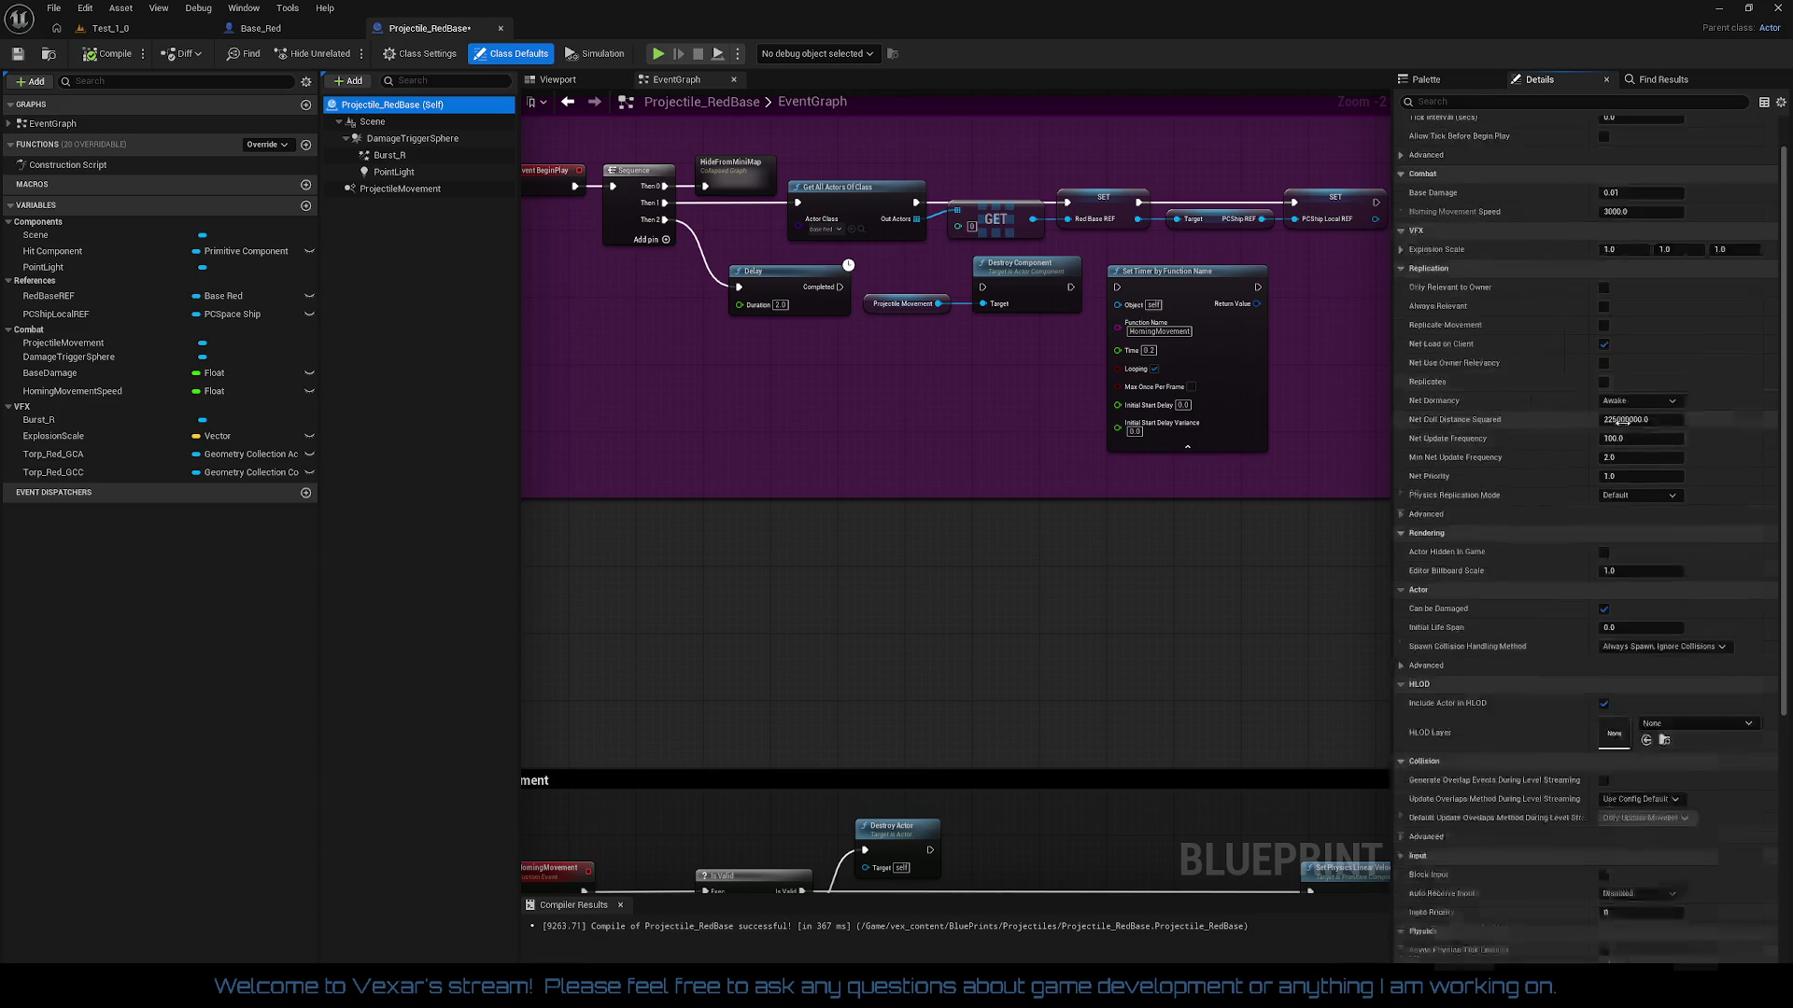
scroll(1722, 624, "down", 2)
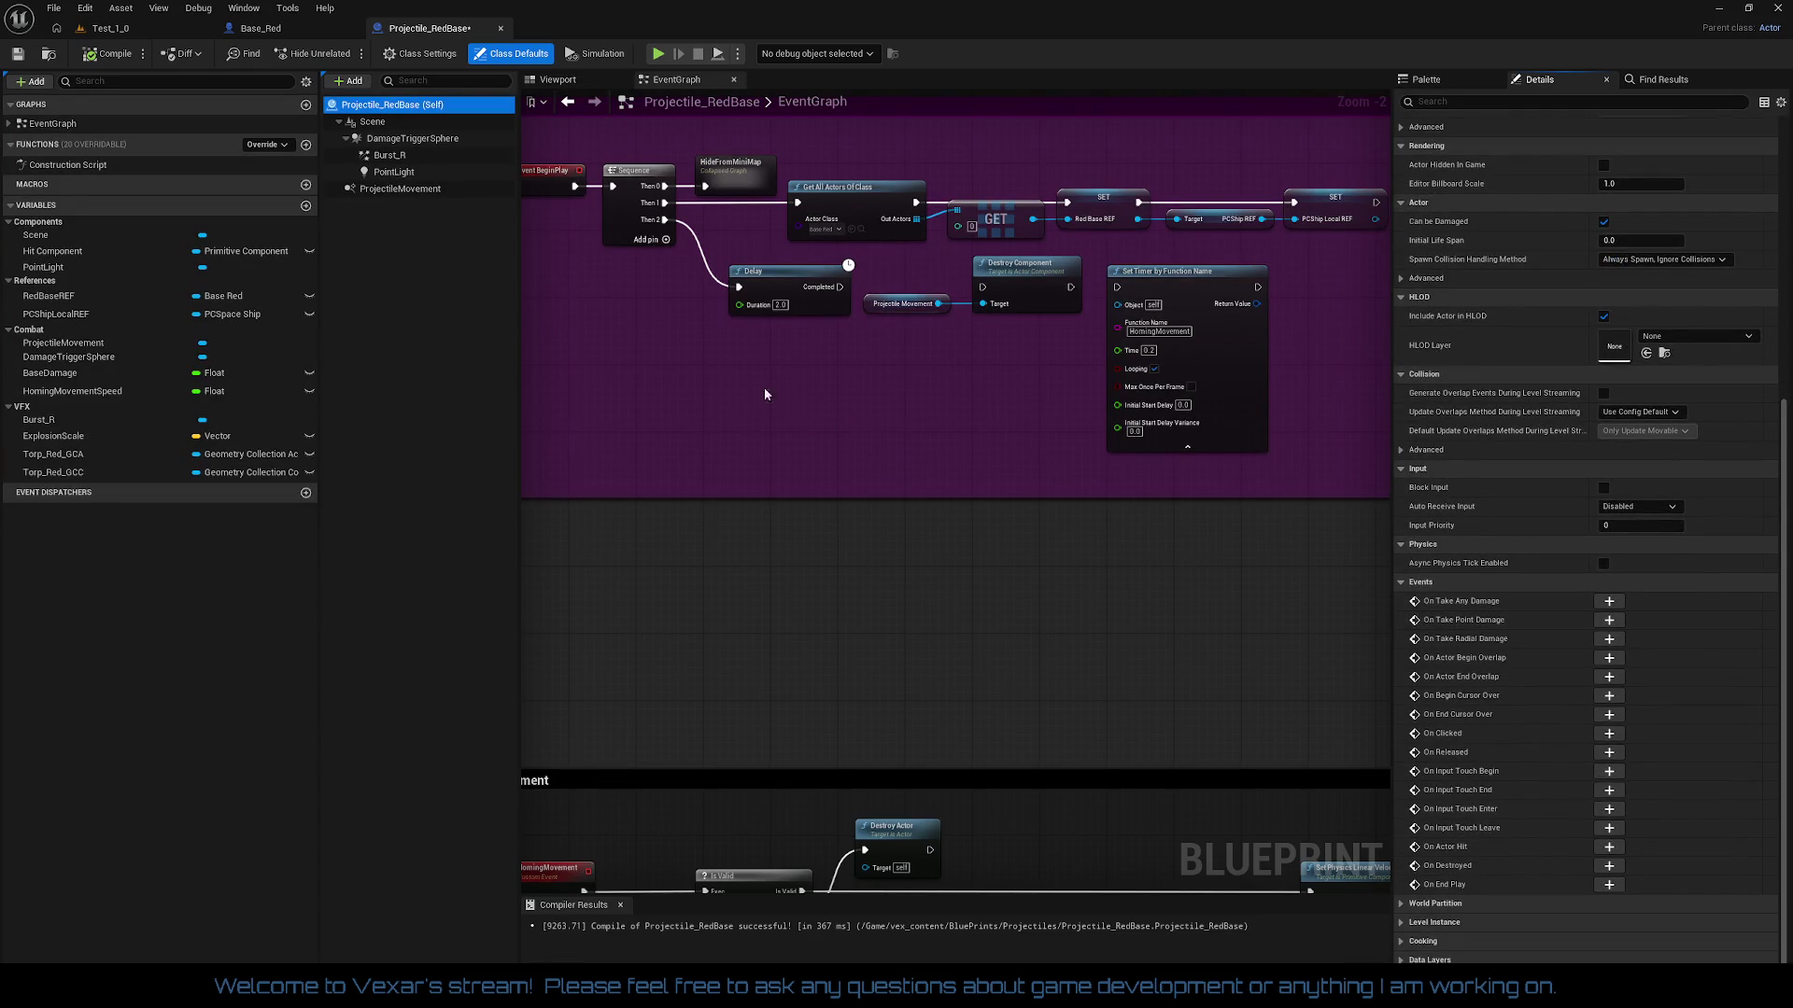
left_click(402, 188)
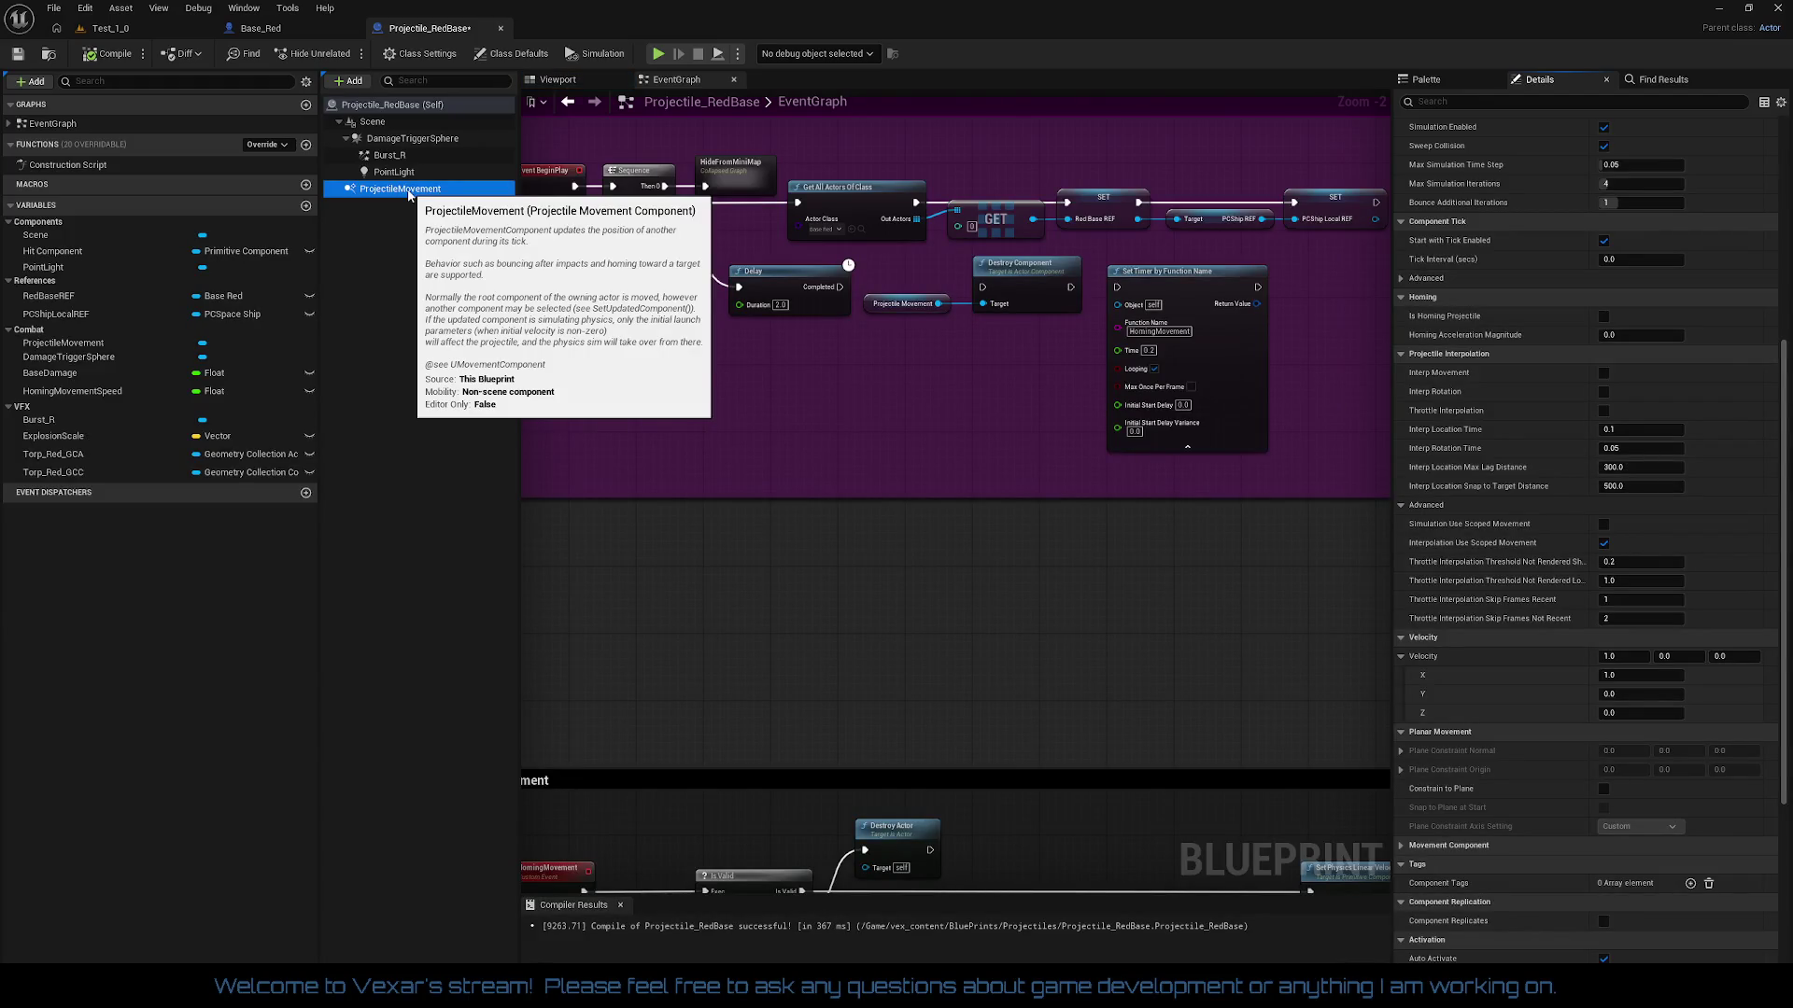
Step: Delete Projectile_RedBase's ProjectileMovement component and compile the blueprint
right_click(408, 191)
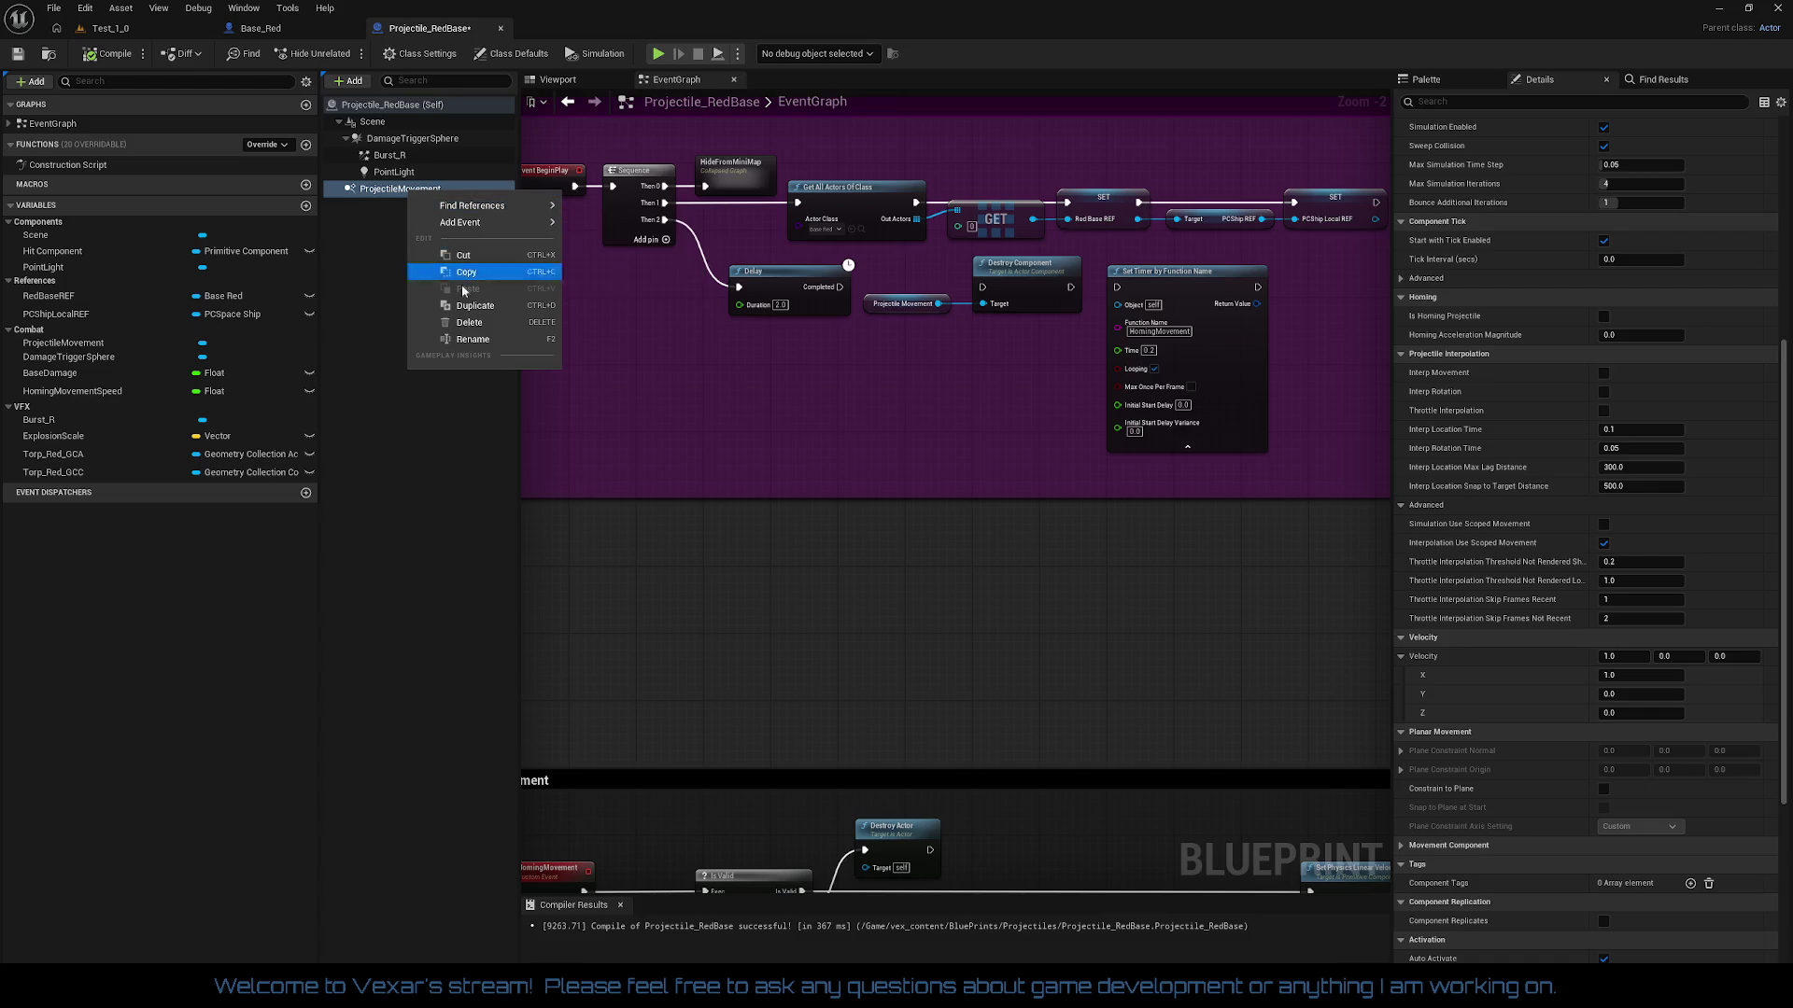
left_click(465, 322)
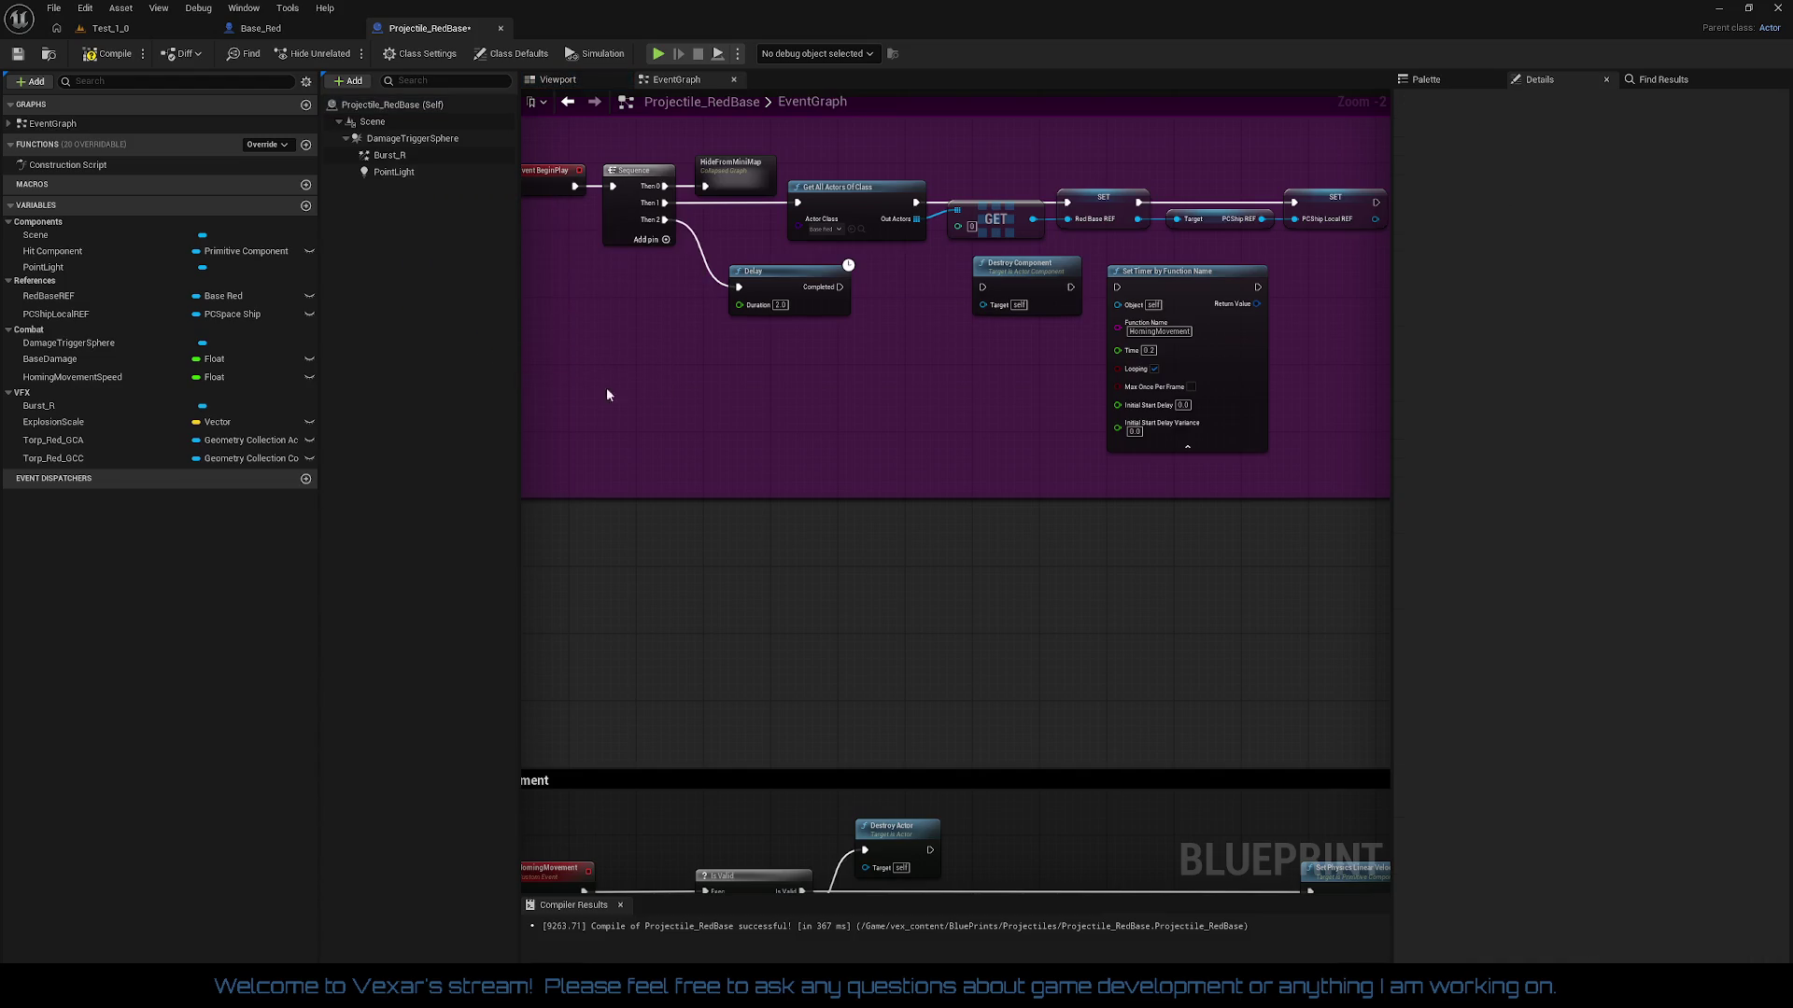
left_click(663, 407)
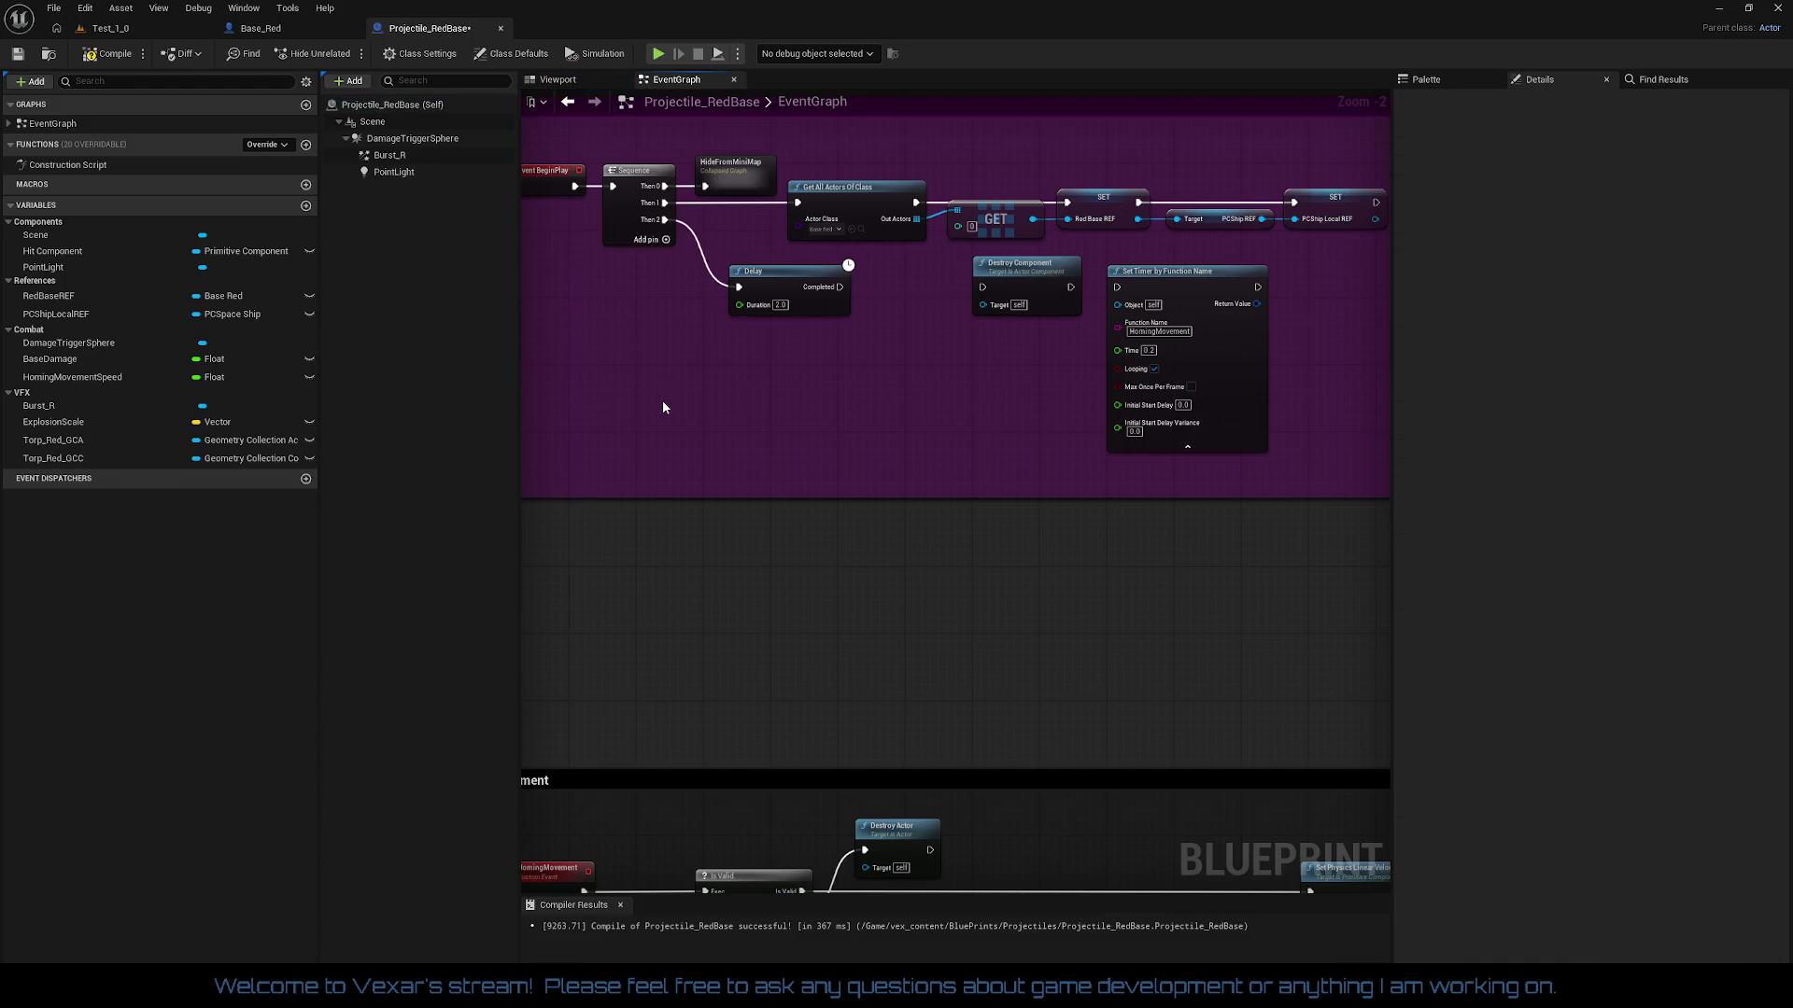
left_click(105, 58)
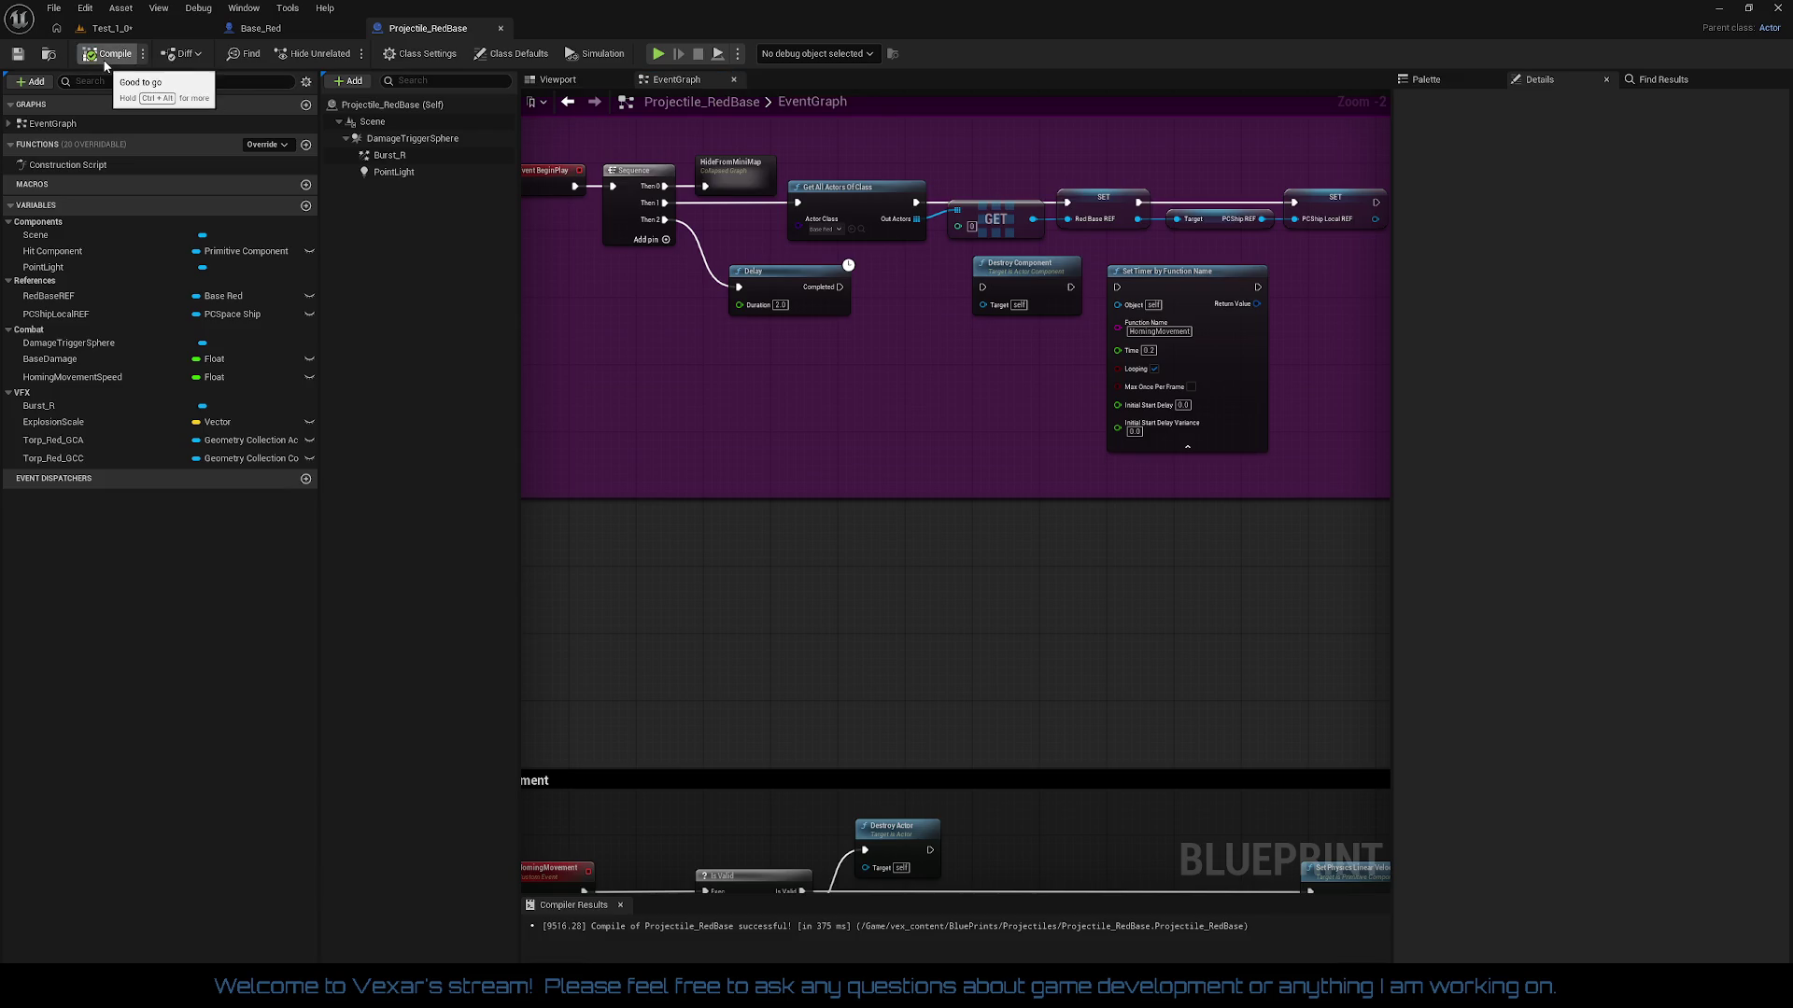
Step: Add a new Projectile Movement component with its default name and recompile
left_click(348, 80)
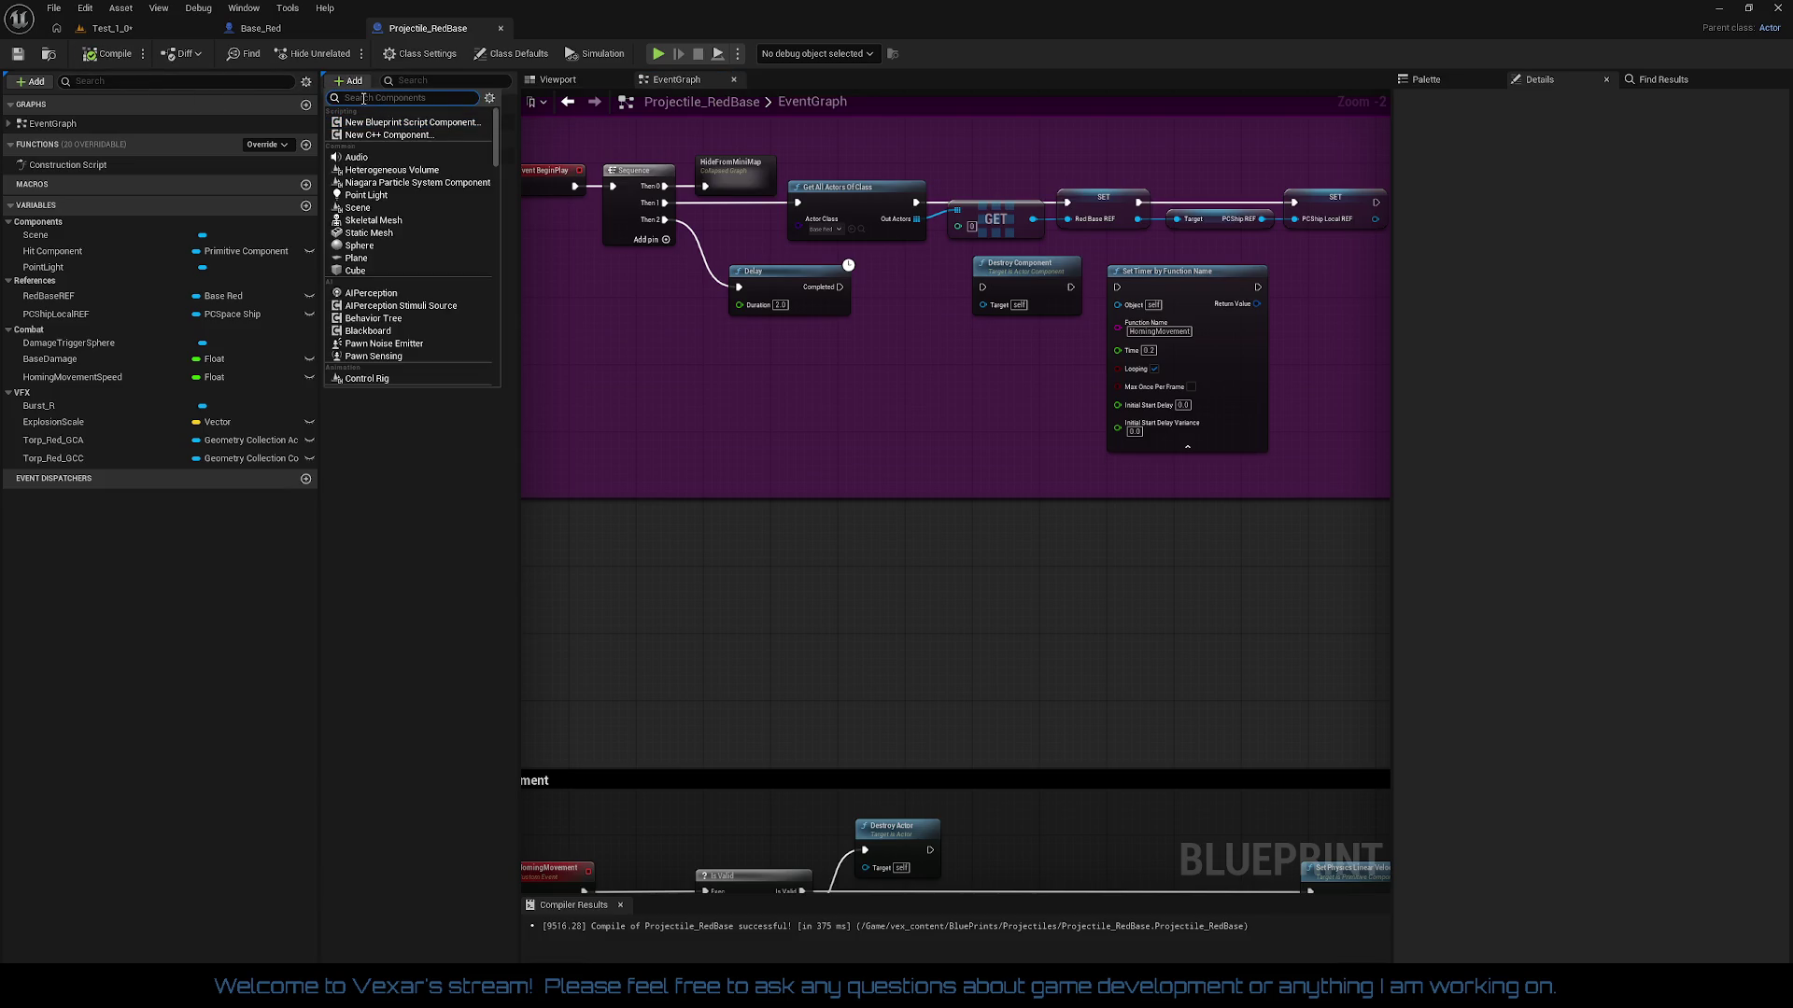
type("proje")
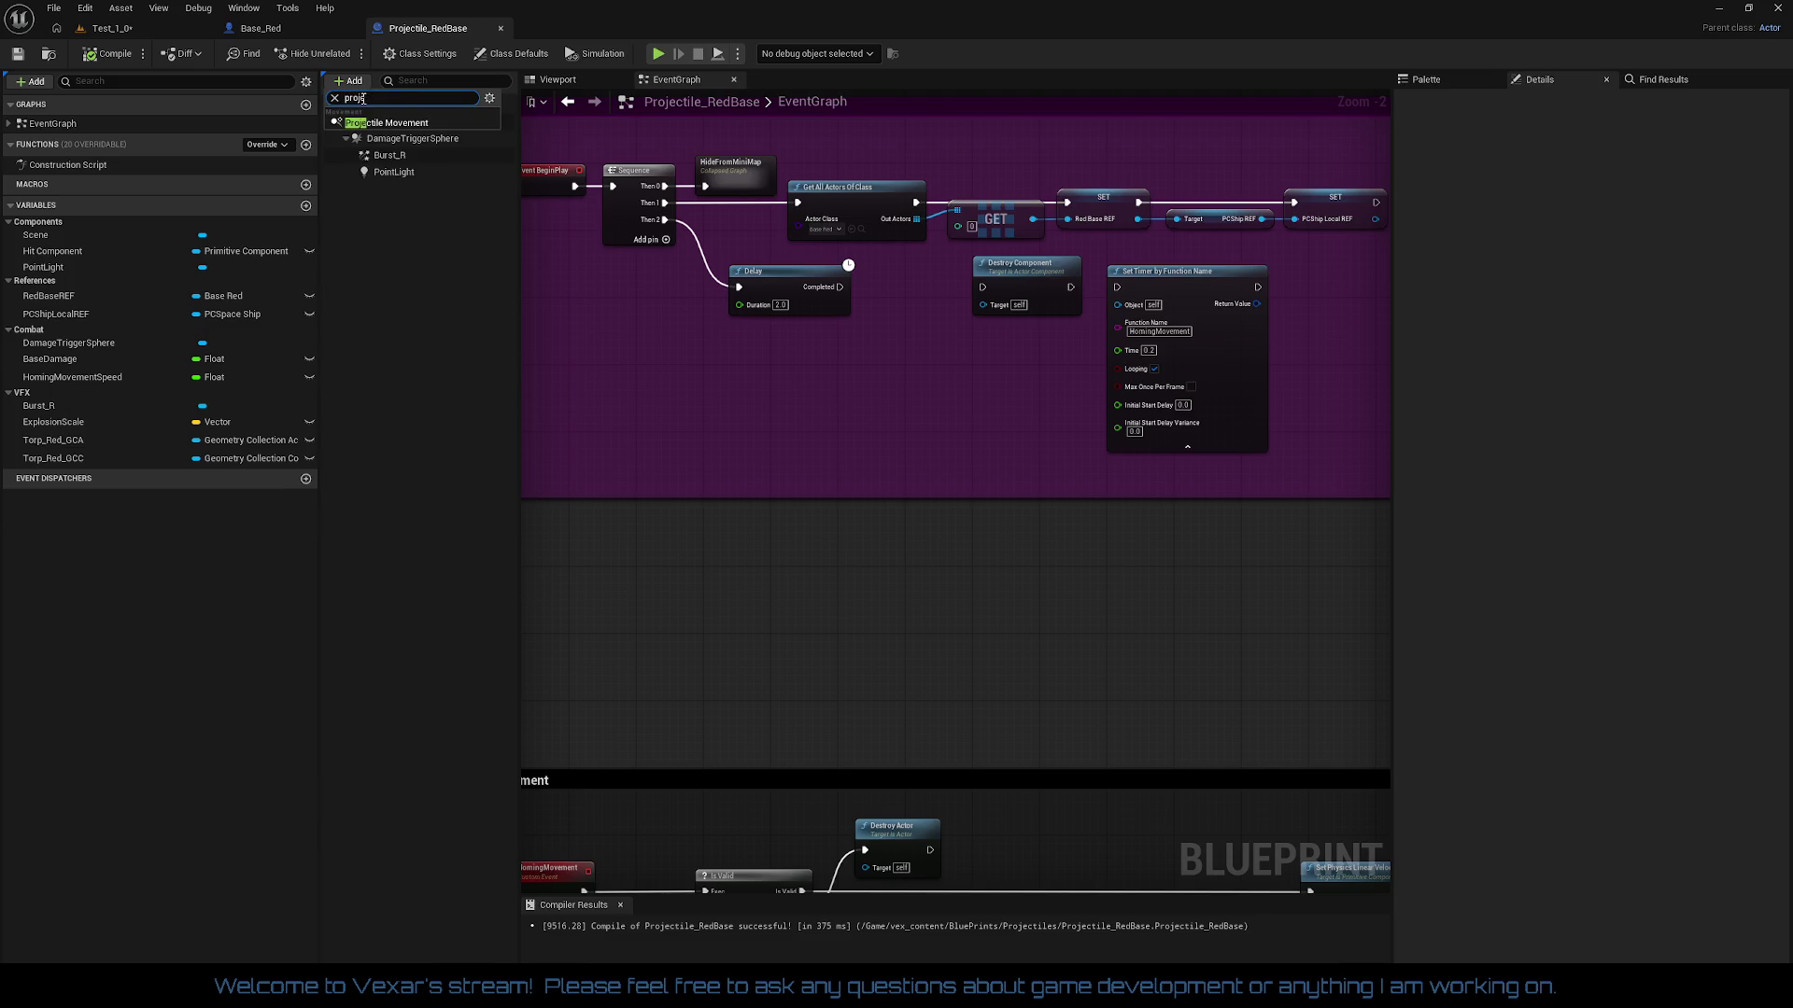
key("Down")
key("Return")
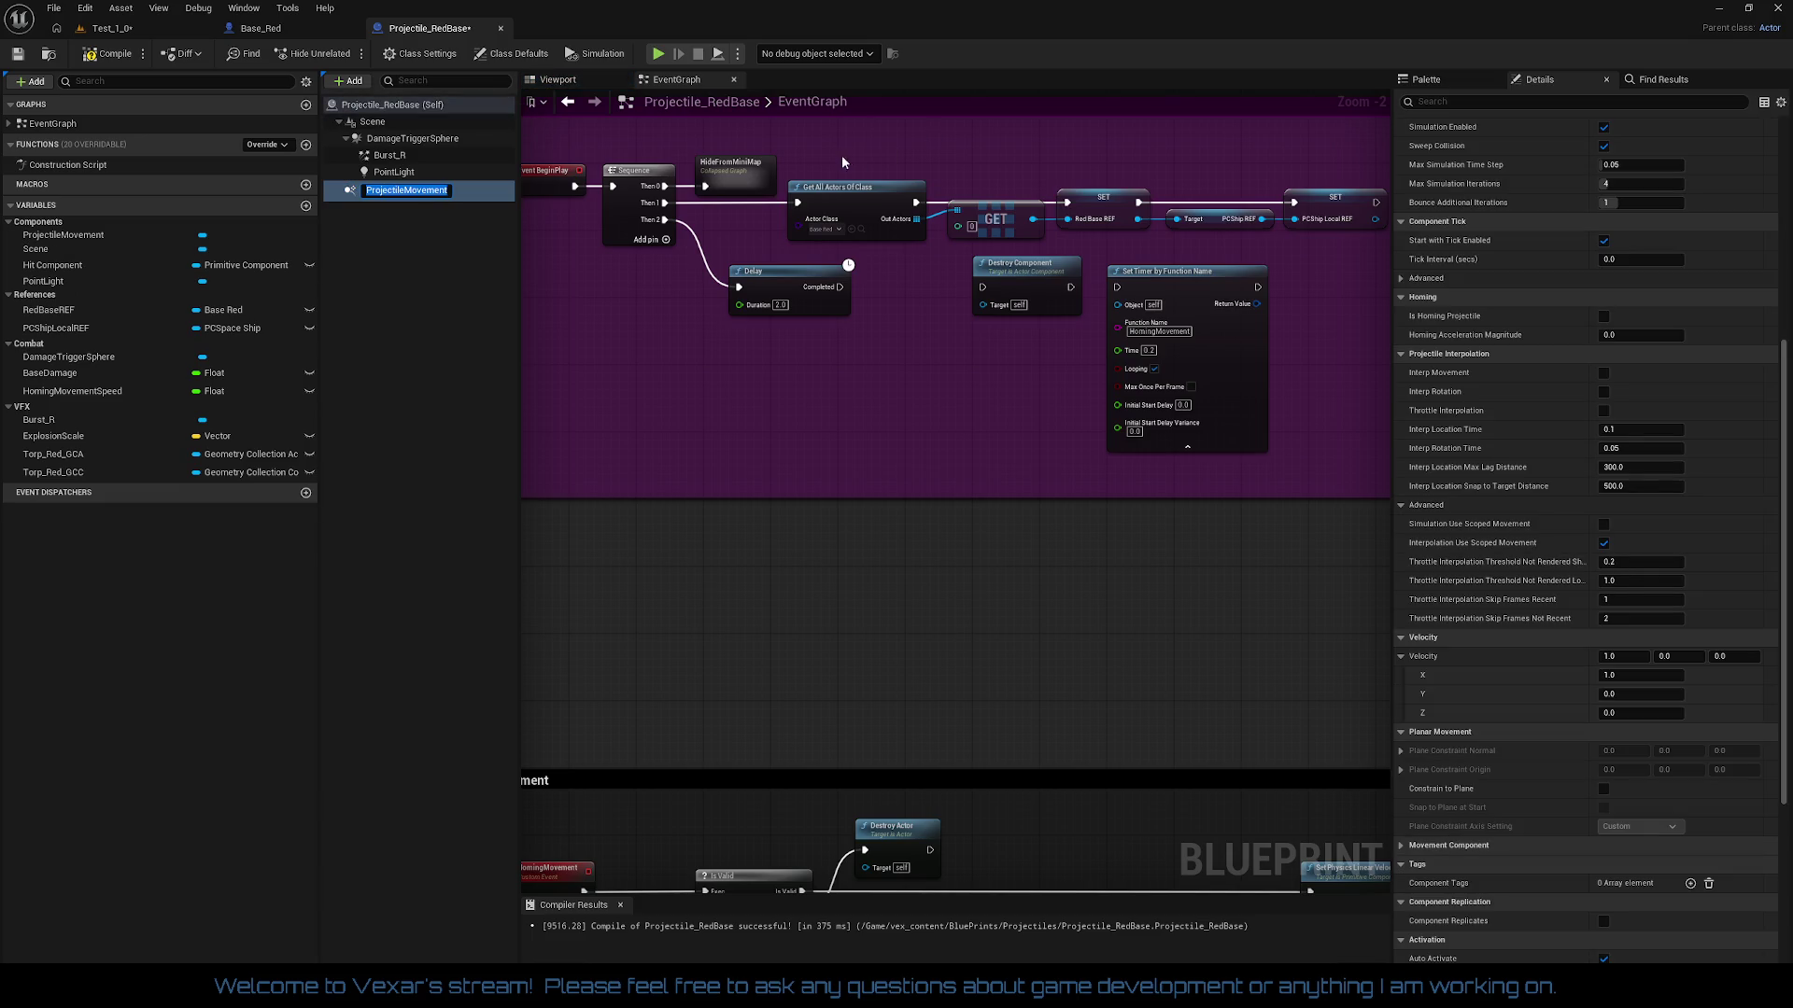
left_click(714, 476)
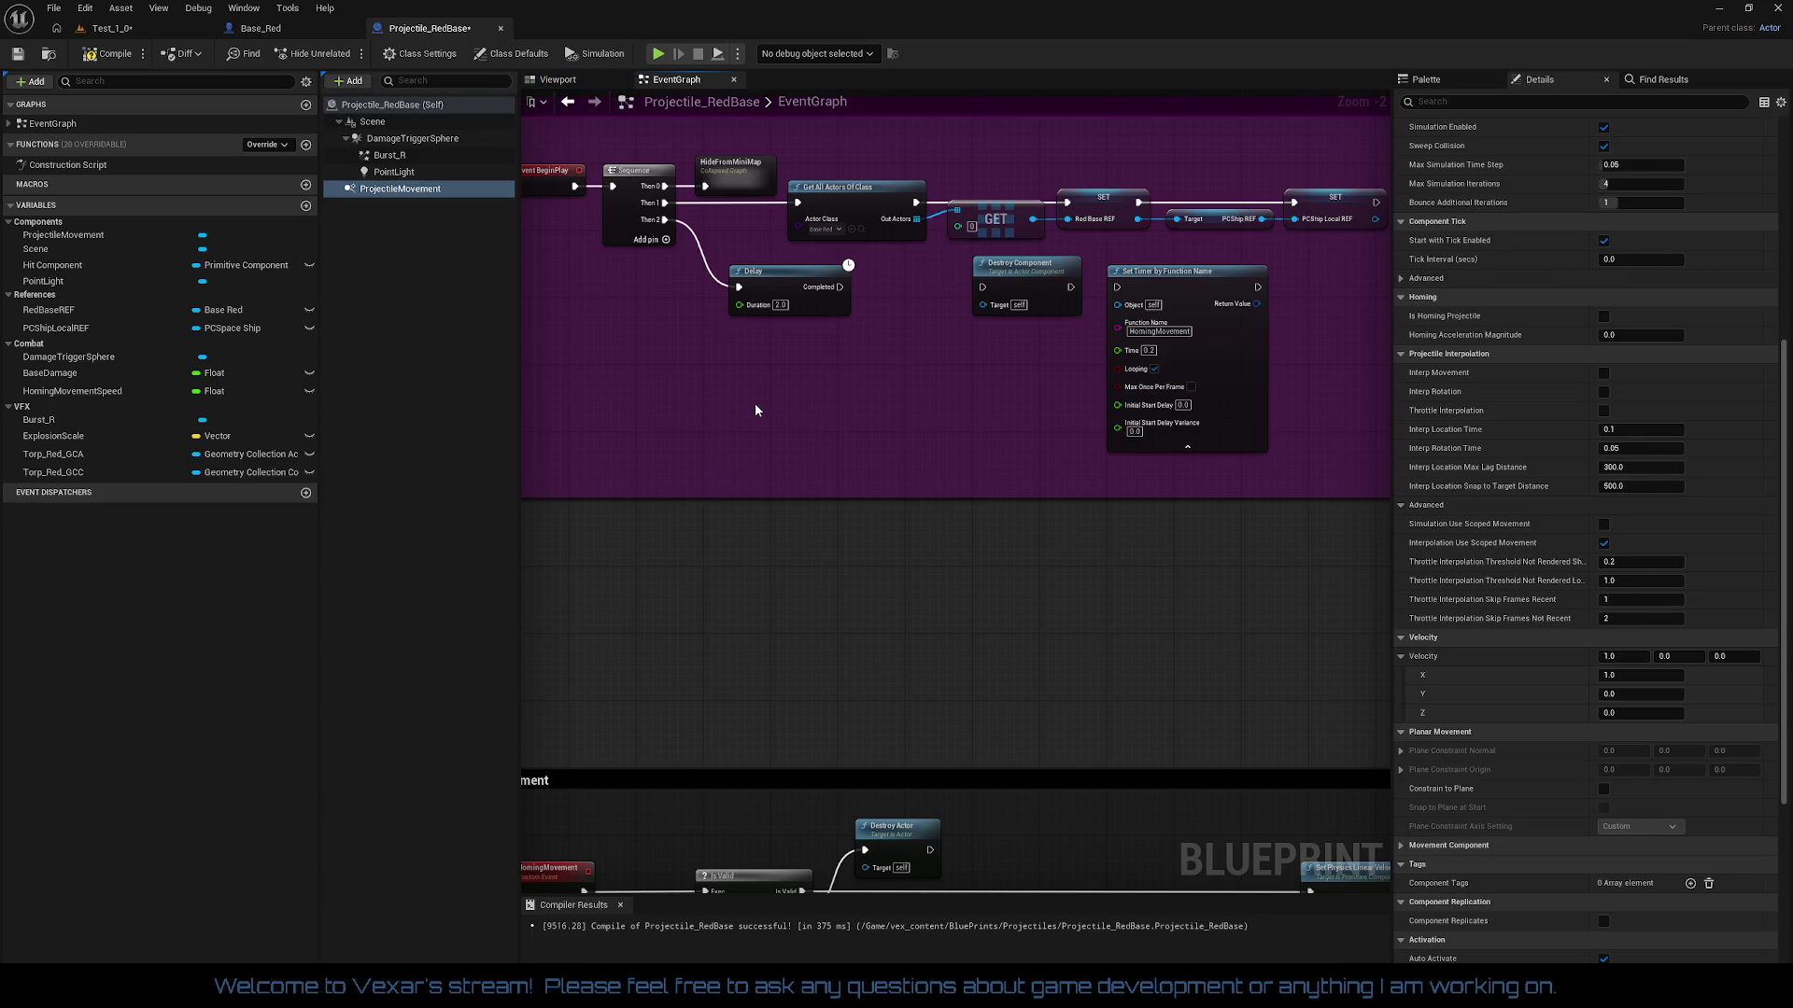
left_click(425, 189)
Step: Set the new ProjectileMovement's Velocity X to 5000.0 and recompile Projectile_RedBase
scroll(1753, 236, "up", 3)
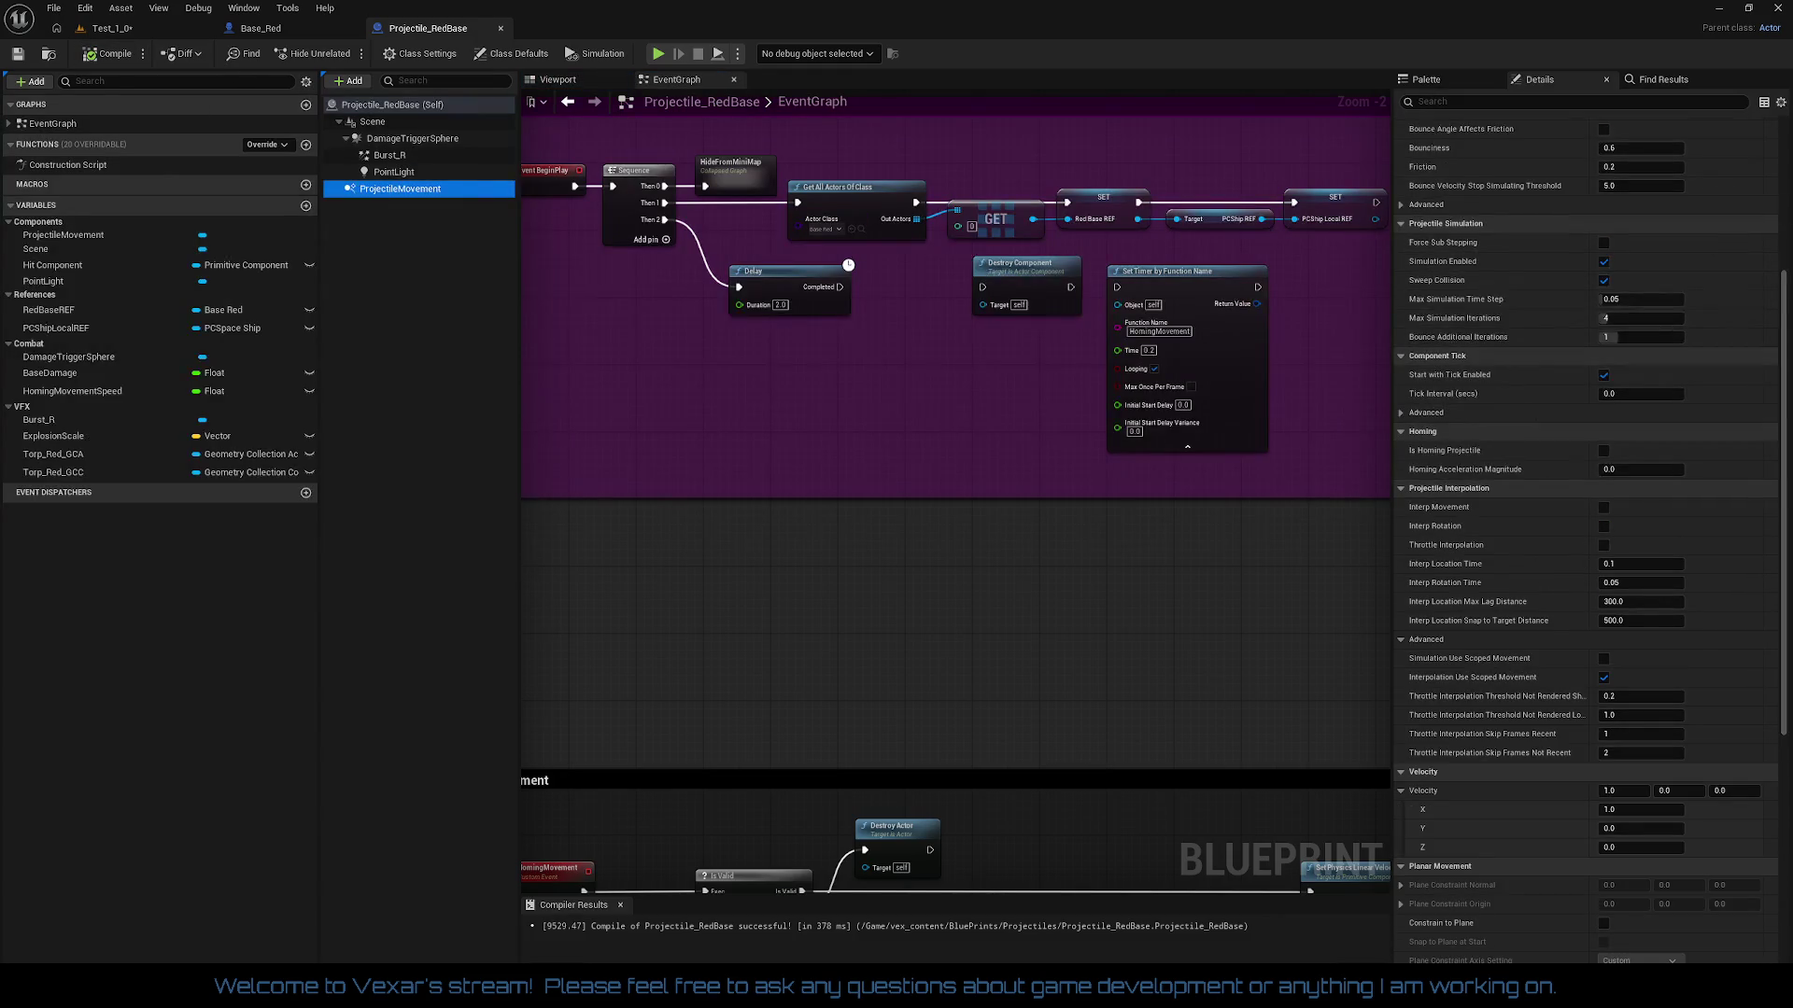
scroll(1700, 125, "up", 5)
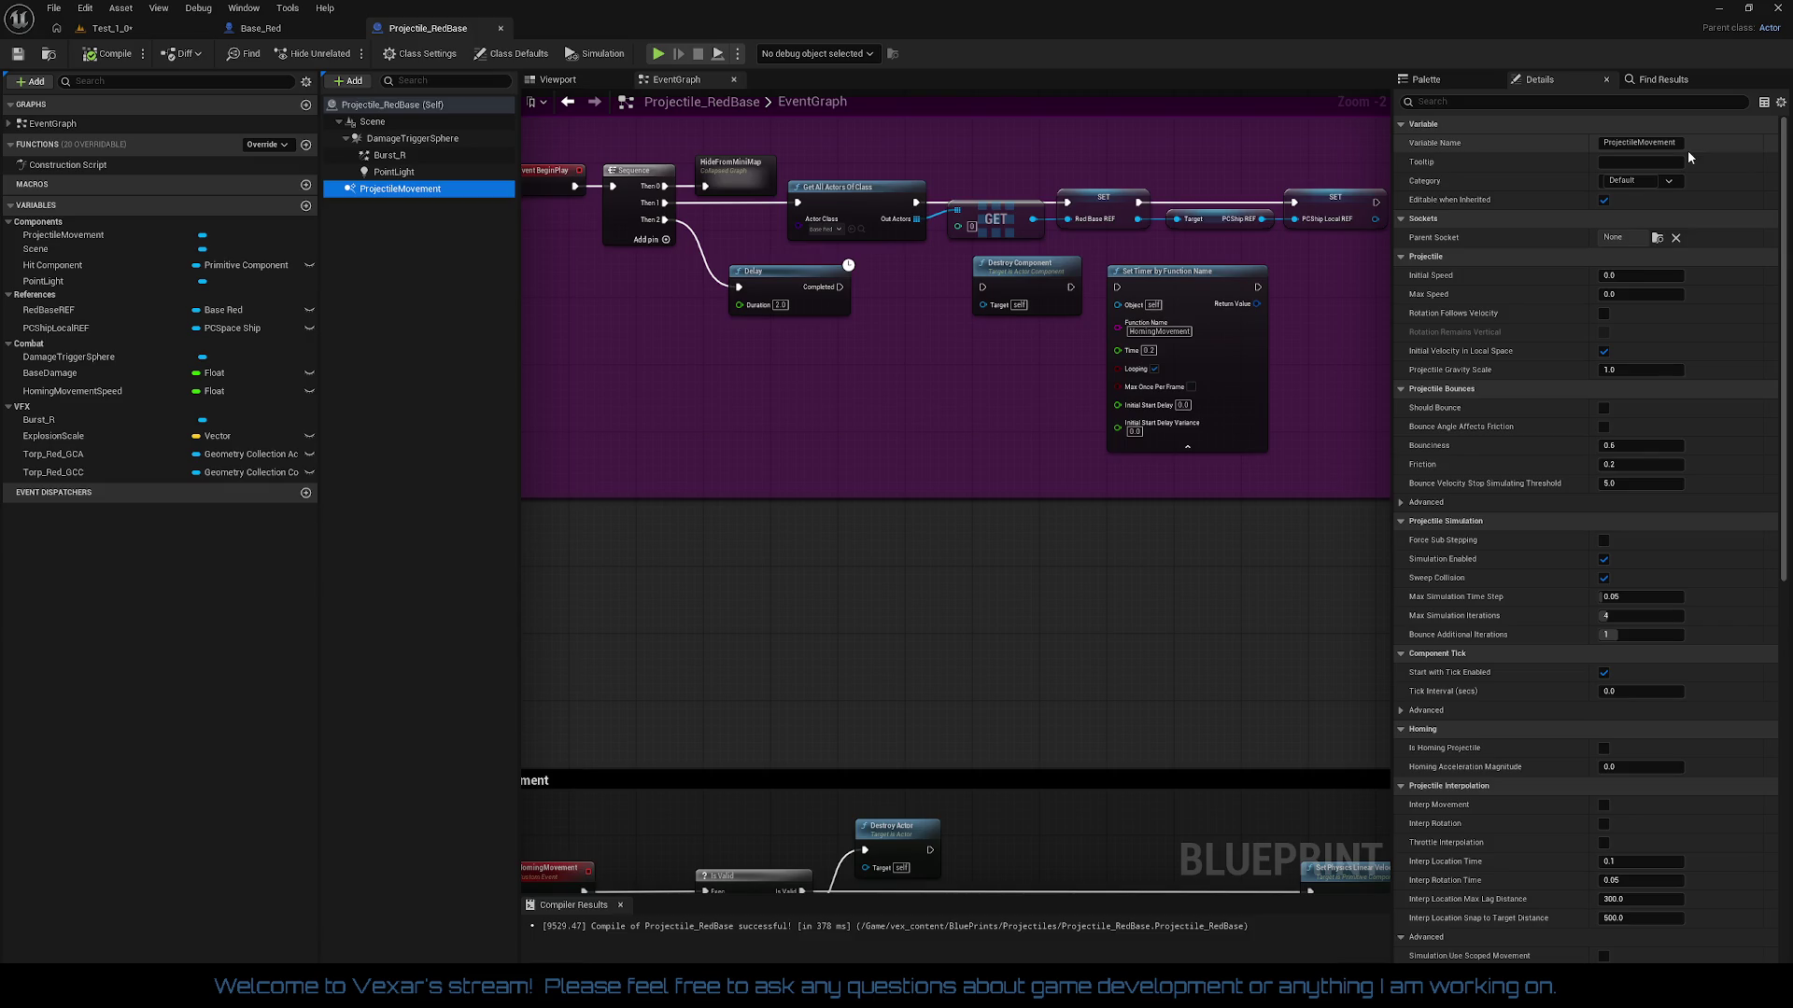
scroll(1662, 523, "down", 5)
scroll(1661, 576, "down", 10)
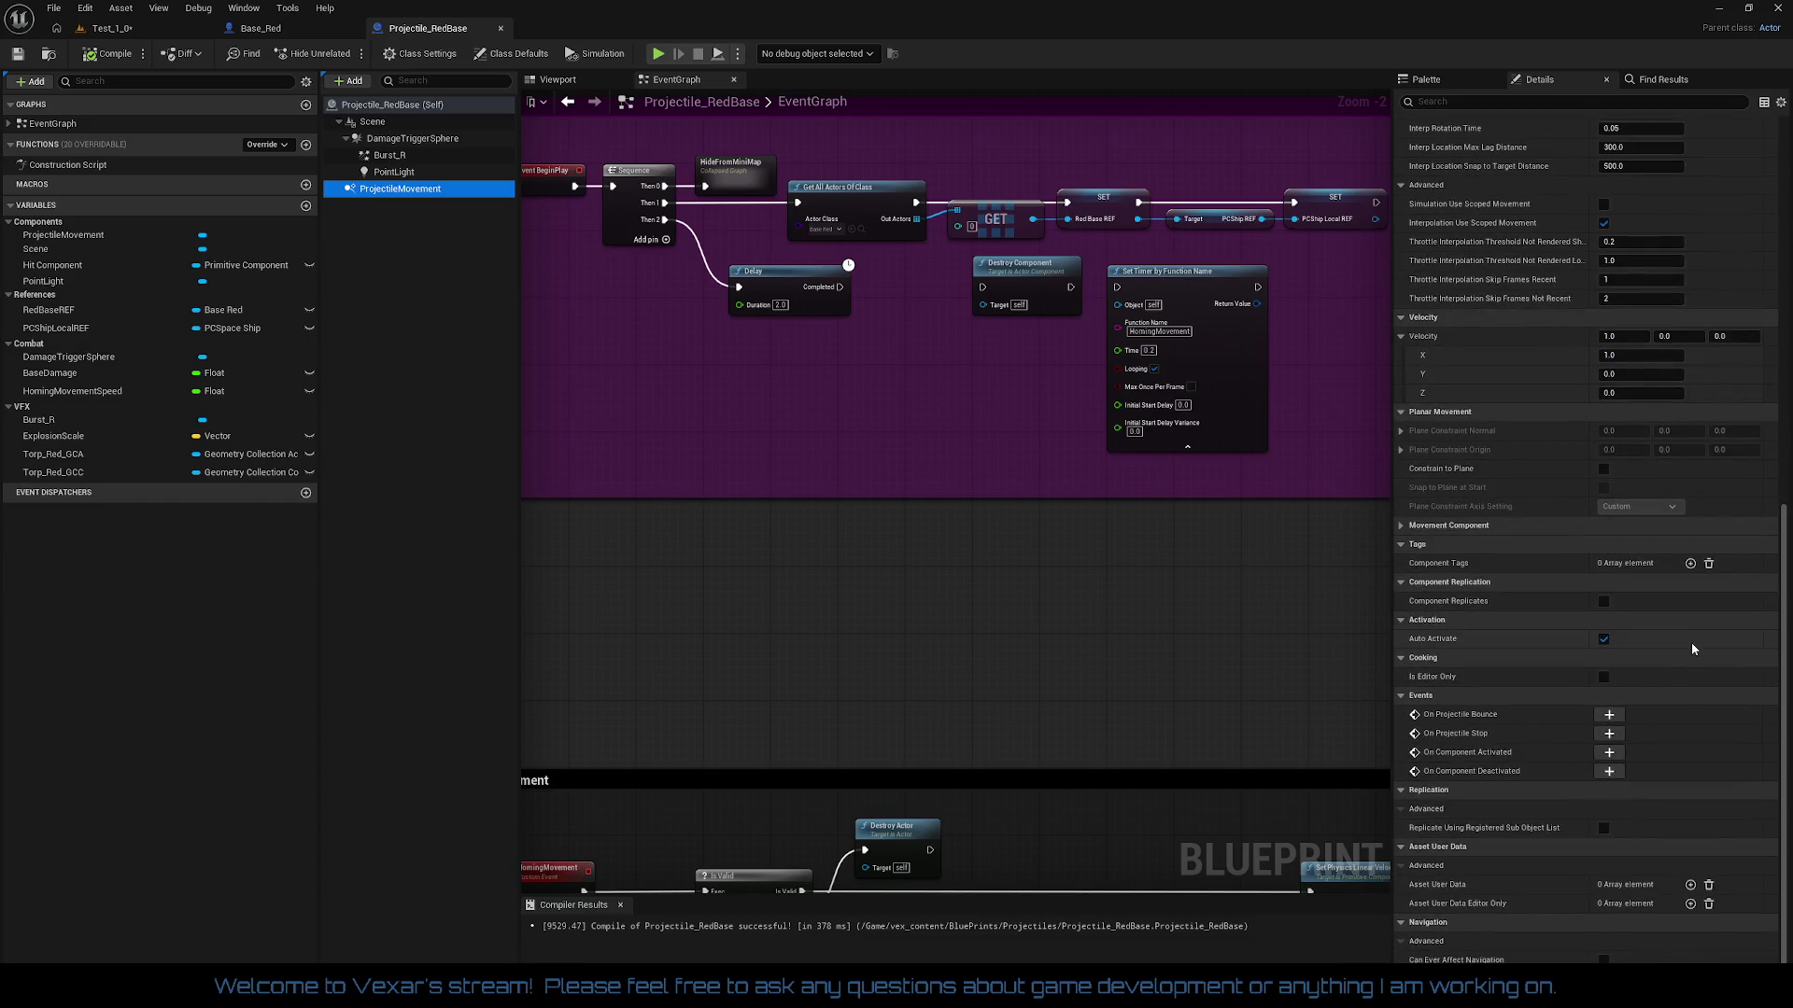
scroll(1724, 389, "up", 4)
scroll(1723, 388, "up", 11)
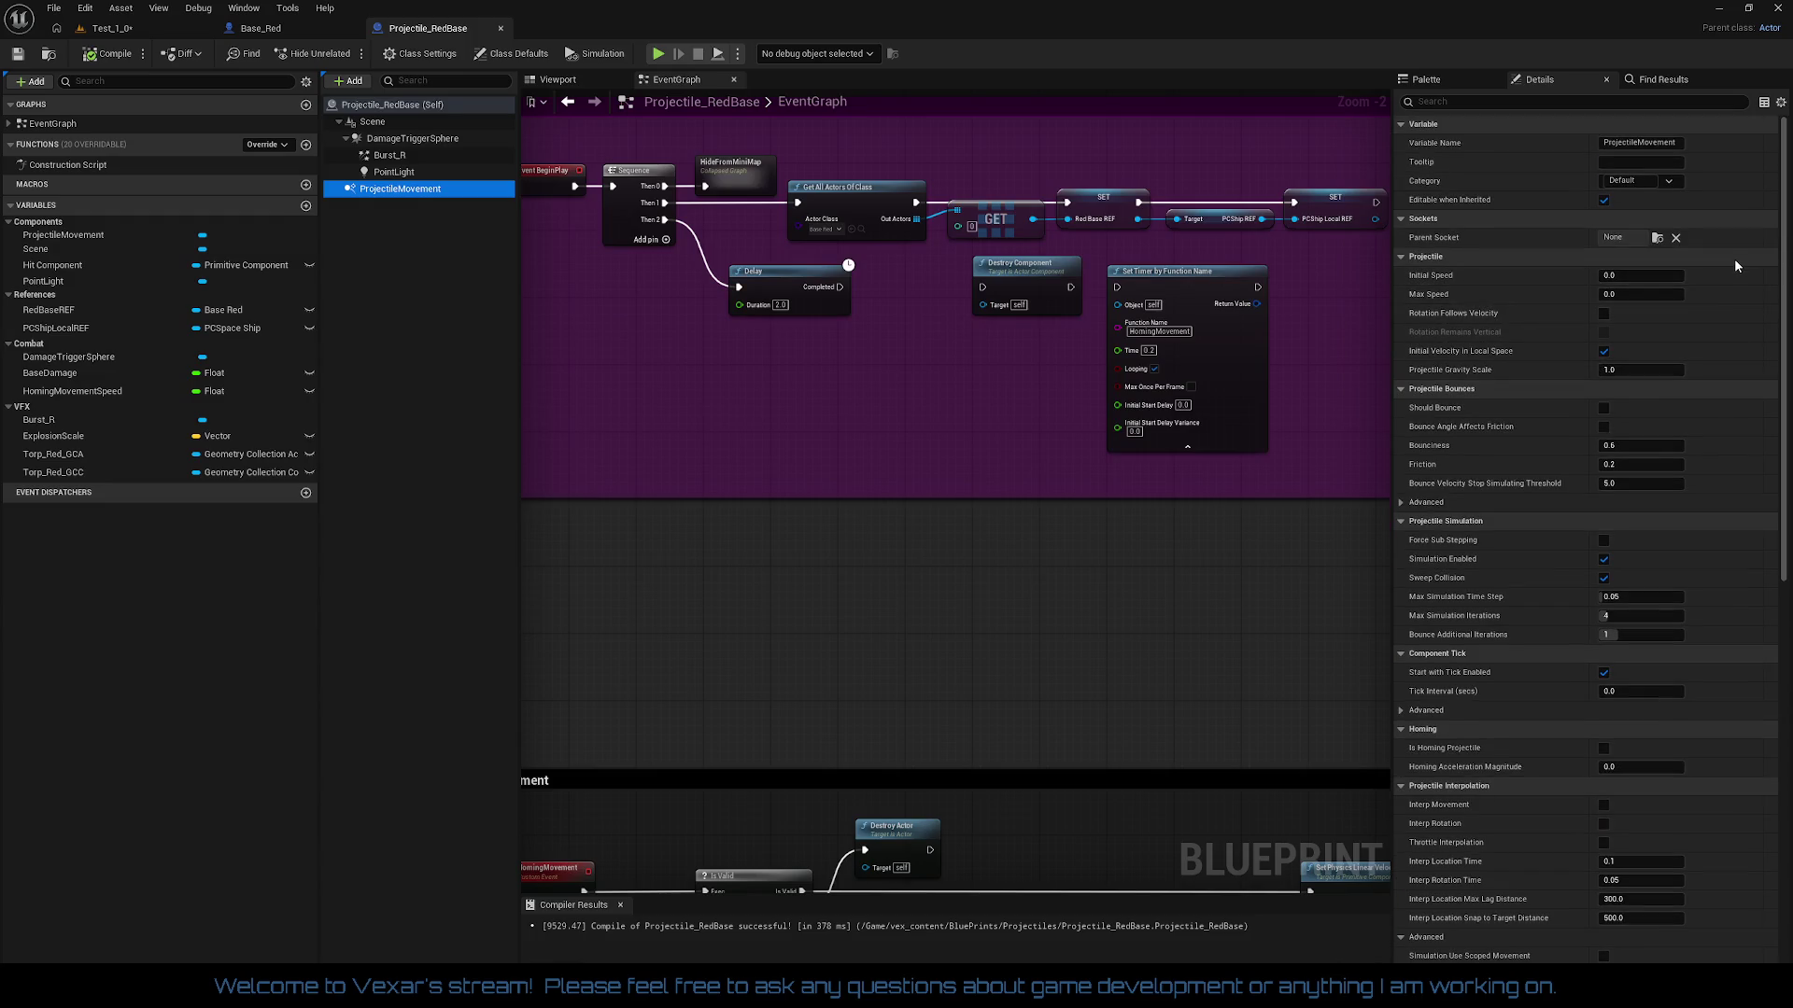
scroll(1666, 485, "down", 8)
scroll(1690, 674, "down", 9)
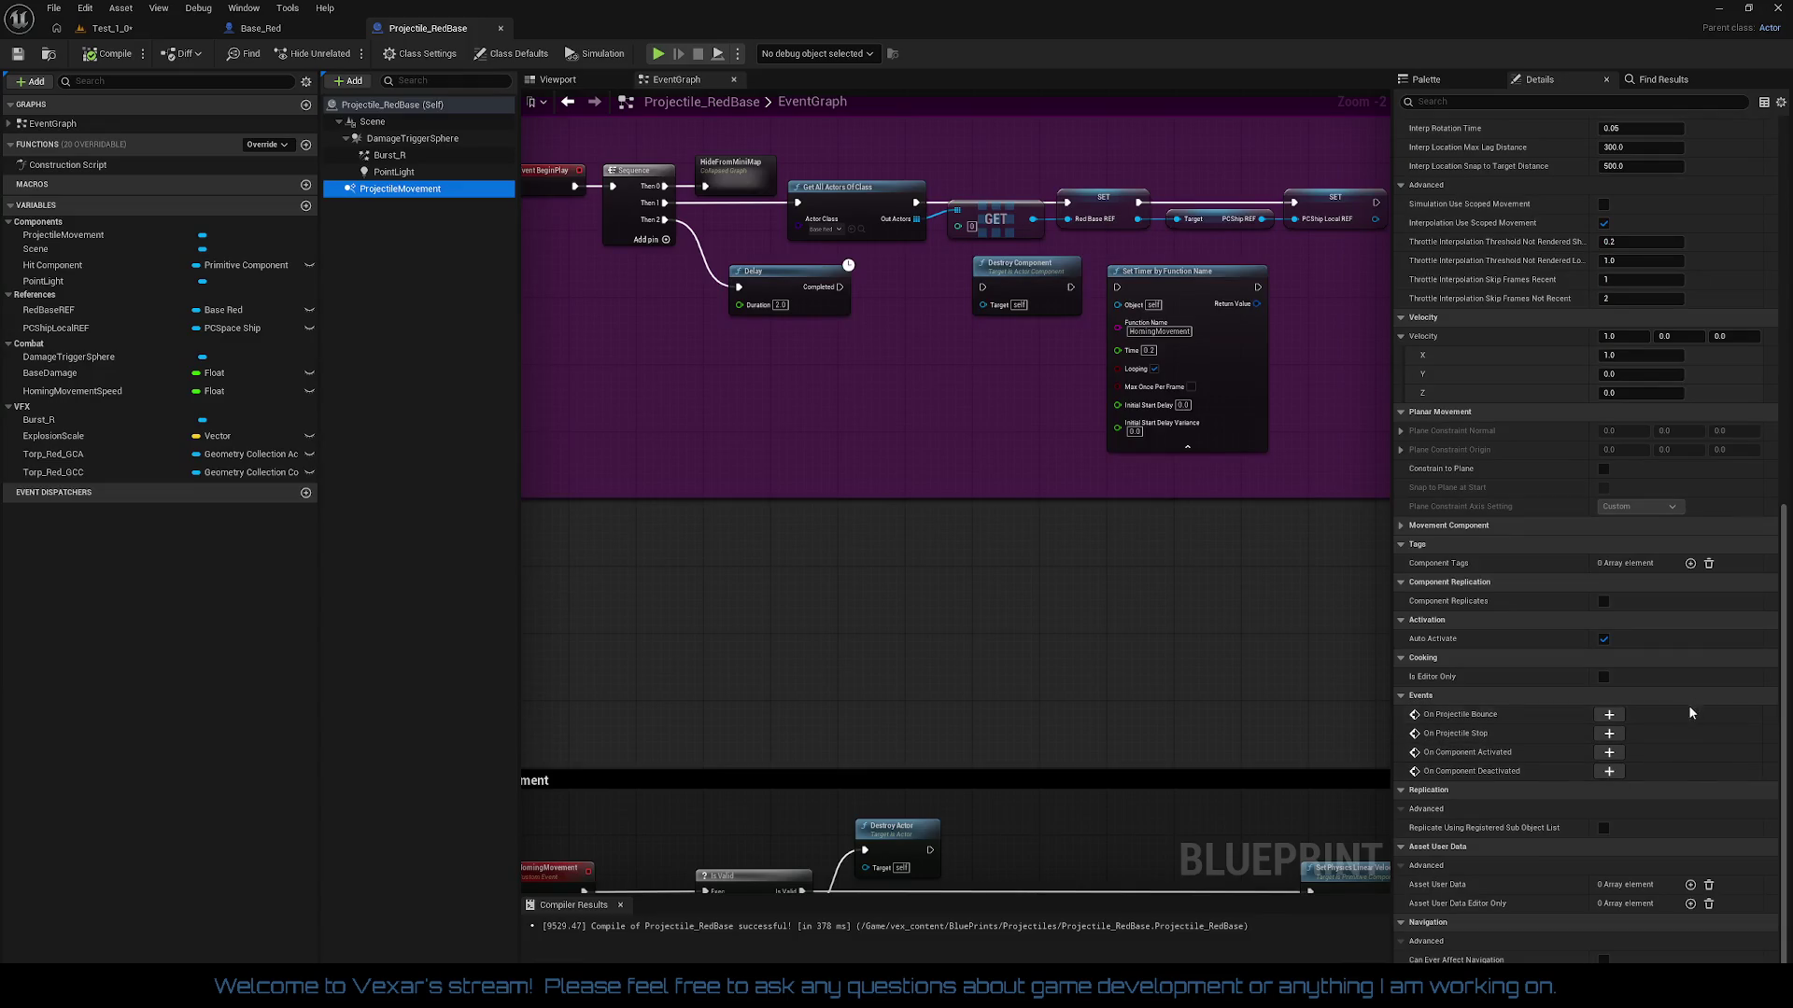
left_click(1623, 336)
type("5000")
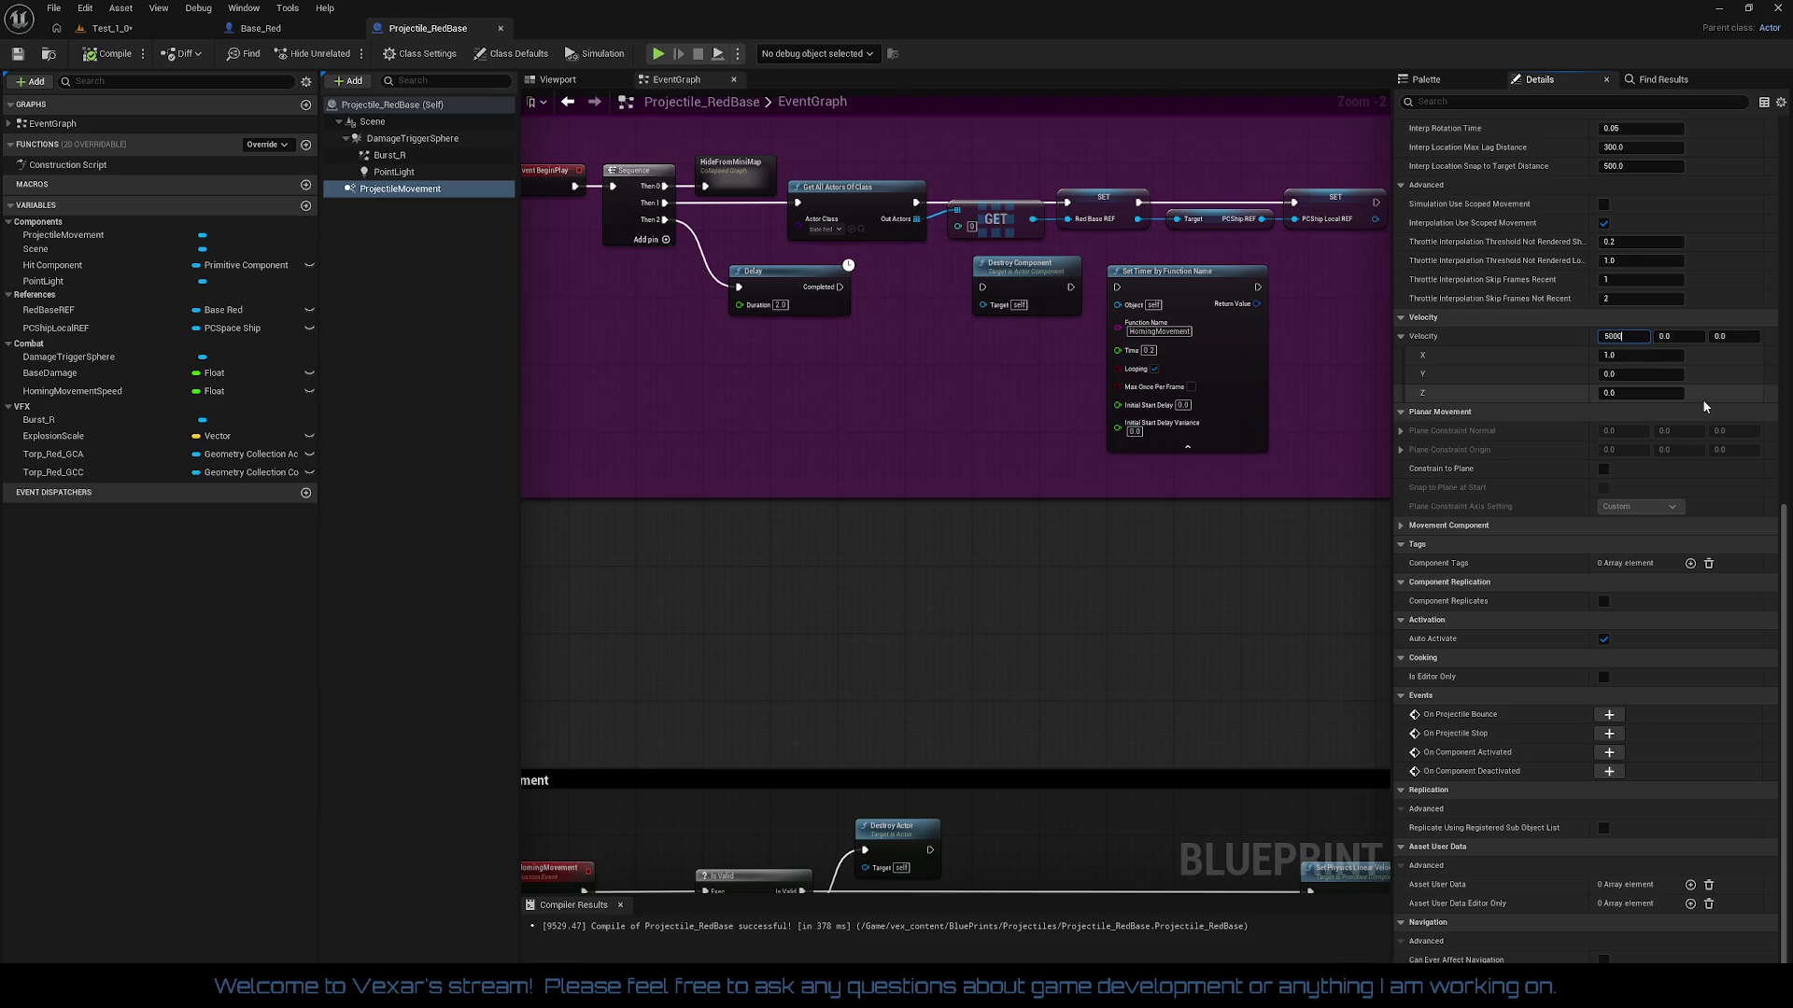
key("Return")
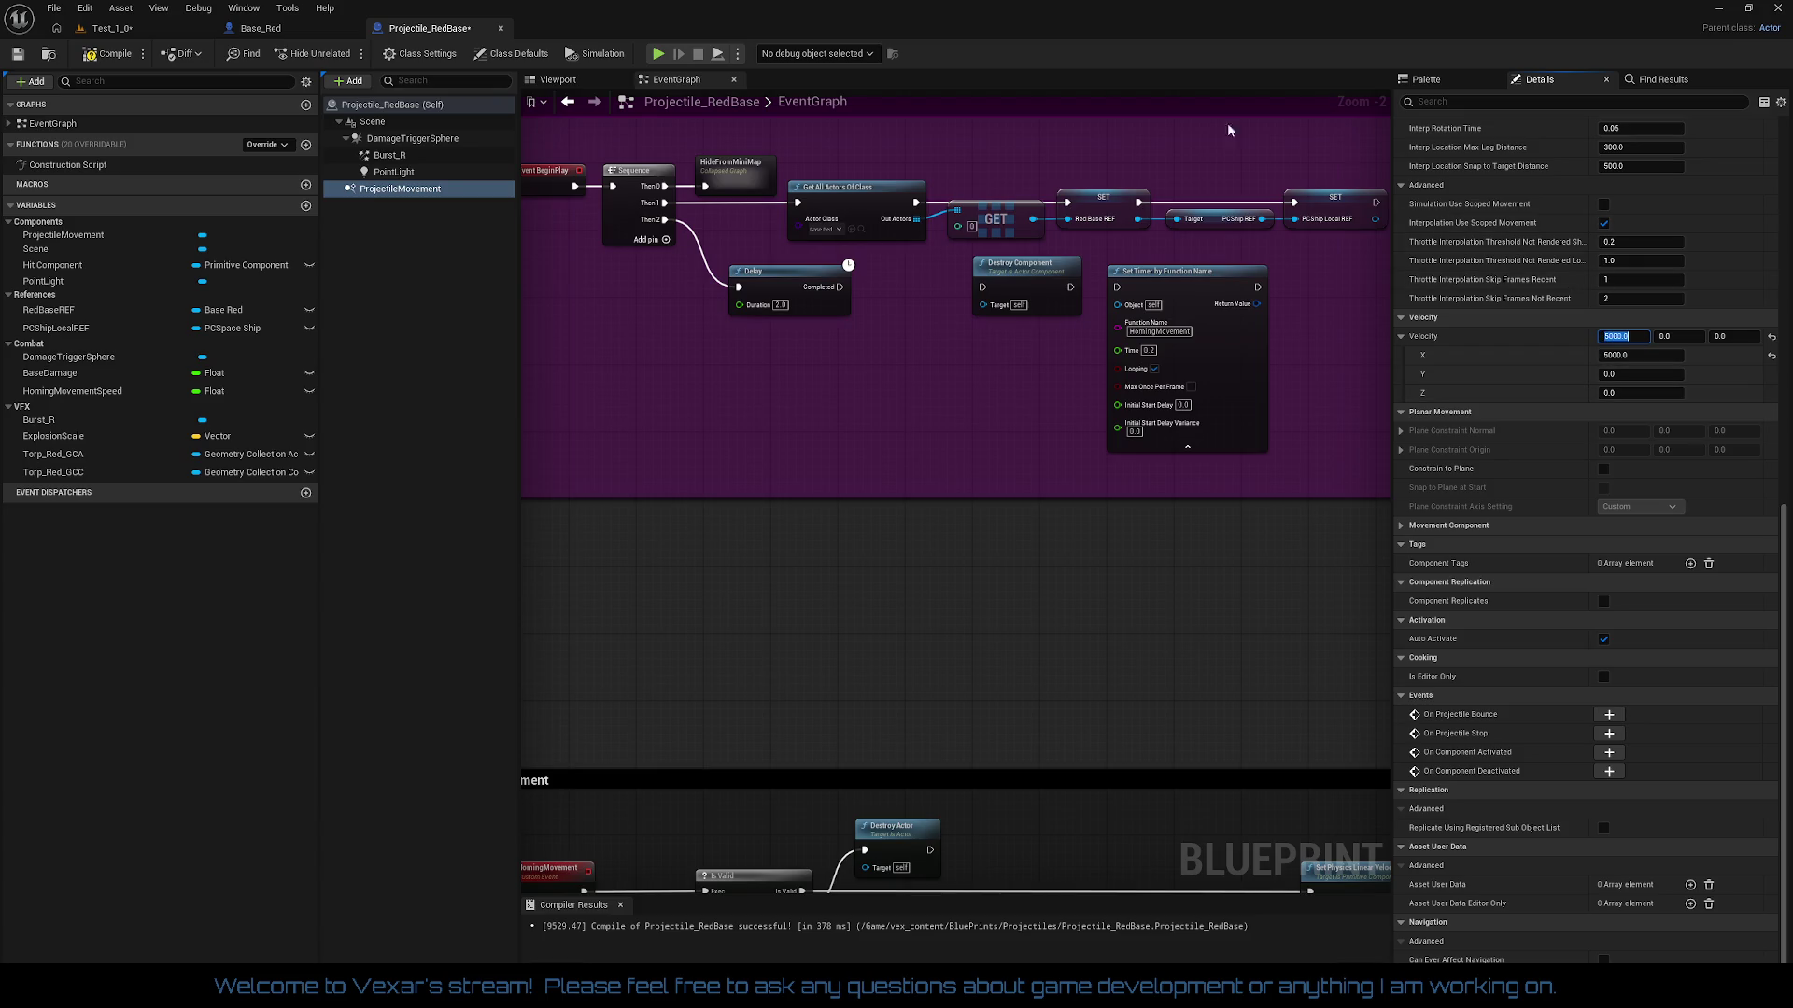
left_click(124, 51)
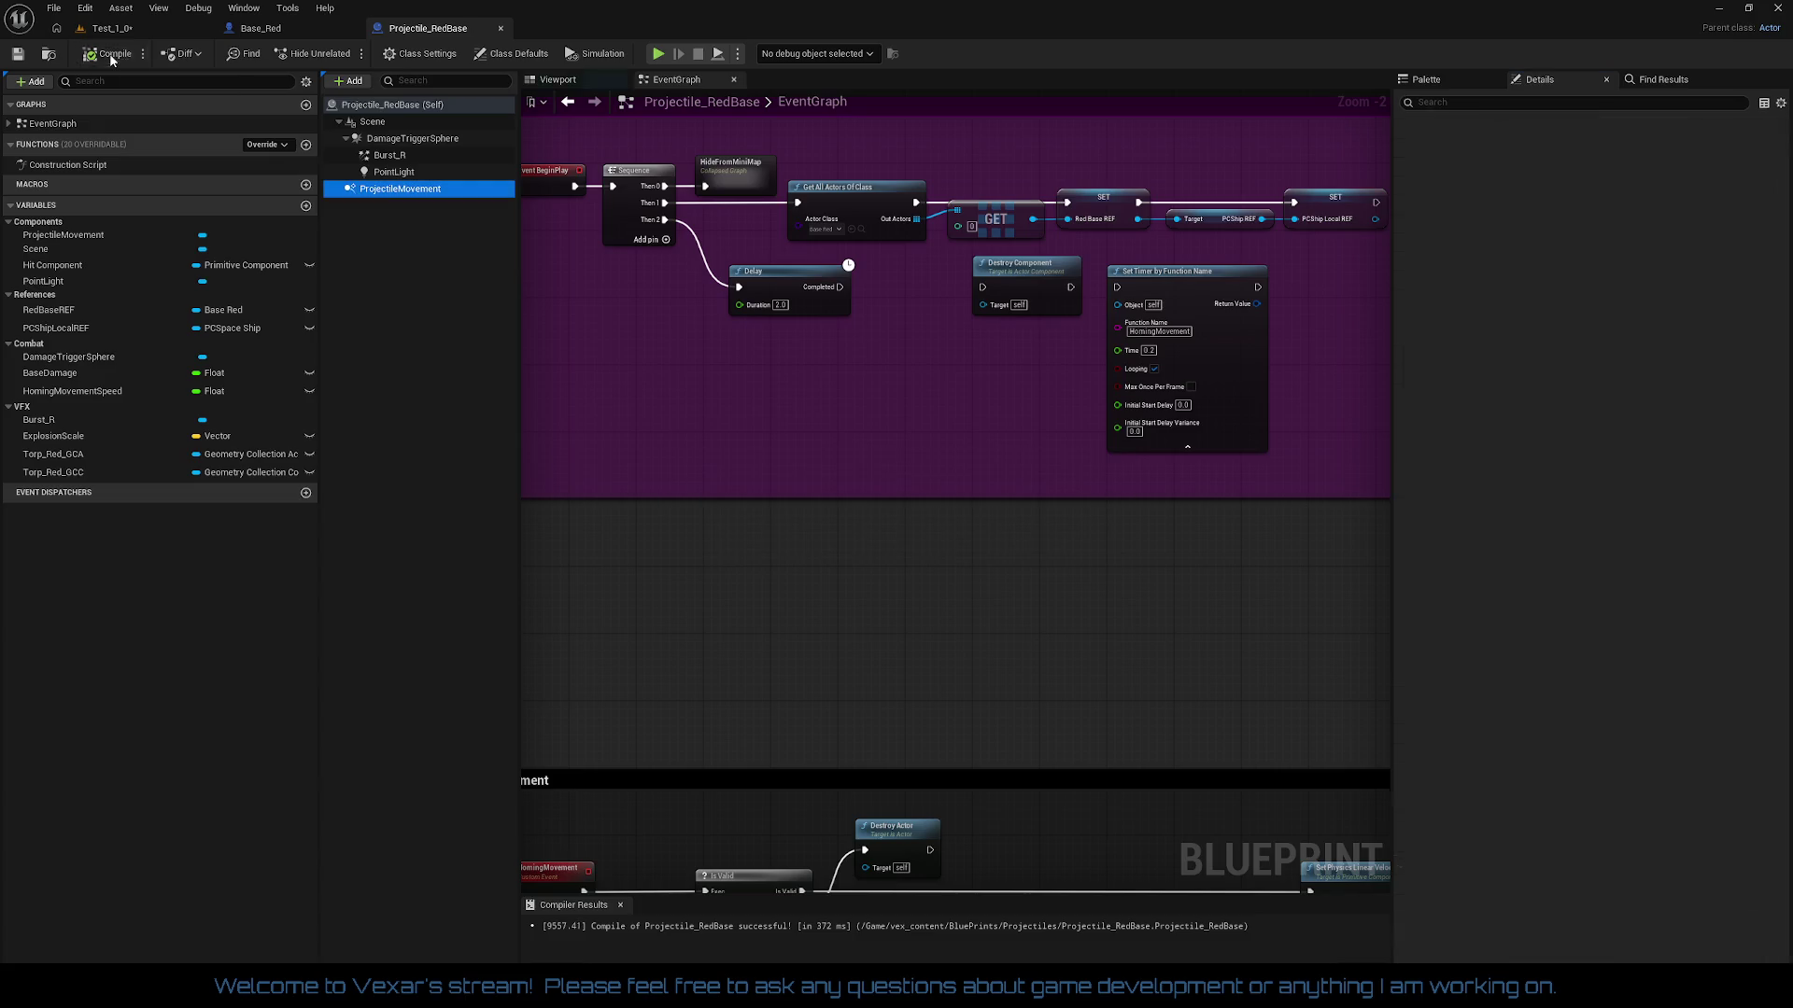
Step: Play-test Test_1_0 with the faster red-base projectiles, stop, and return to Base_Red
left_click(111, 28)
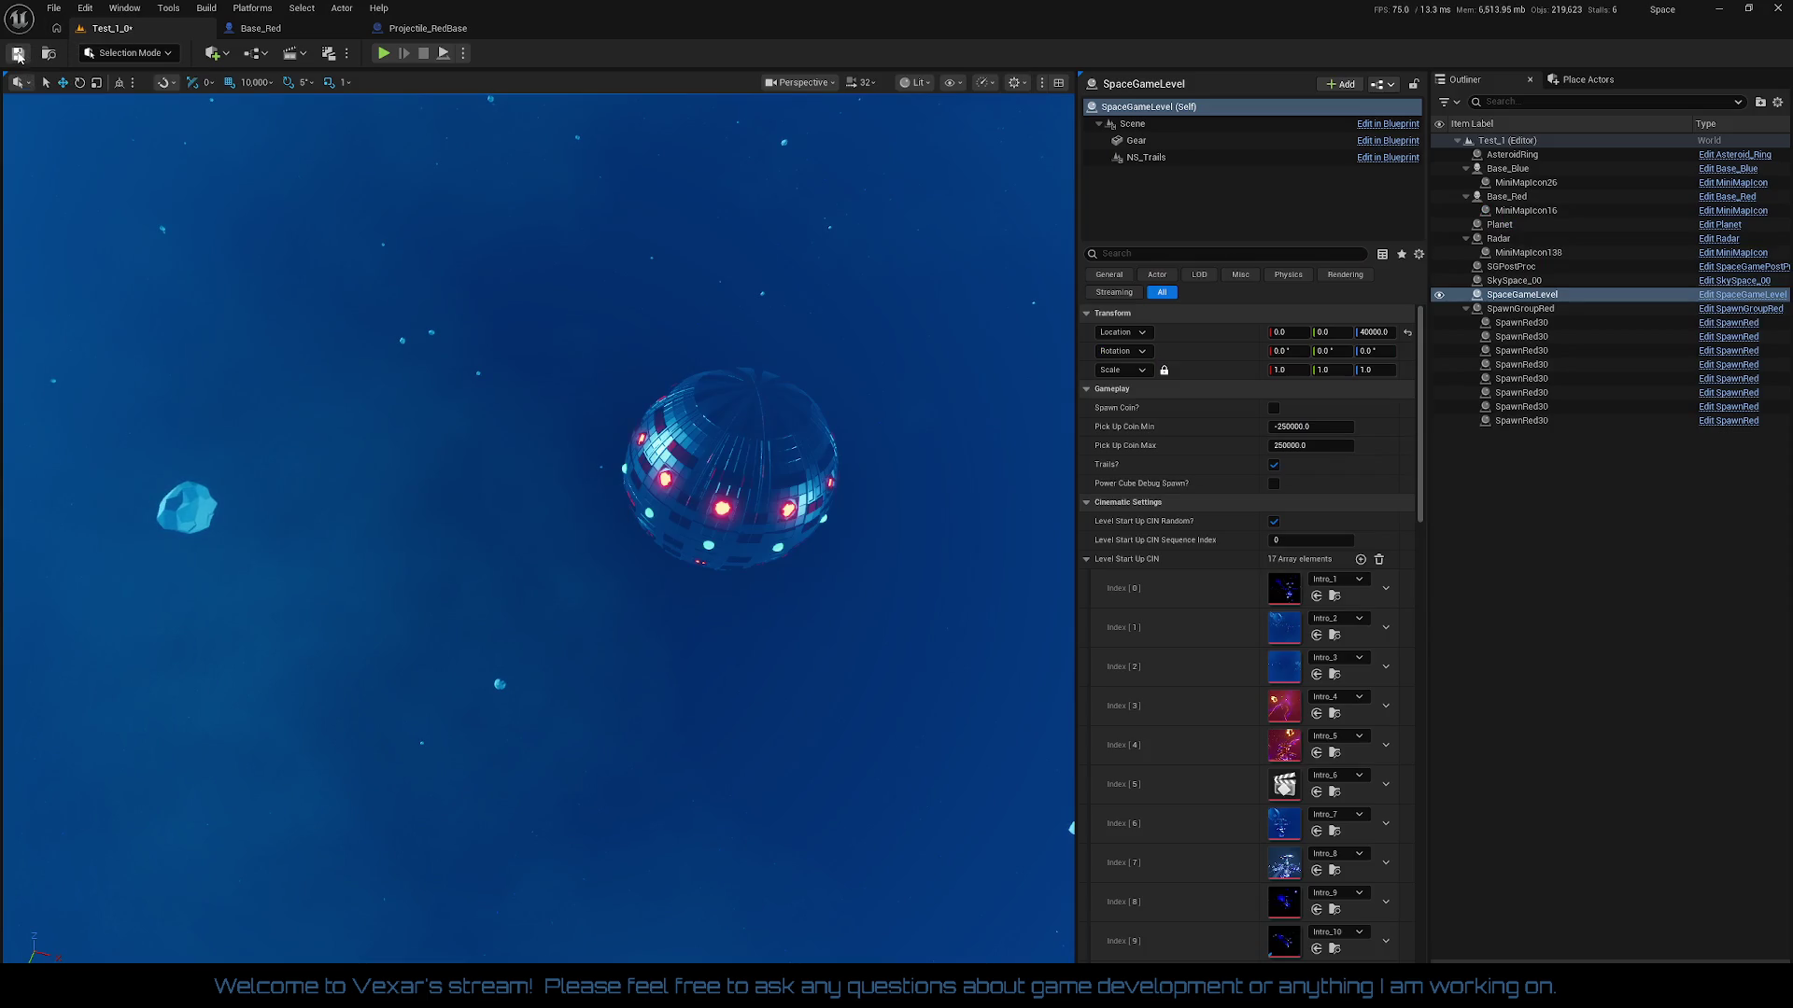
left_click(383, 53)
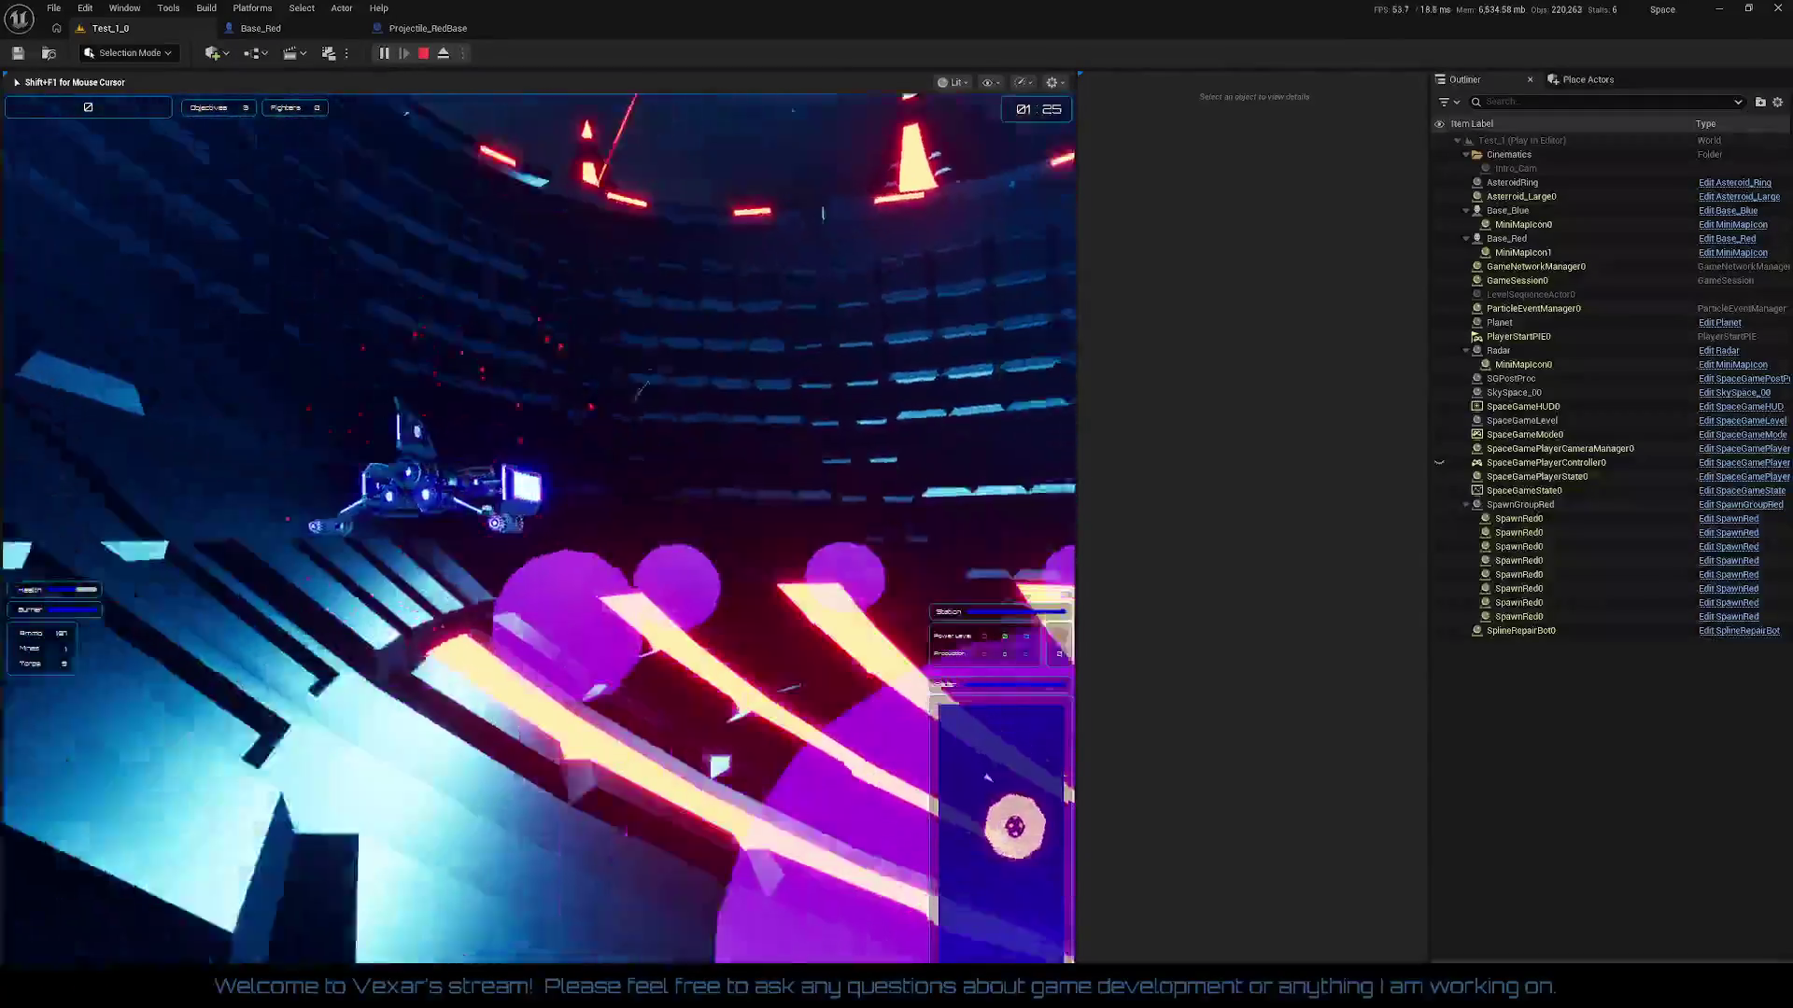
key("Escape")
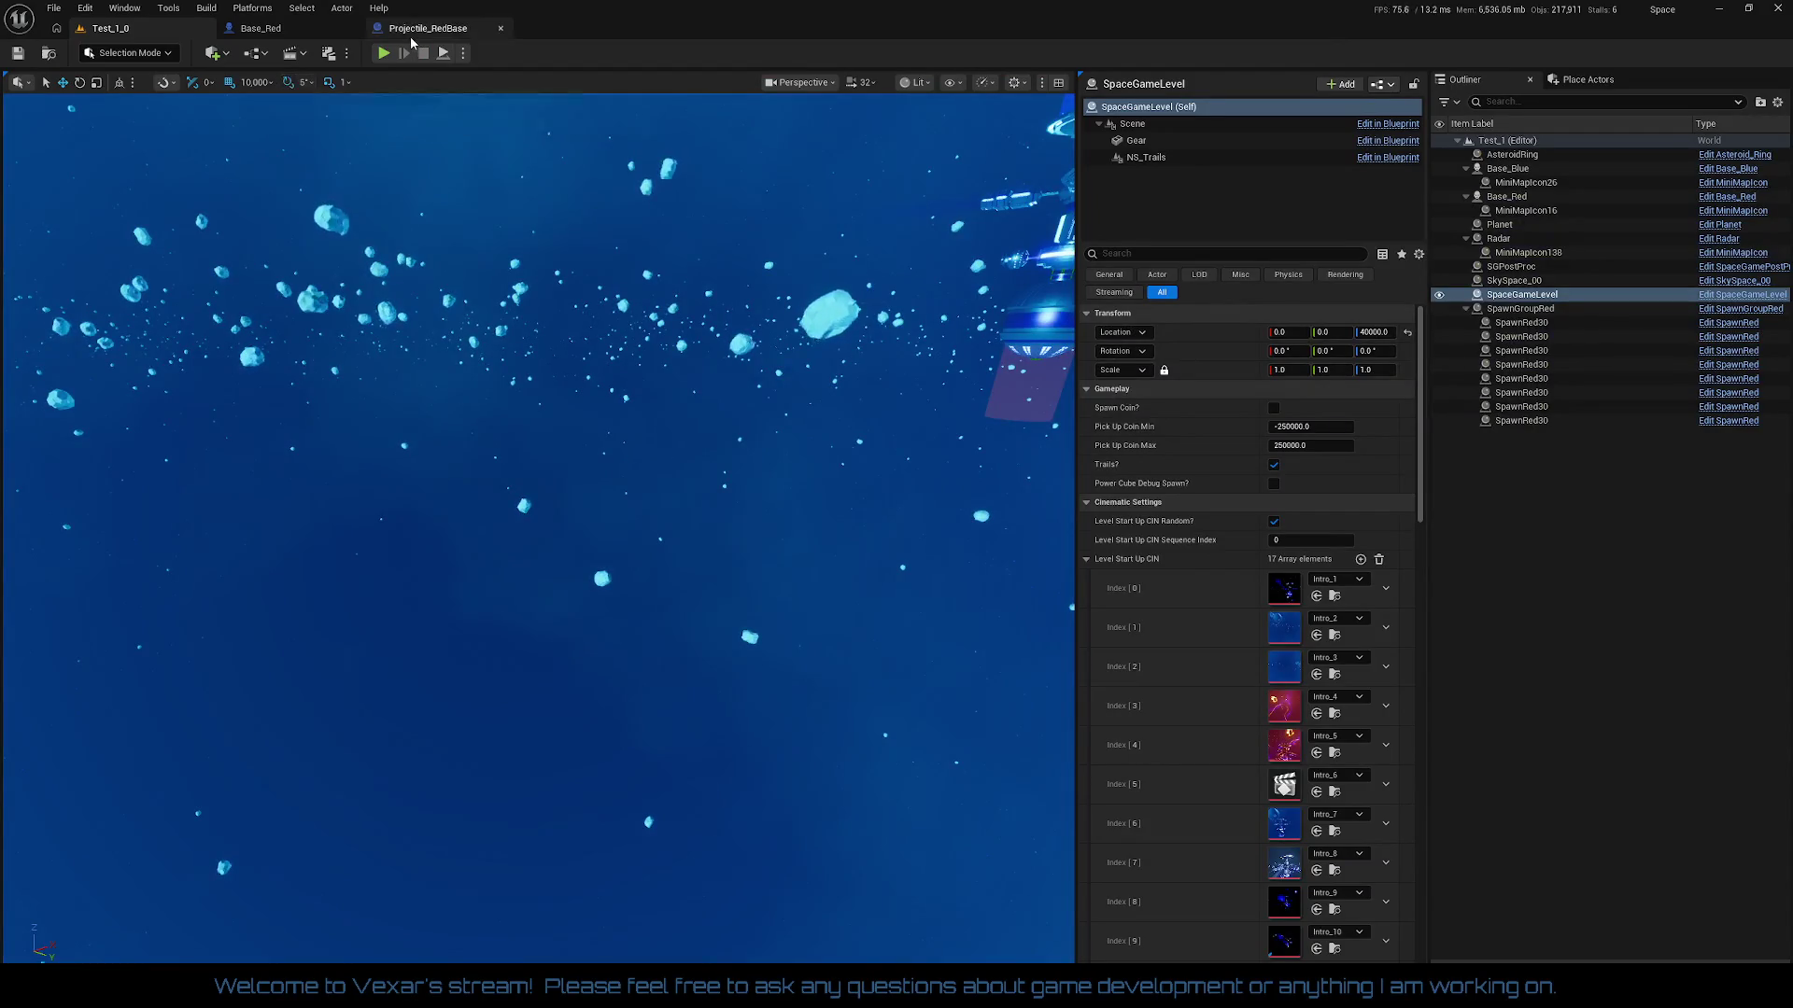
left_click(260, 28)
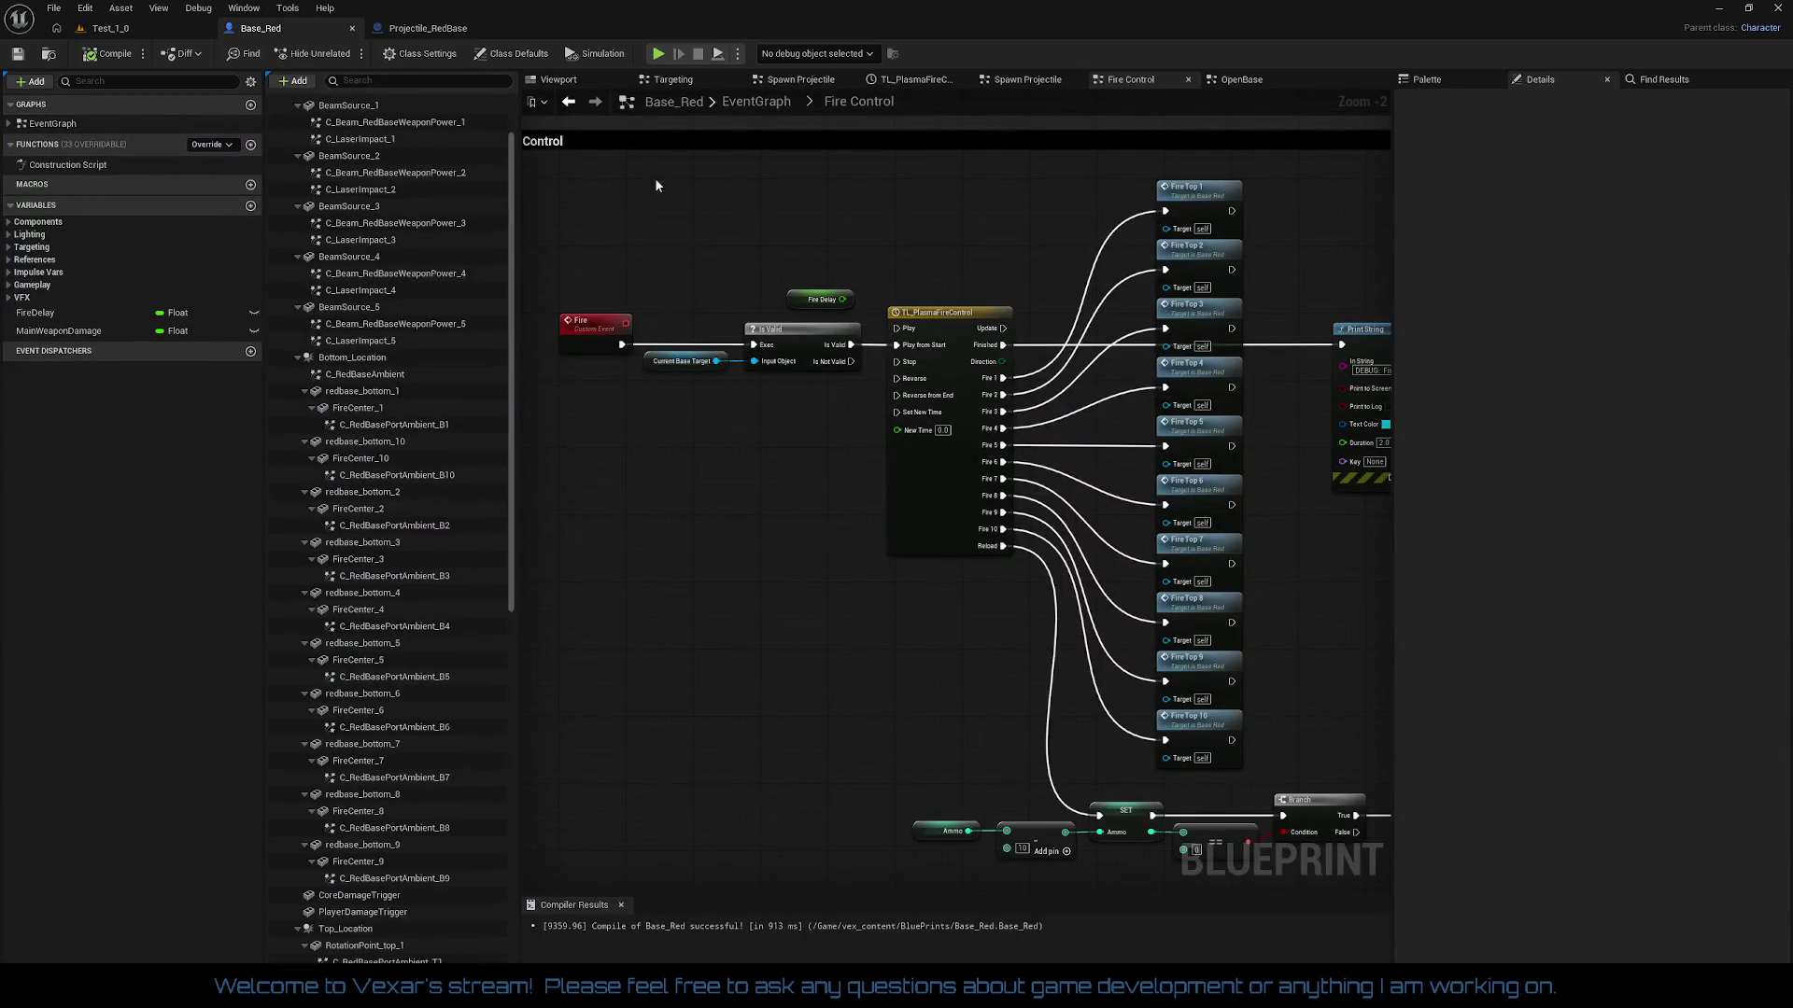
left_click(427, 28)
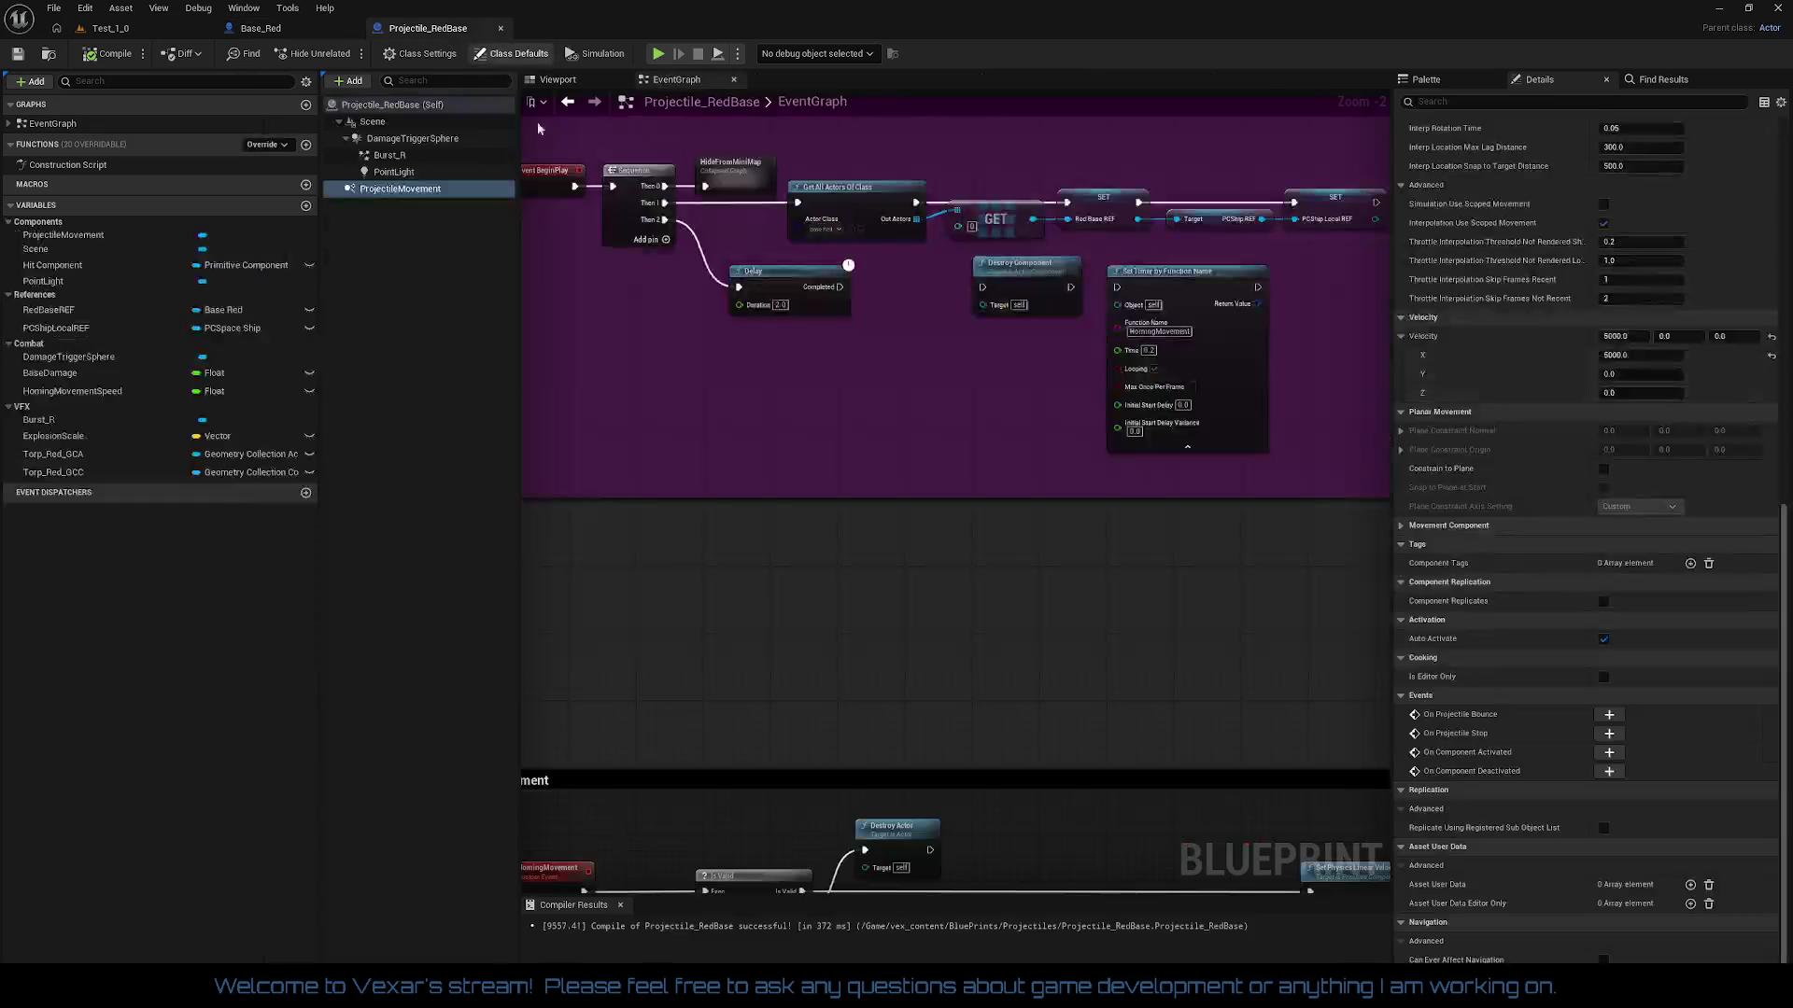
left_click(402, 106)
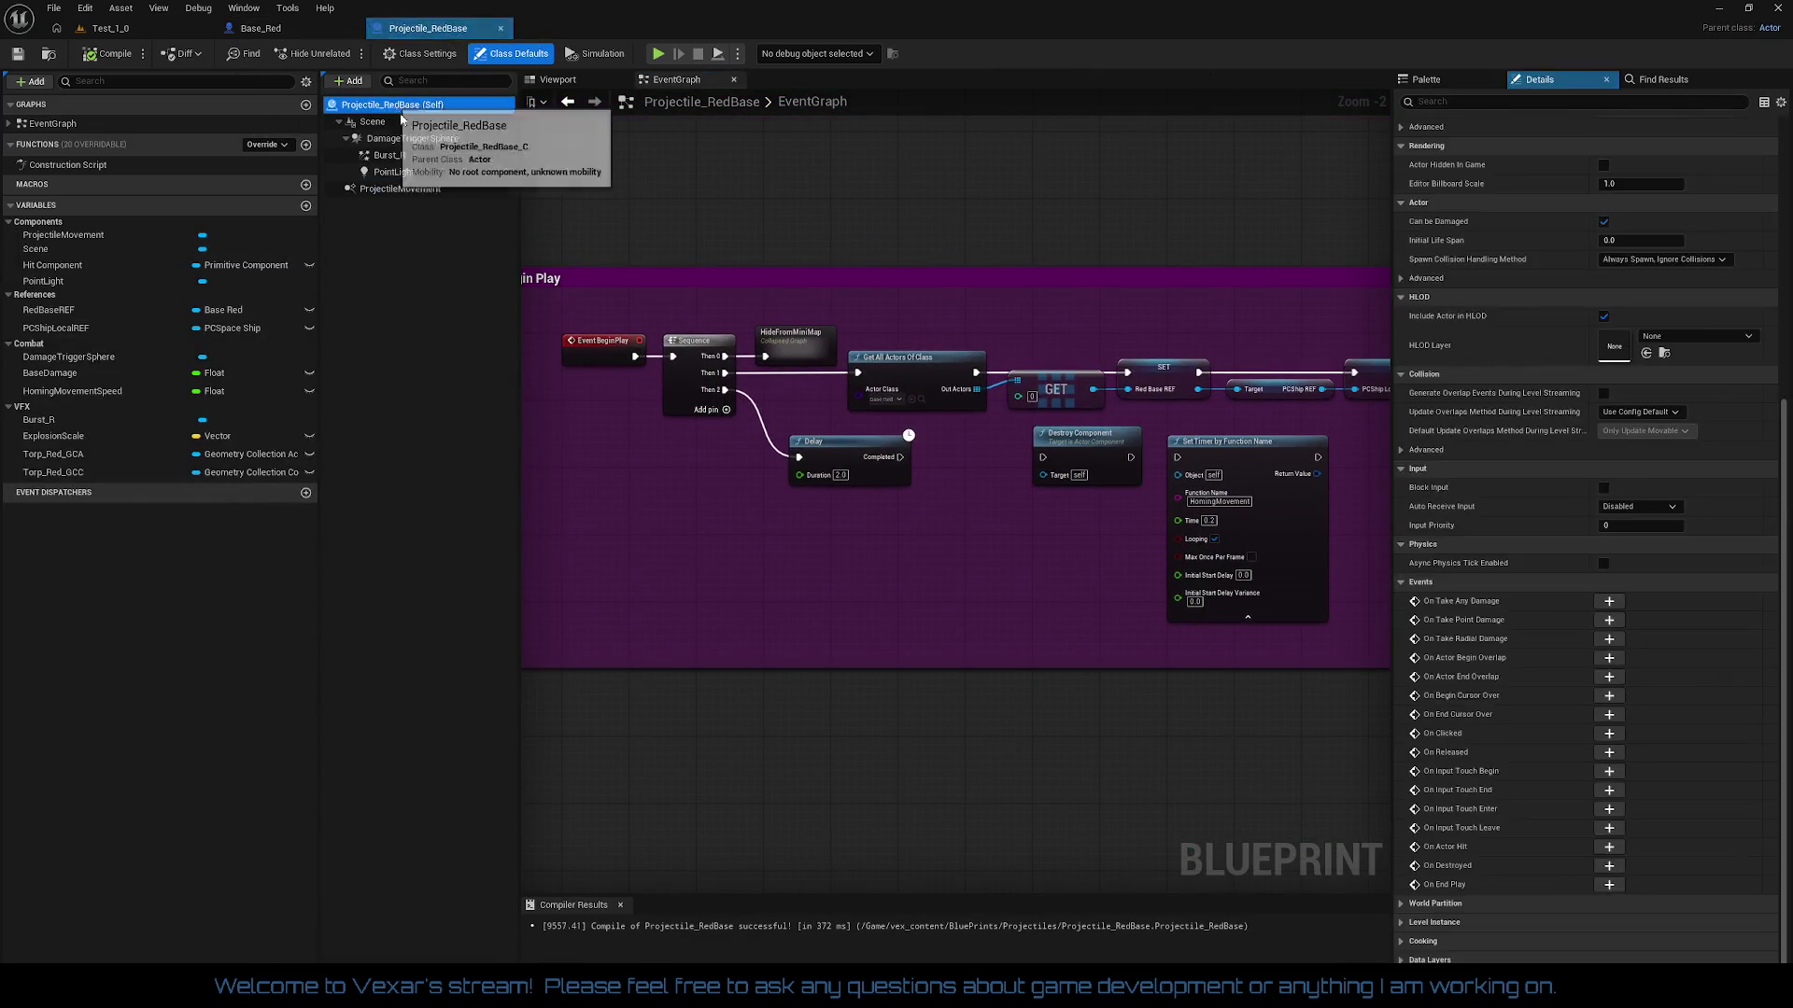
scroll(1565, 241, "up", 5)
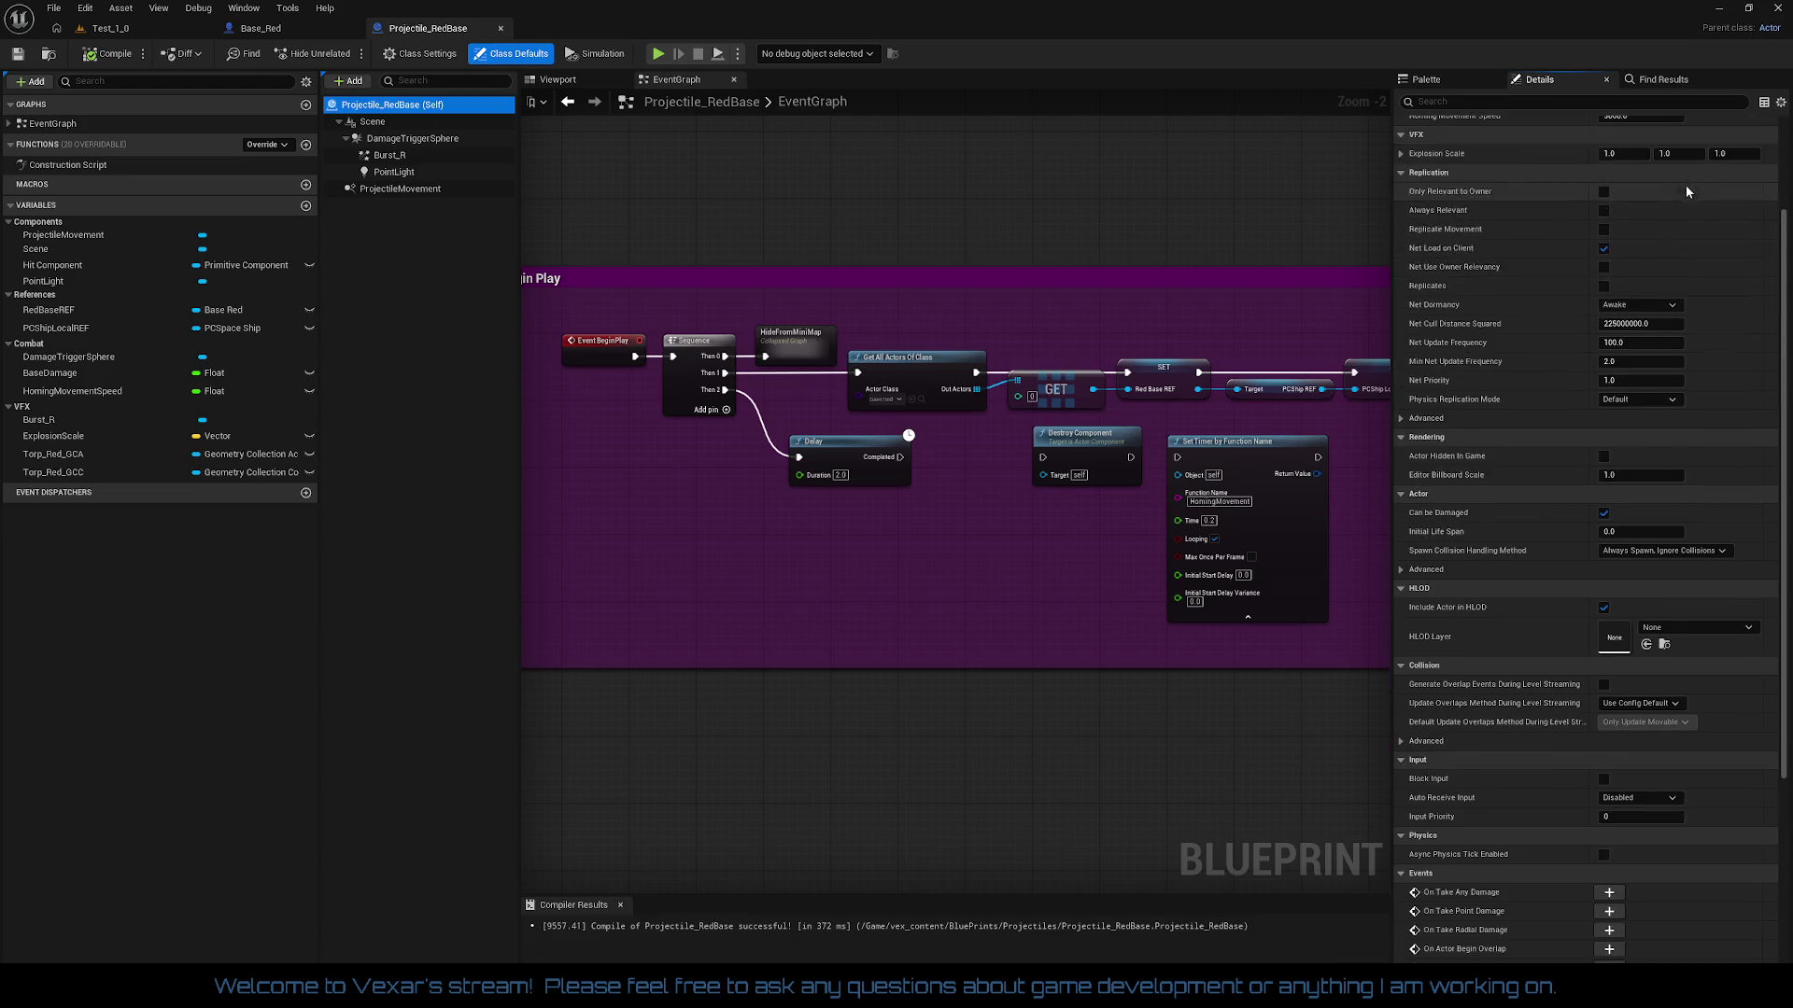
scroll(1695, 182, "up", 3)
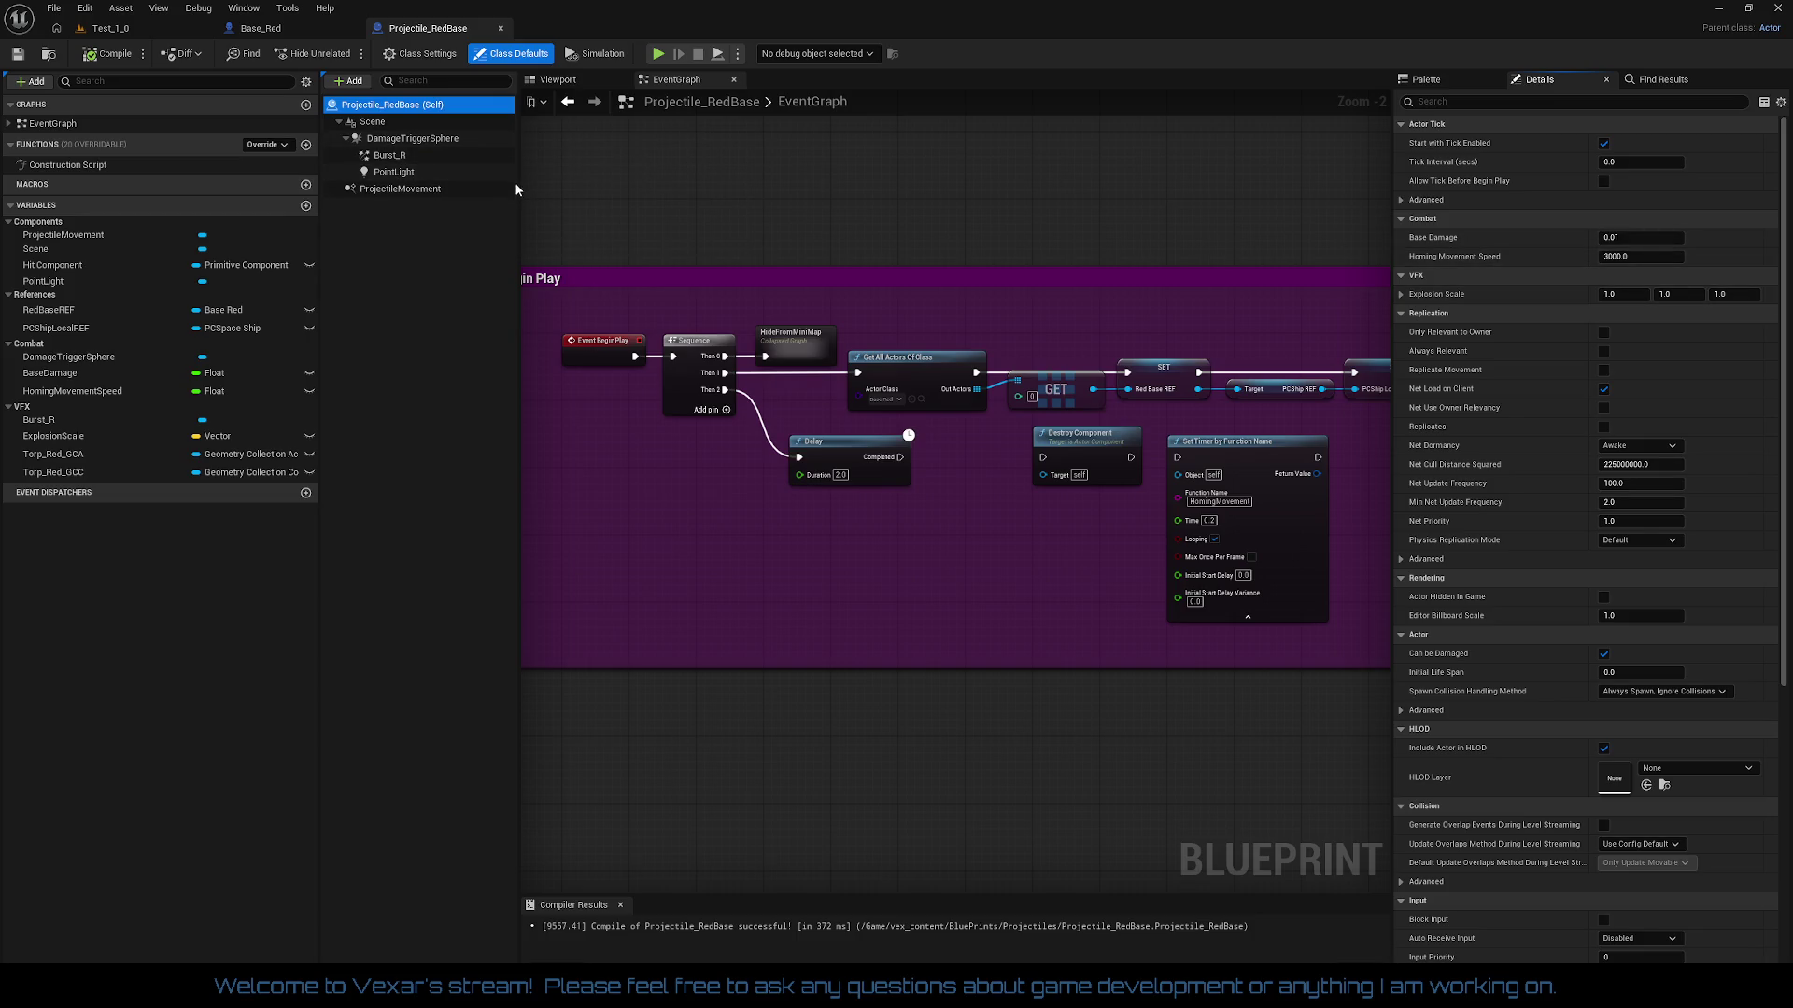
scroll(1616, 398, "down", 5)
scroll(1675, 420, "down", 3)
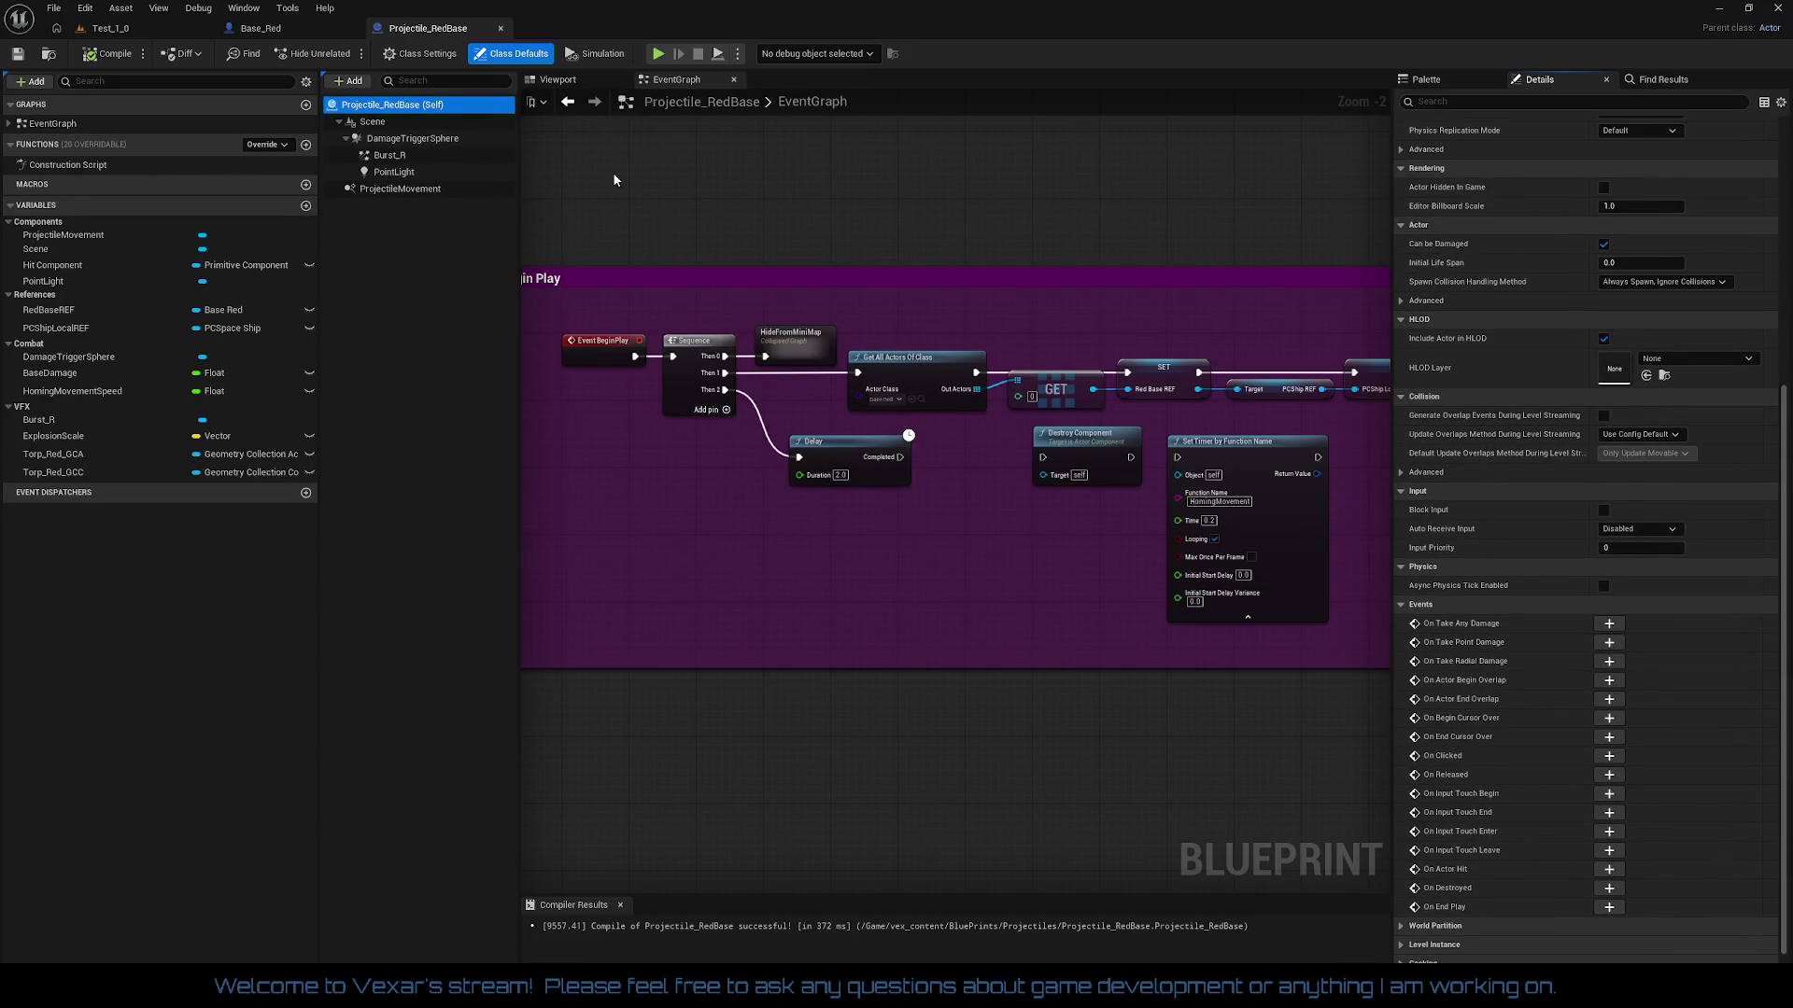
left_click(383, 126)
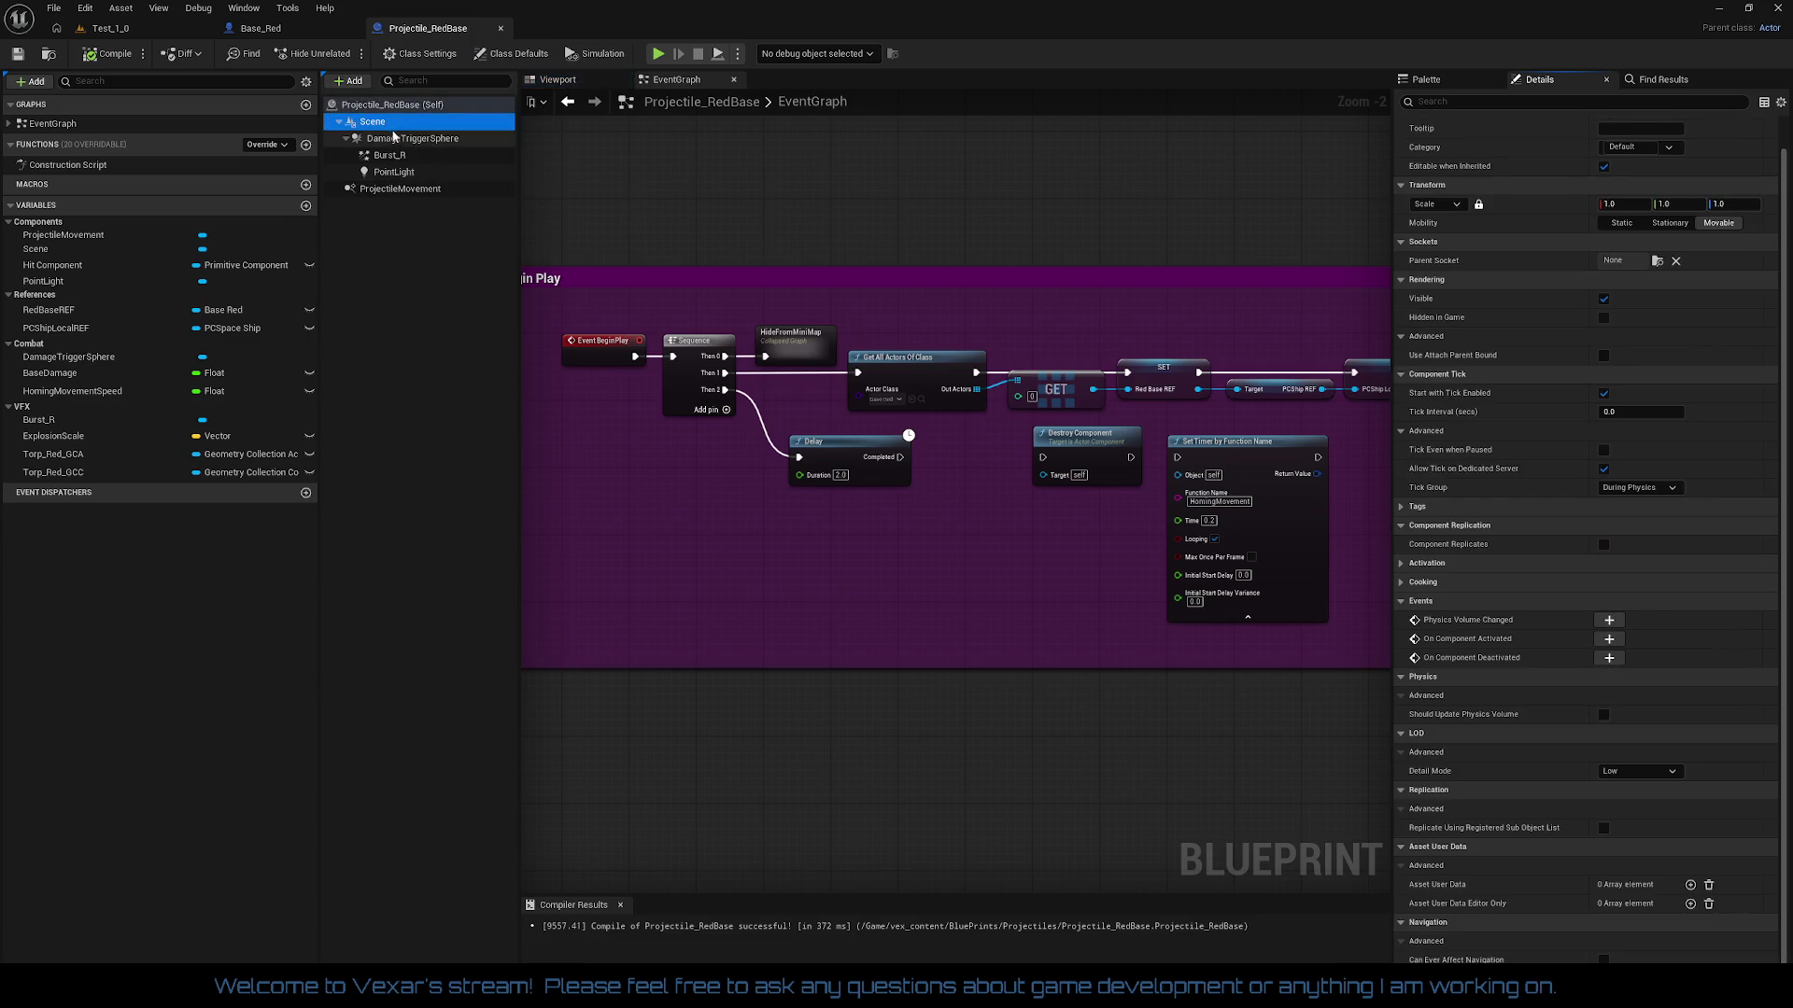
left_click(411, 138)
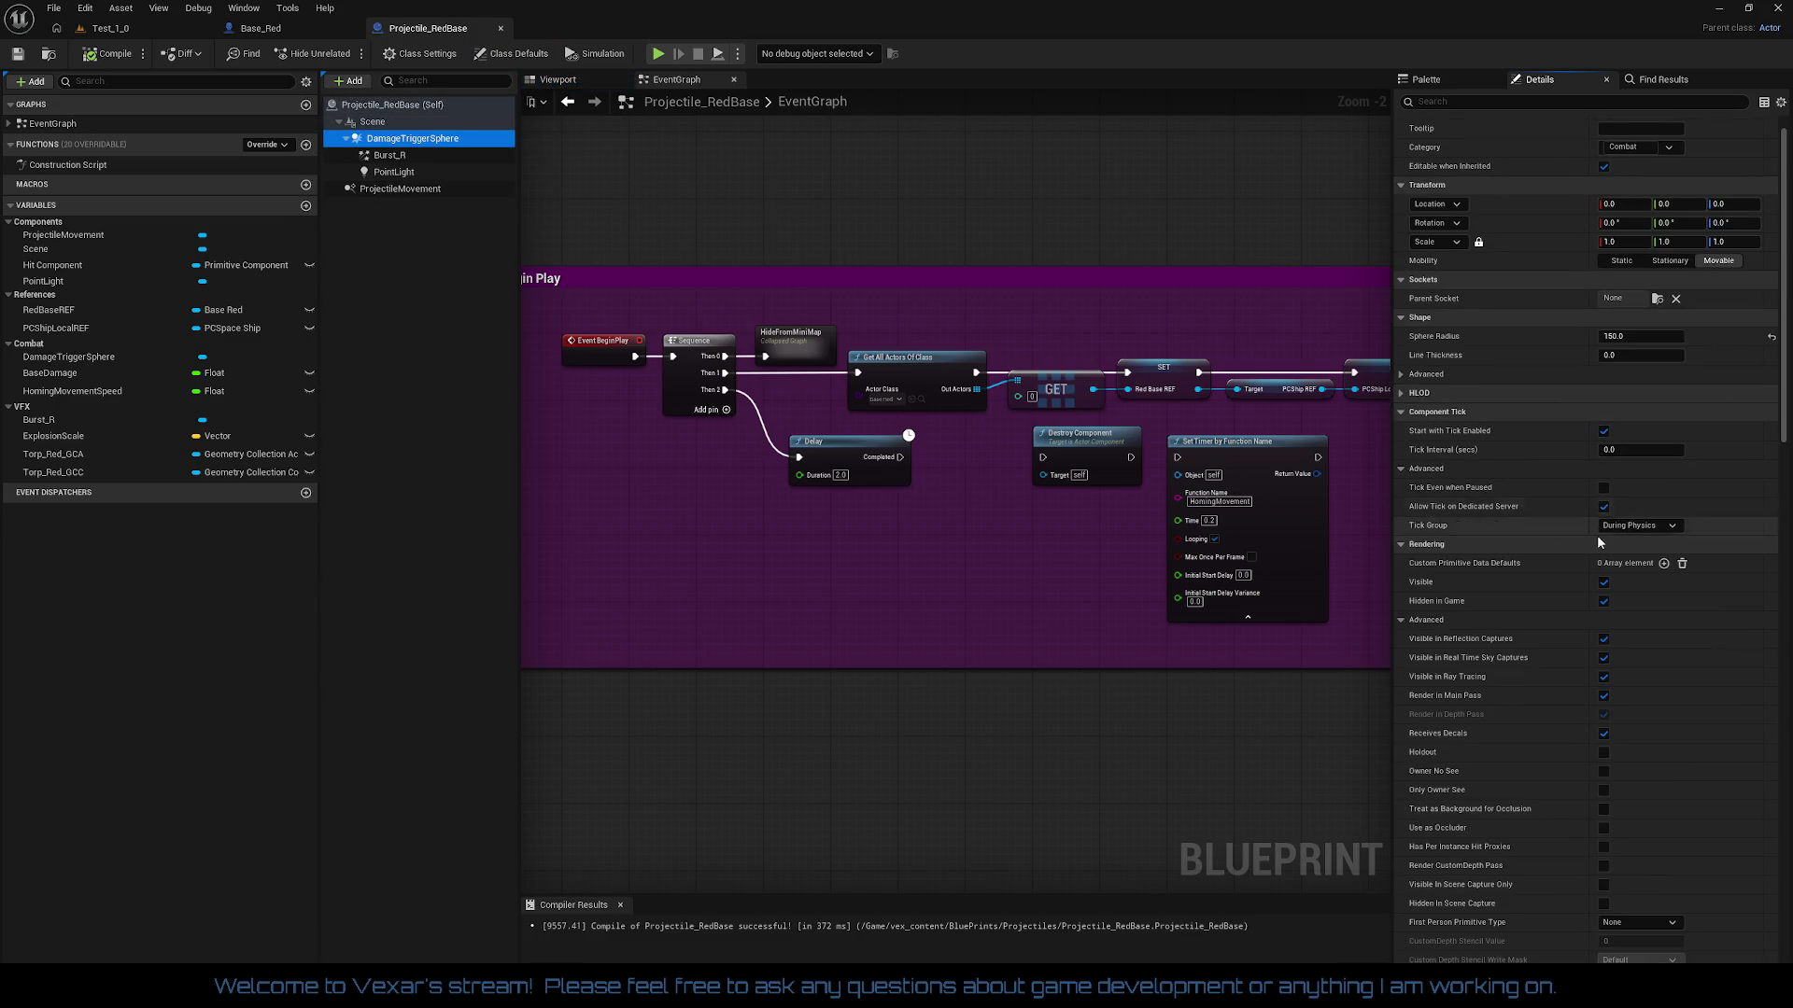
left_click(257, 30)
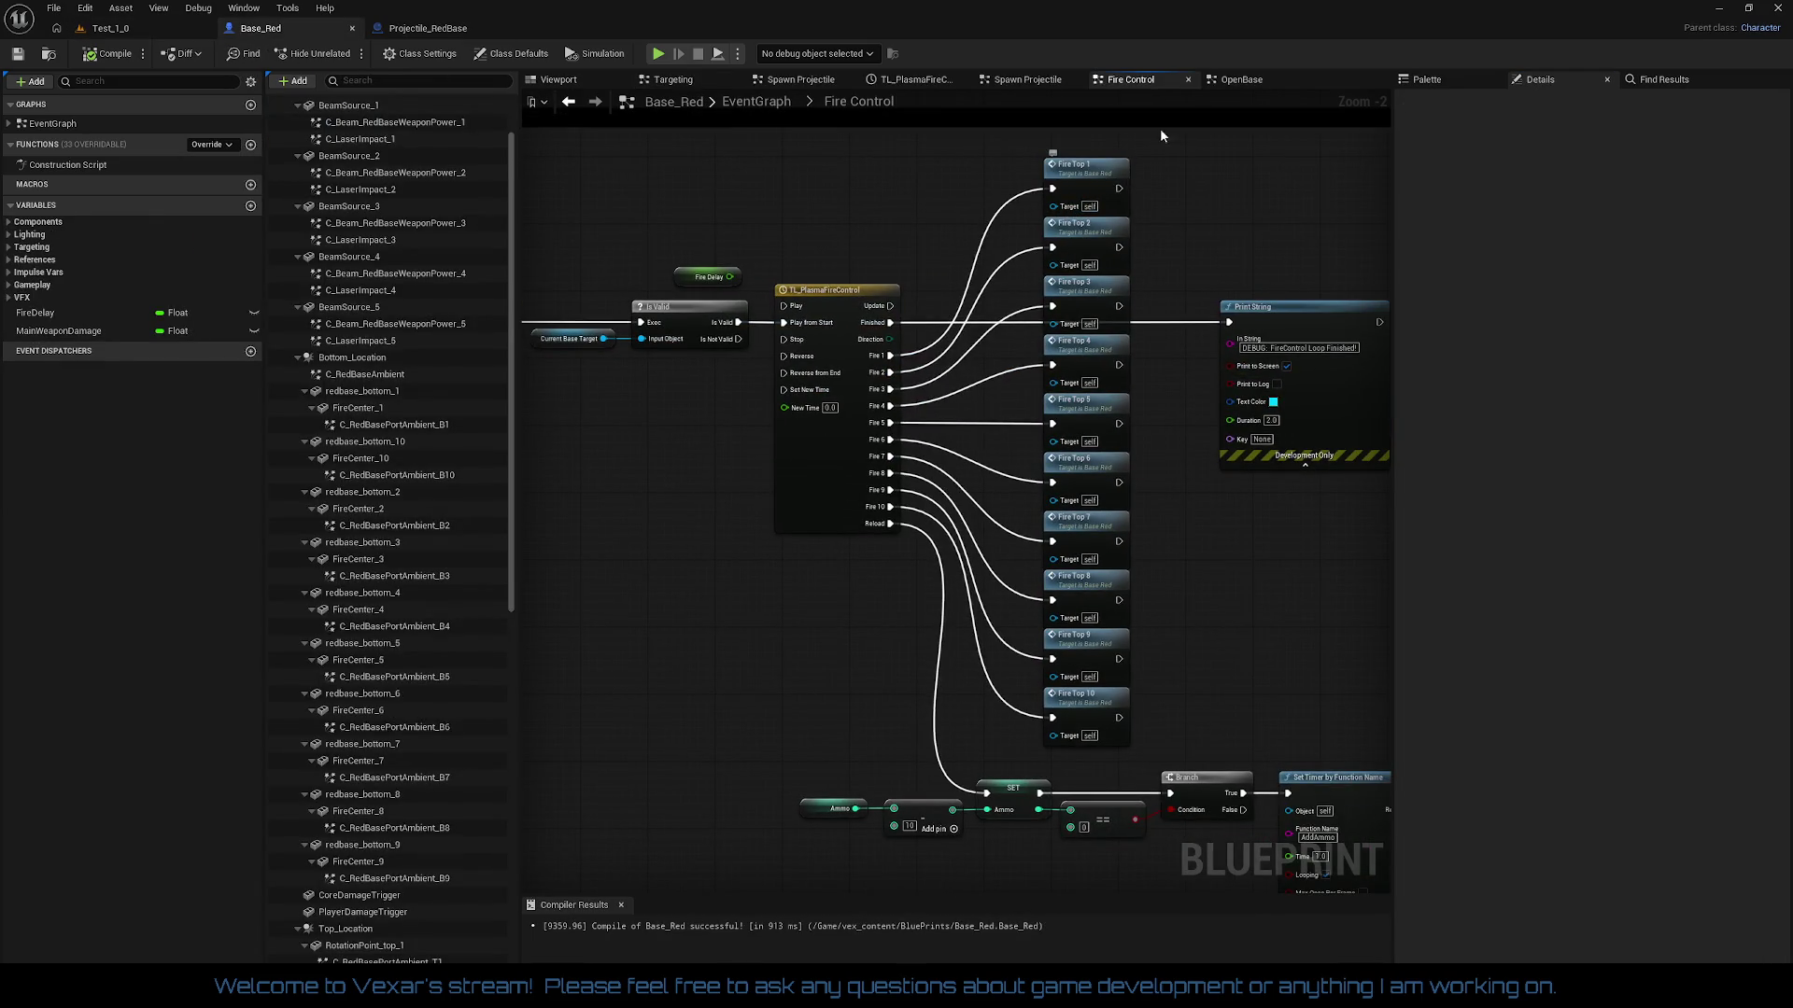
Step: Review the Spawn Projectile graph nodes and Launch Distance's current X, Y, Z defaults
left_click(1025, 79)
scroll(1061, 552, "up", 3)
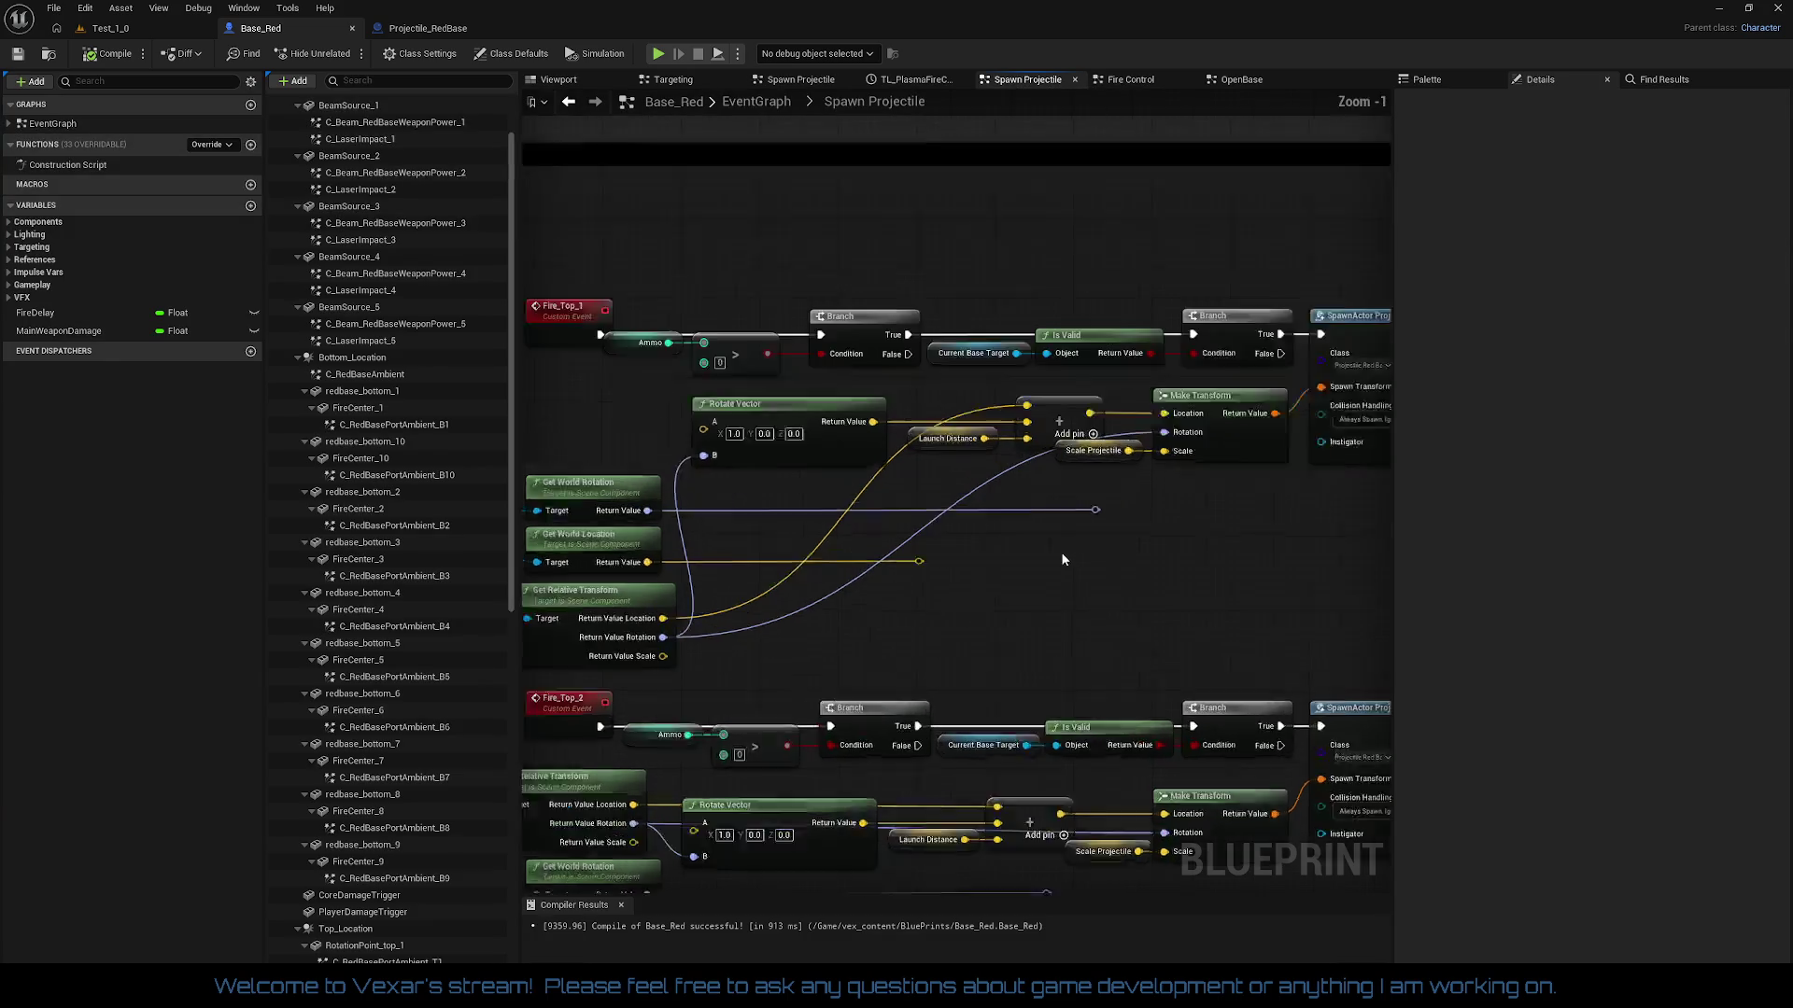
left_click_drag(1305, 648, 899, 633)
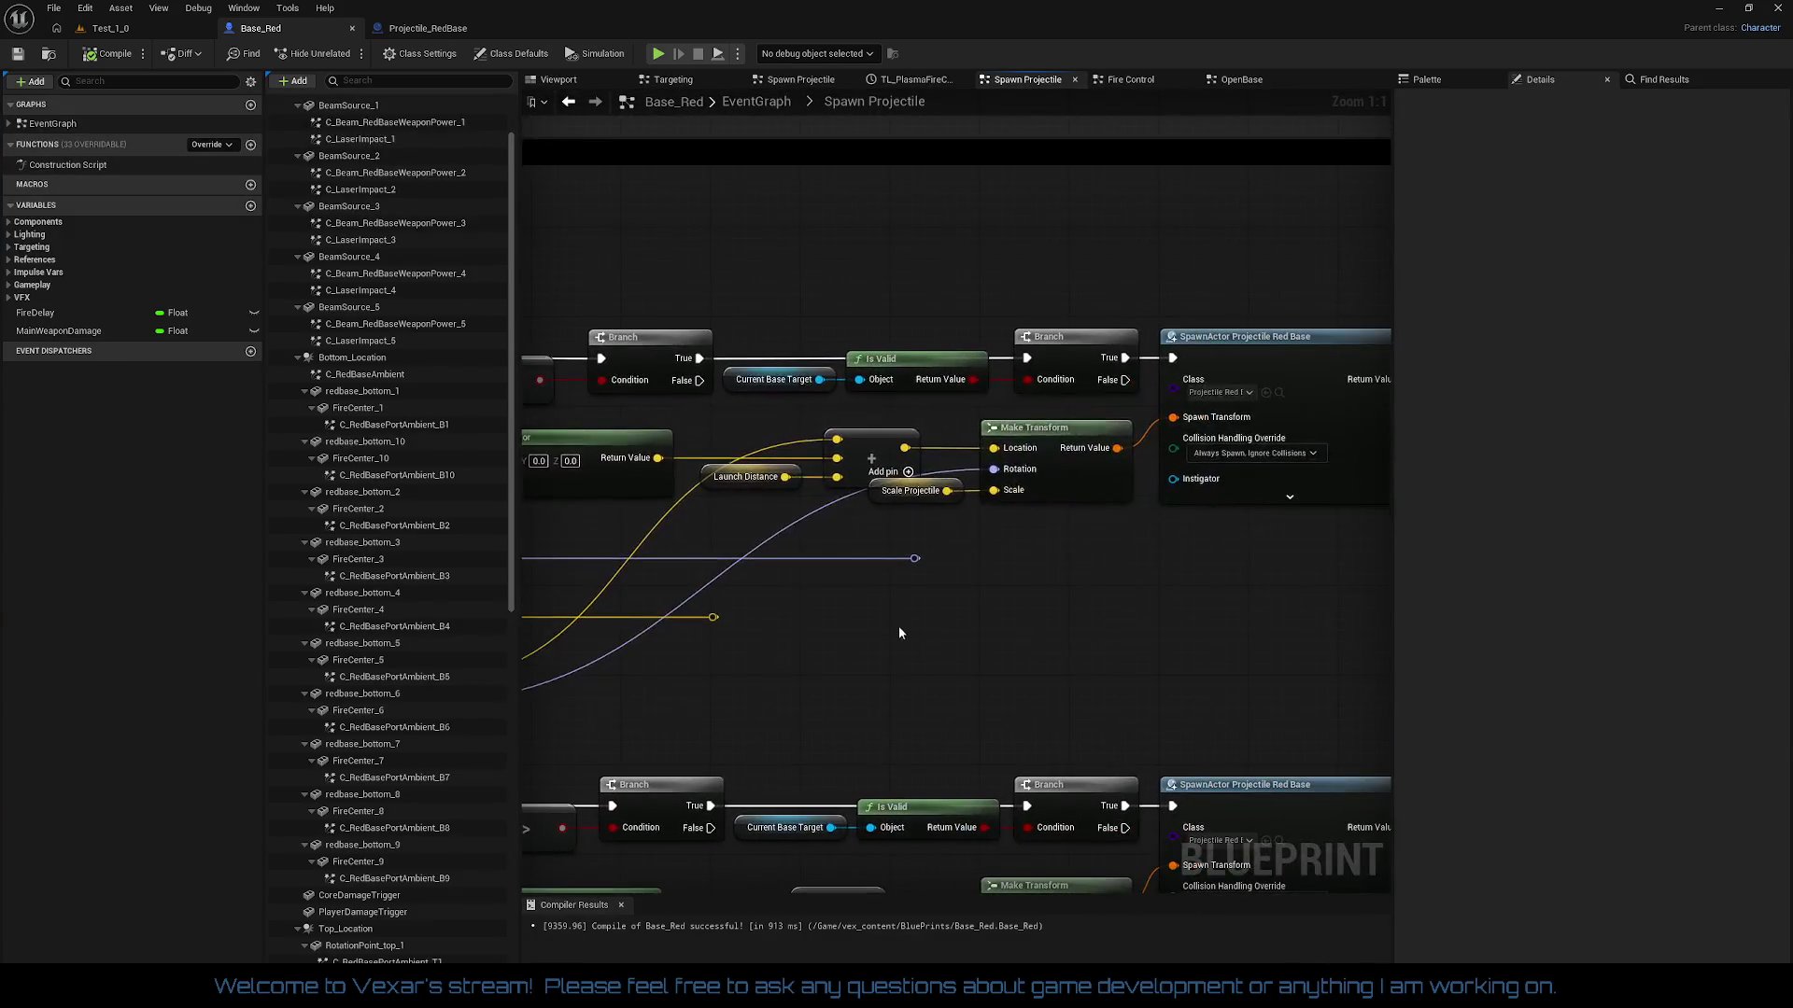
mouse_move(784, 324)
left_mouse_down()
mouse_move(991, 395)
mouse_move(1065, 392)
left_mouse_up()
mouse_move(1116, 569)
left_mouse_down()
mouse_move(964, 567)
mouse_move(1161, 520)
mouse_move(1276, 528)
mouse_move(1017, 519)
mouse_move(1091, 474)
left_mouse_up()
left_click(757, 403)
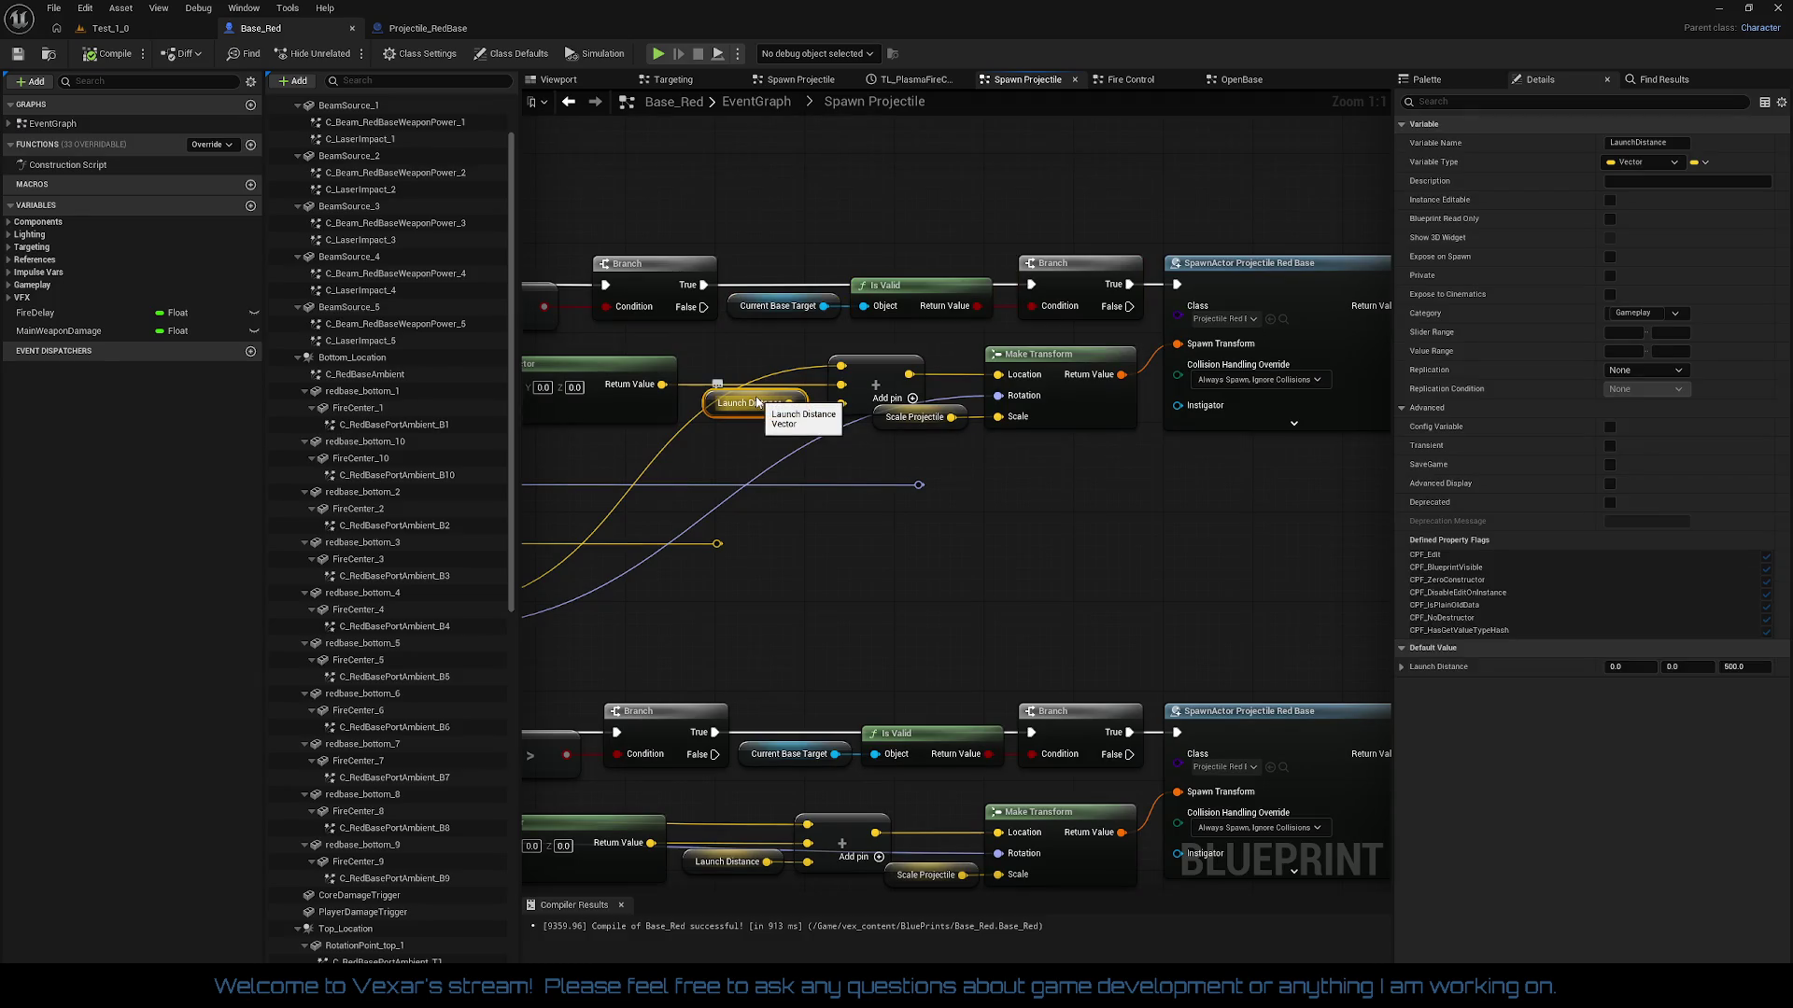
left_click(1400, 667)
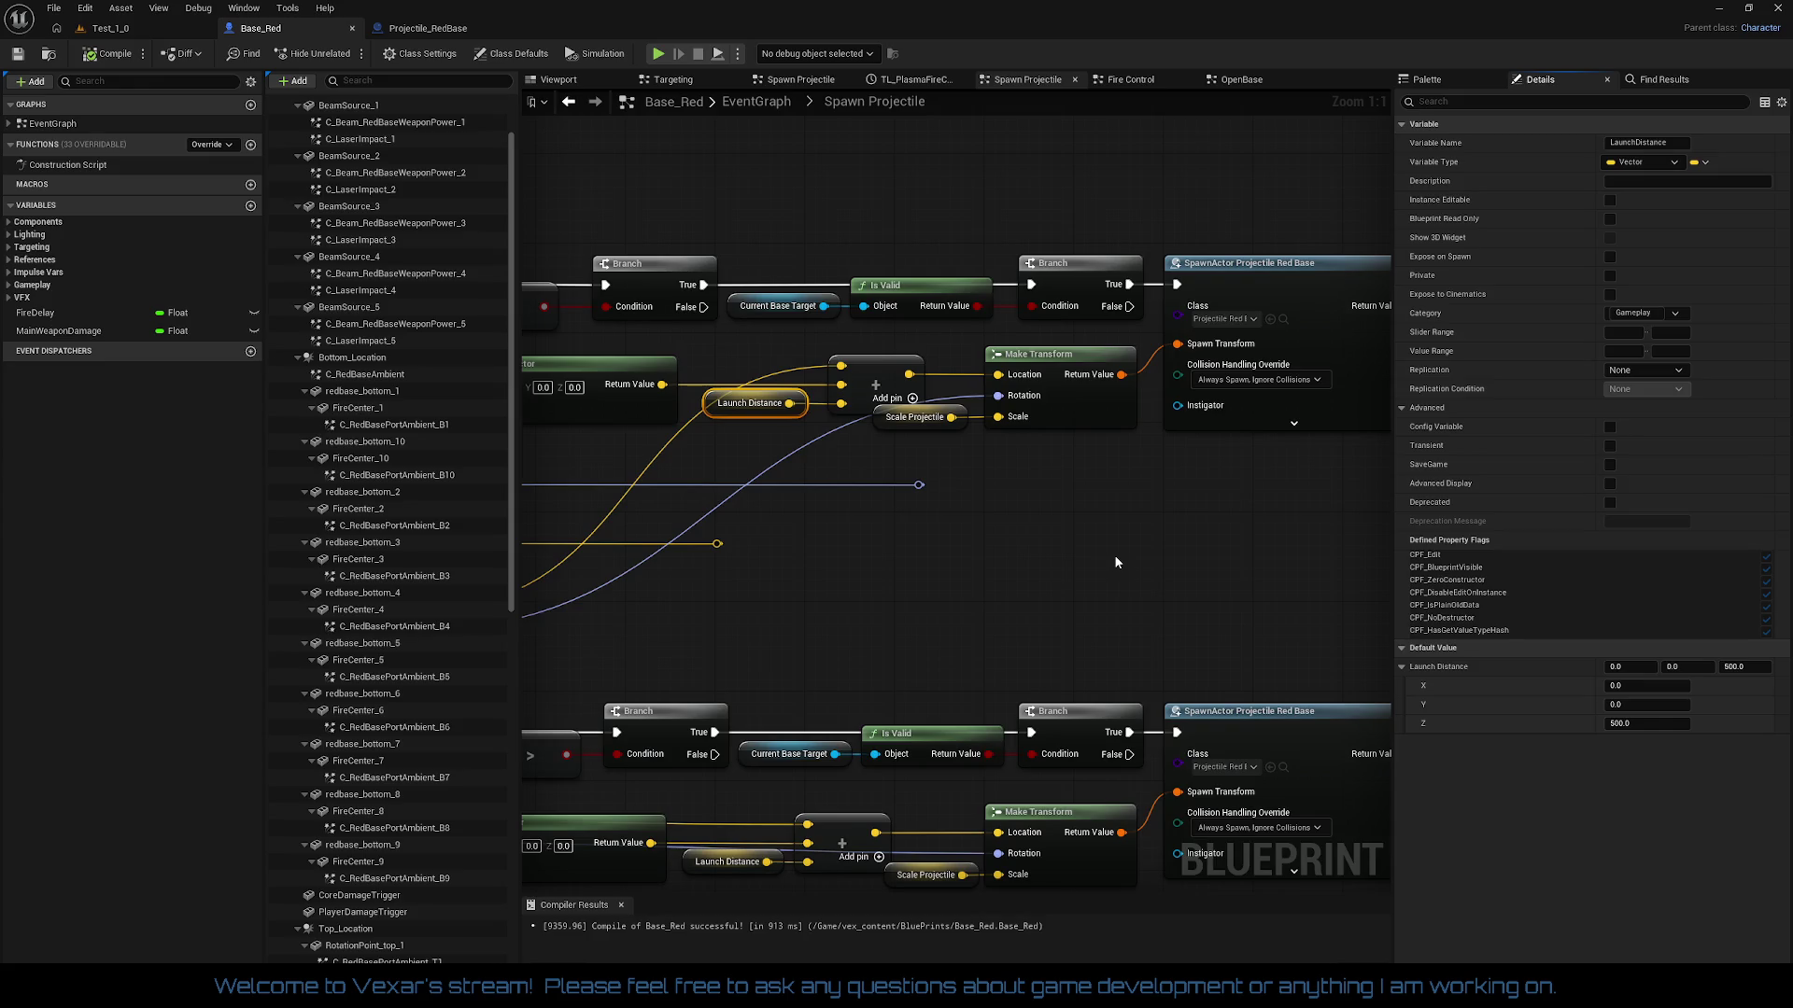
left_click_drag(1111, 556, 1304, 564)
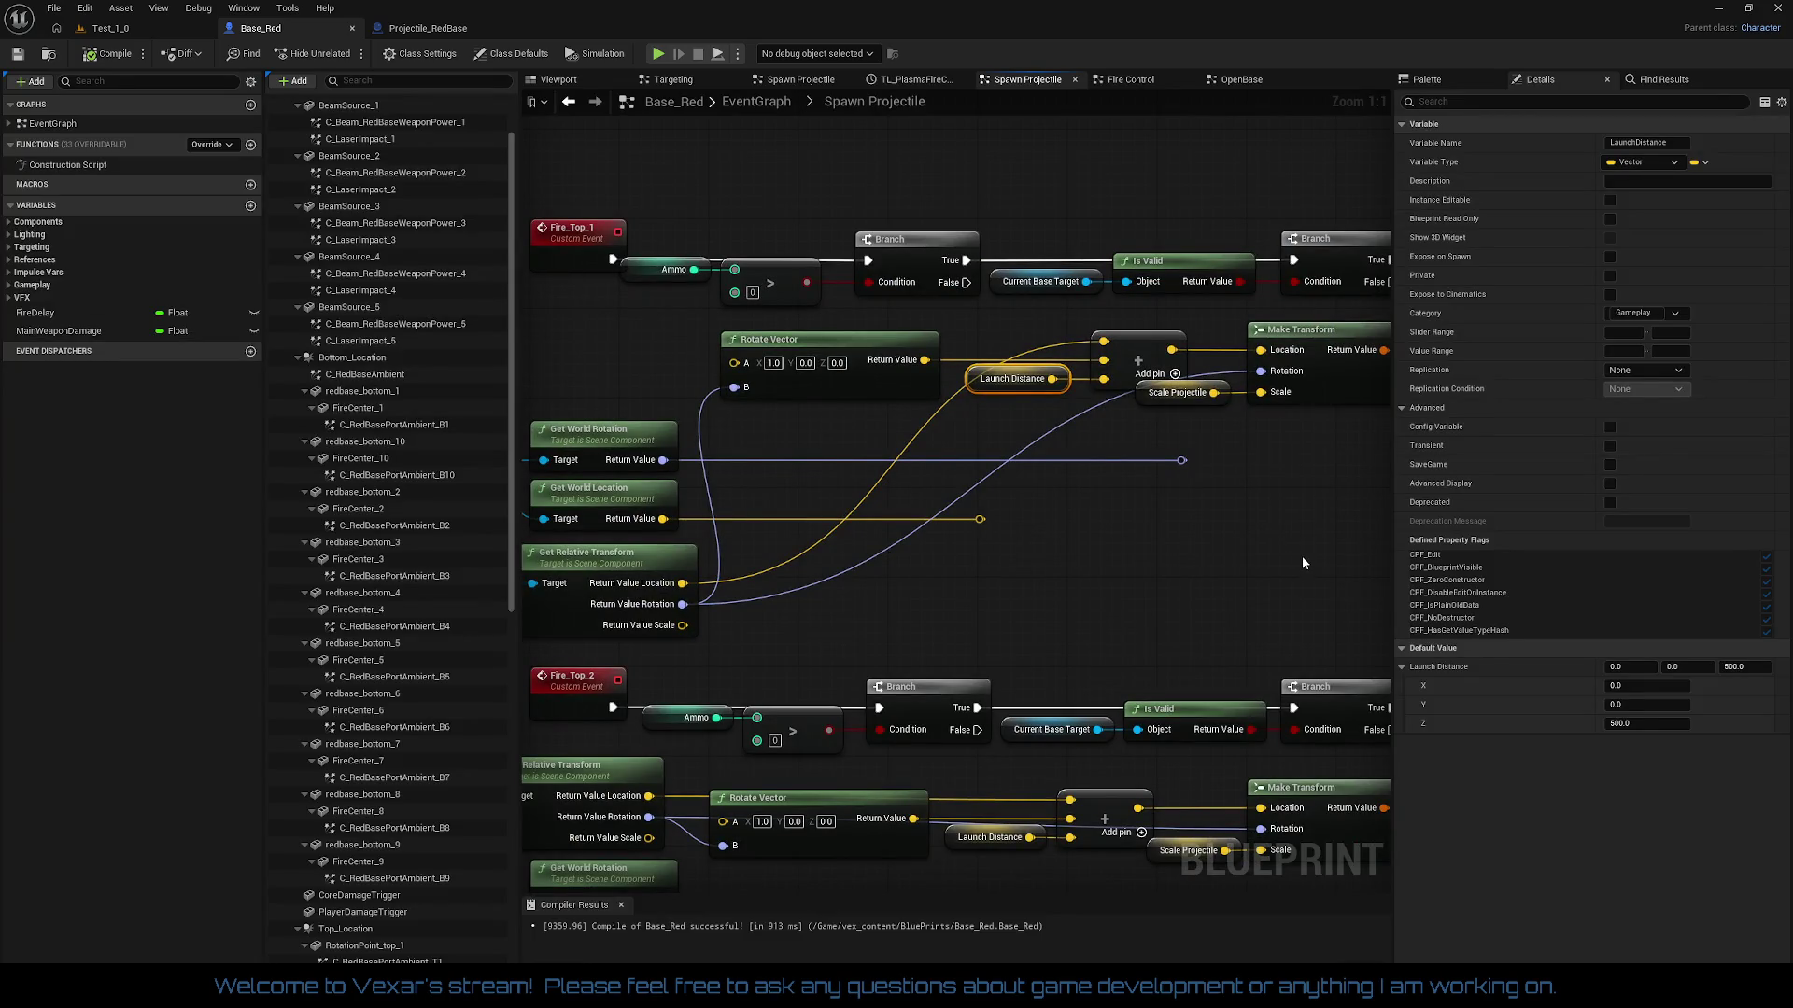
mouse_move(1304, 563)
left_mouse_down()
mouse_move(1056, 388)
mouse_move(950, 442)
left_mouse_up()
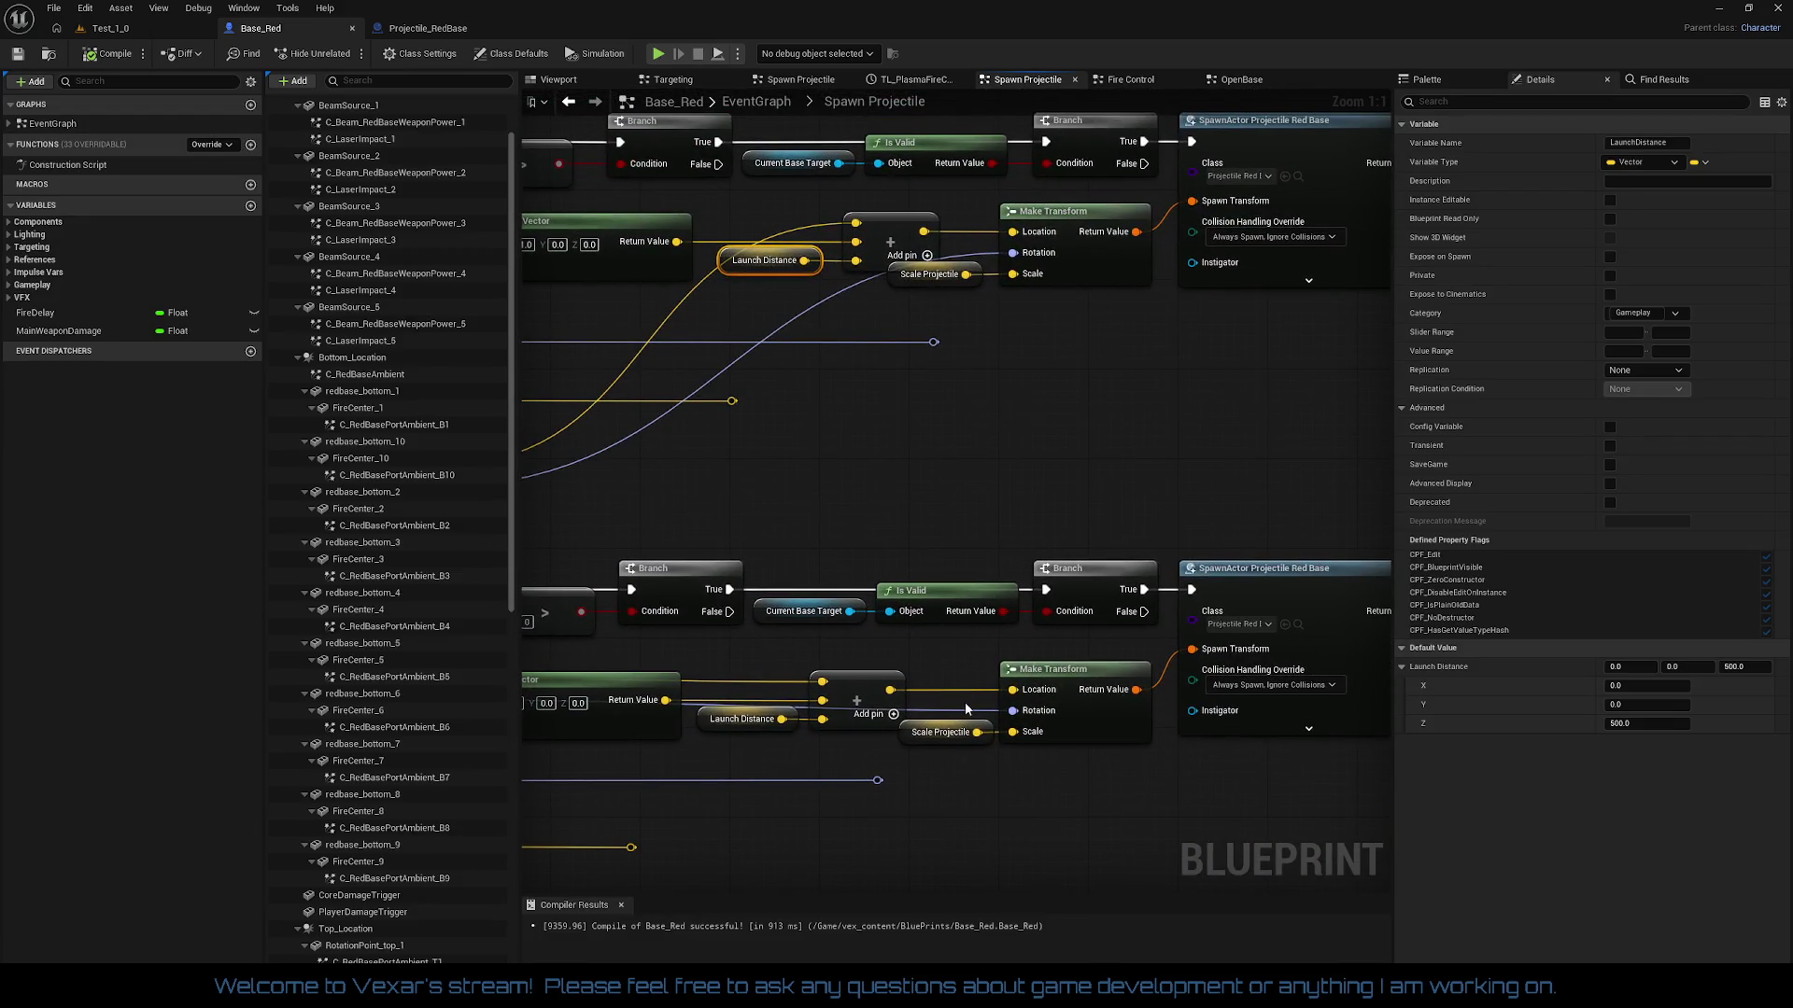
Step: Set Scale Projectile's default to 5.0 on every axis
left_click(937, 734)
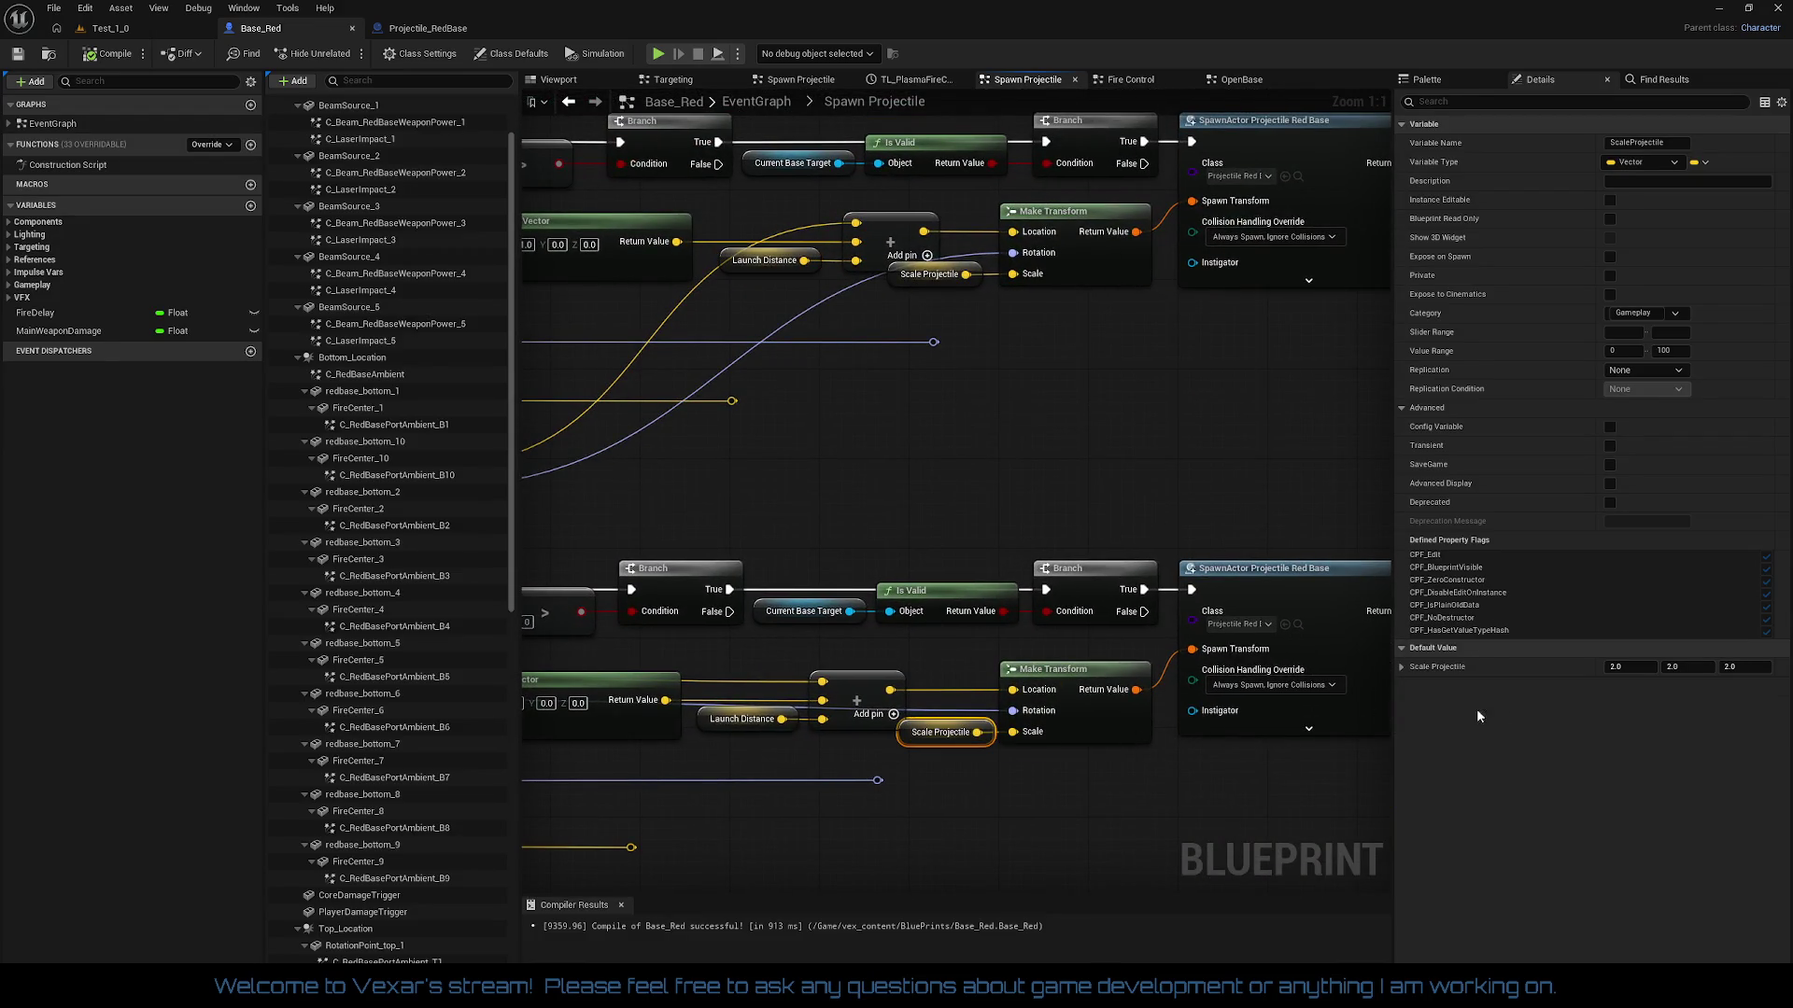
left_click(1629, 667)
key("Tab")
type("5")
key("Tab")
type("5")
key("Return")
Step: Set Launch Distance's default to 1000, 0, 0 and compile Base_Red
left_click_drag(952, 395, 971, 440)
left_click(760, 308)
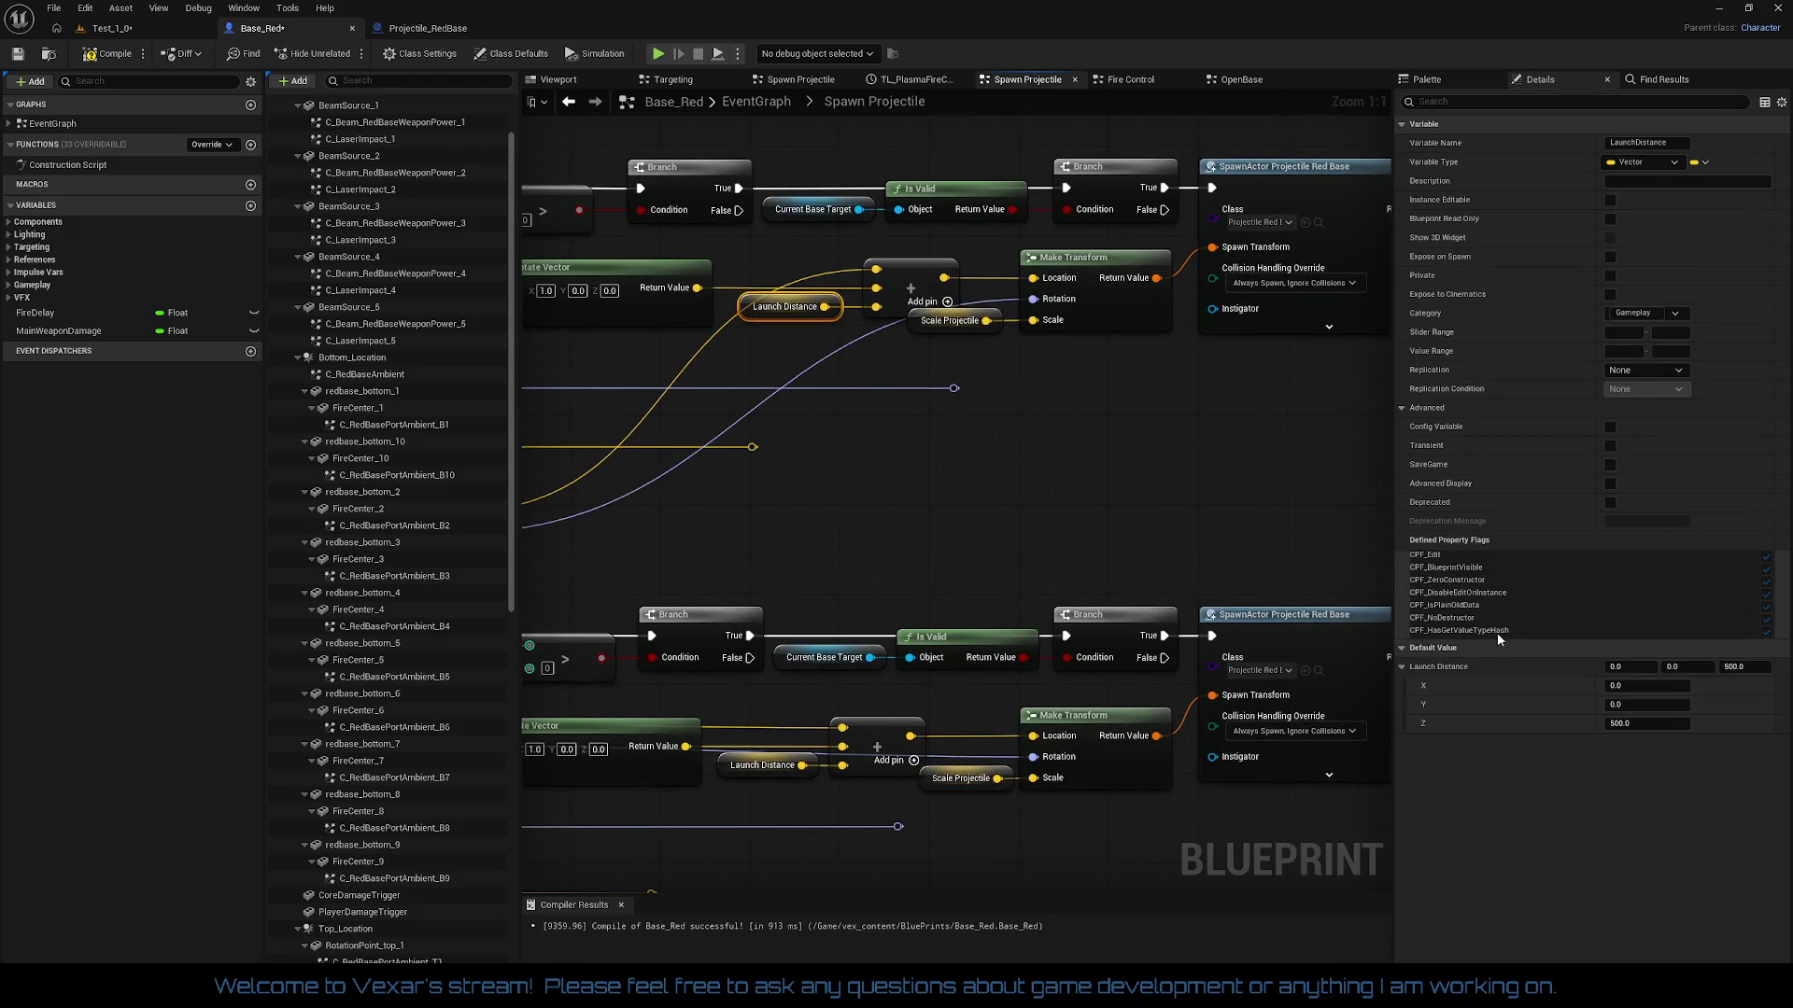
left_click(1401, 666)
left_click(1662, 726)
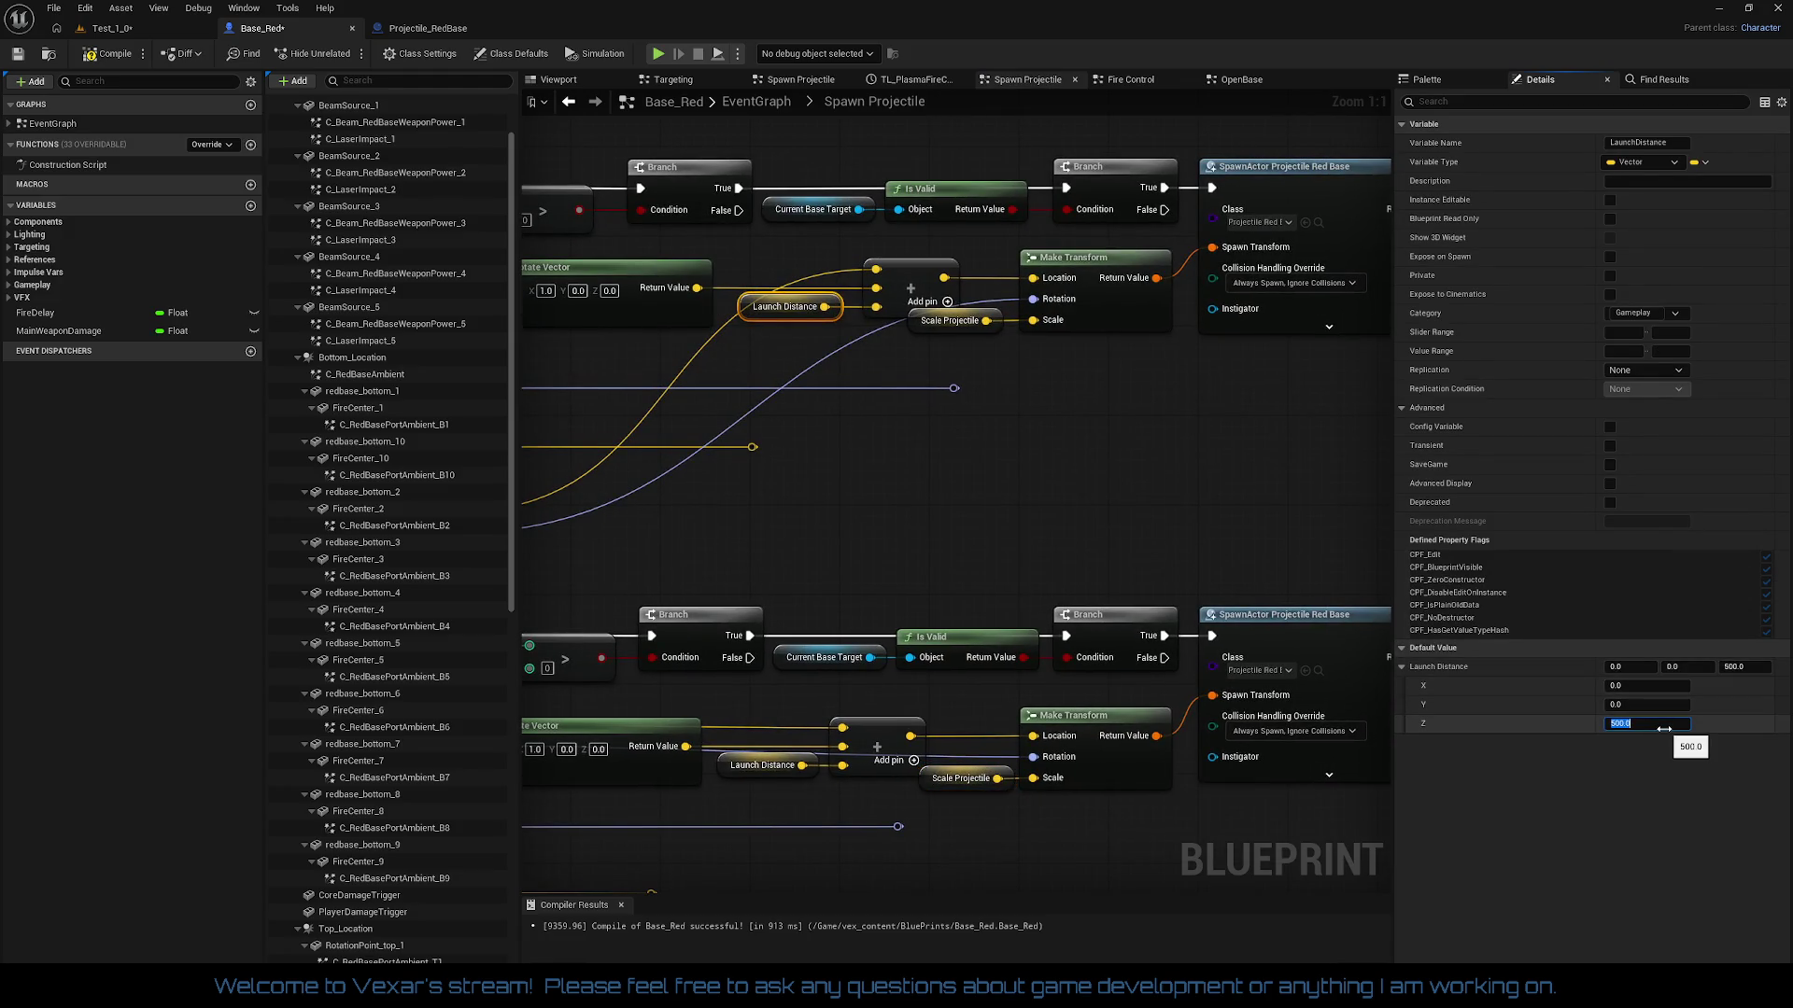
type("0")
key("Return")
key("shift+Tab")
key("shift+Tab")
key("shift+Tab")
key("shift+Tab")
key("shift+Tab")
key("Return")
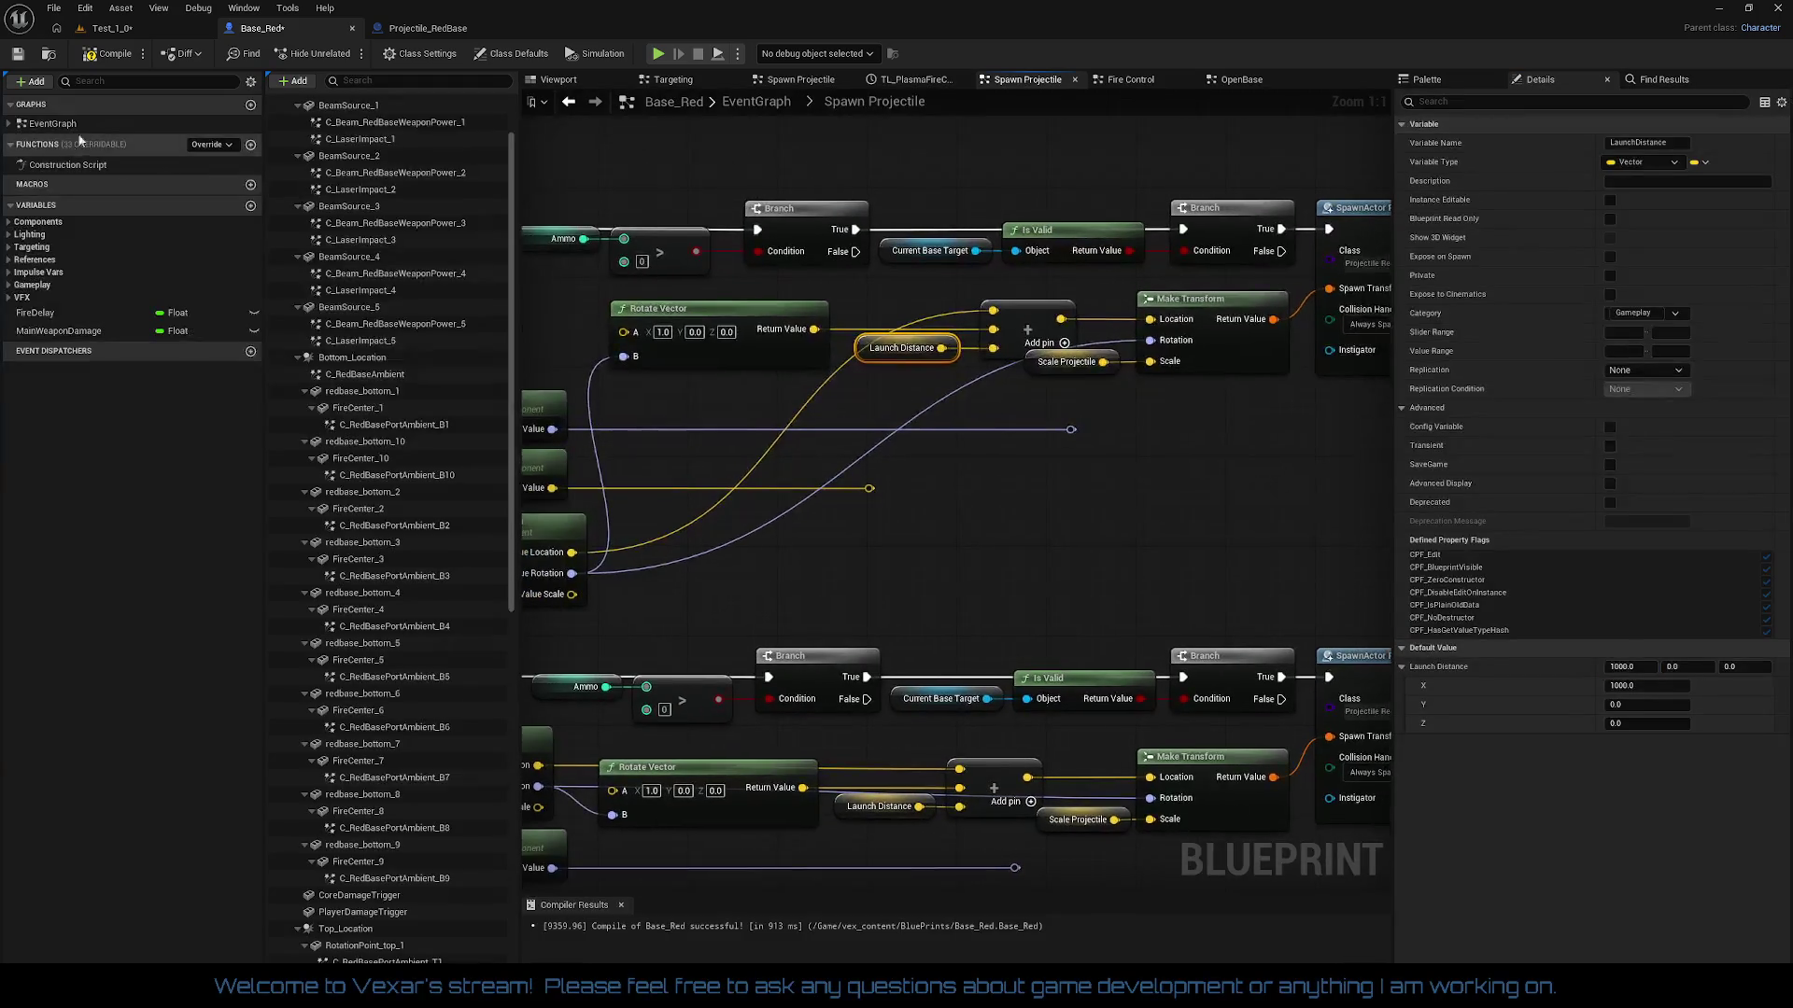
left_click(103, 56)
Step: Save the Test_1_0 map and run a play test in the editor, then stop it
left_click(112, 28)
key("ctrl+s")
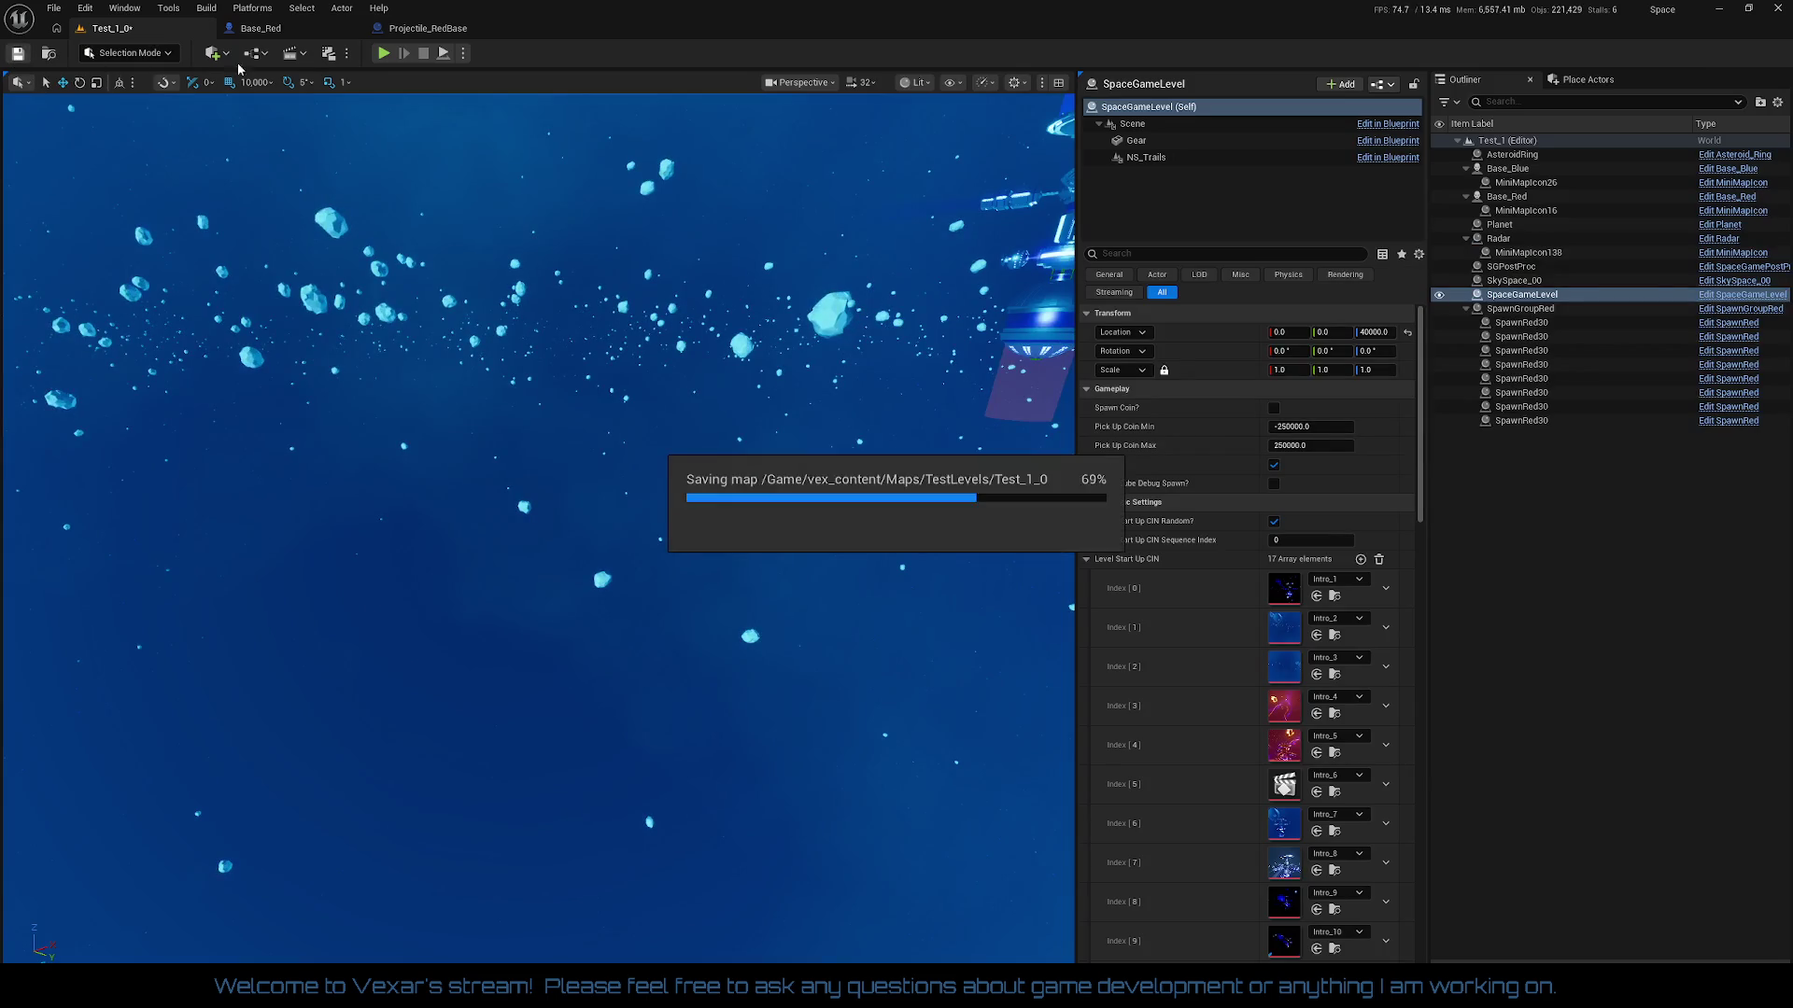
left_click(383, 54)
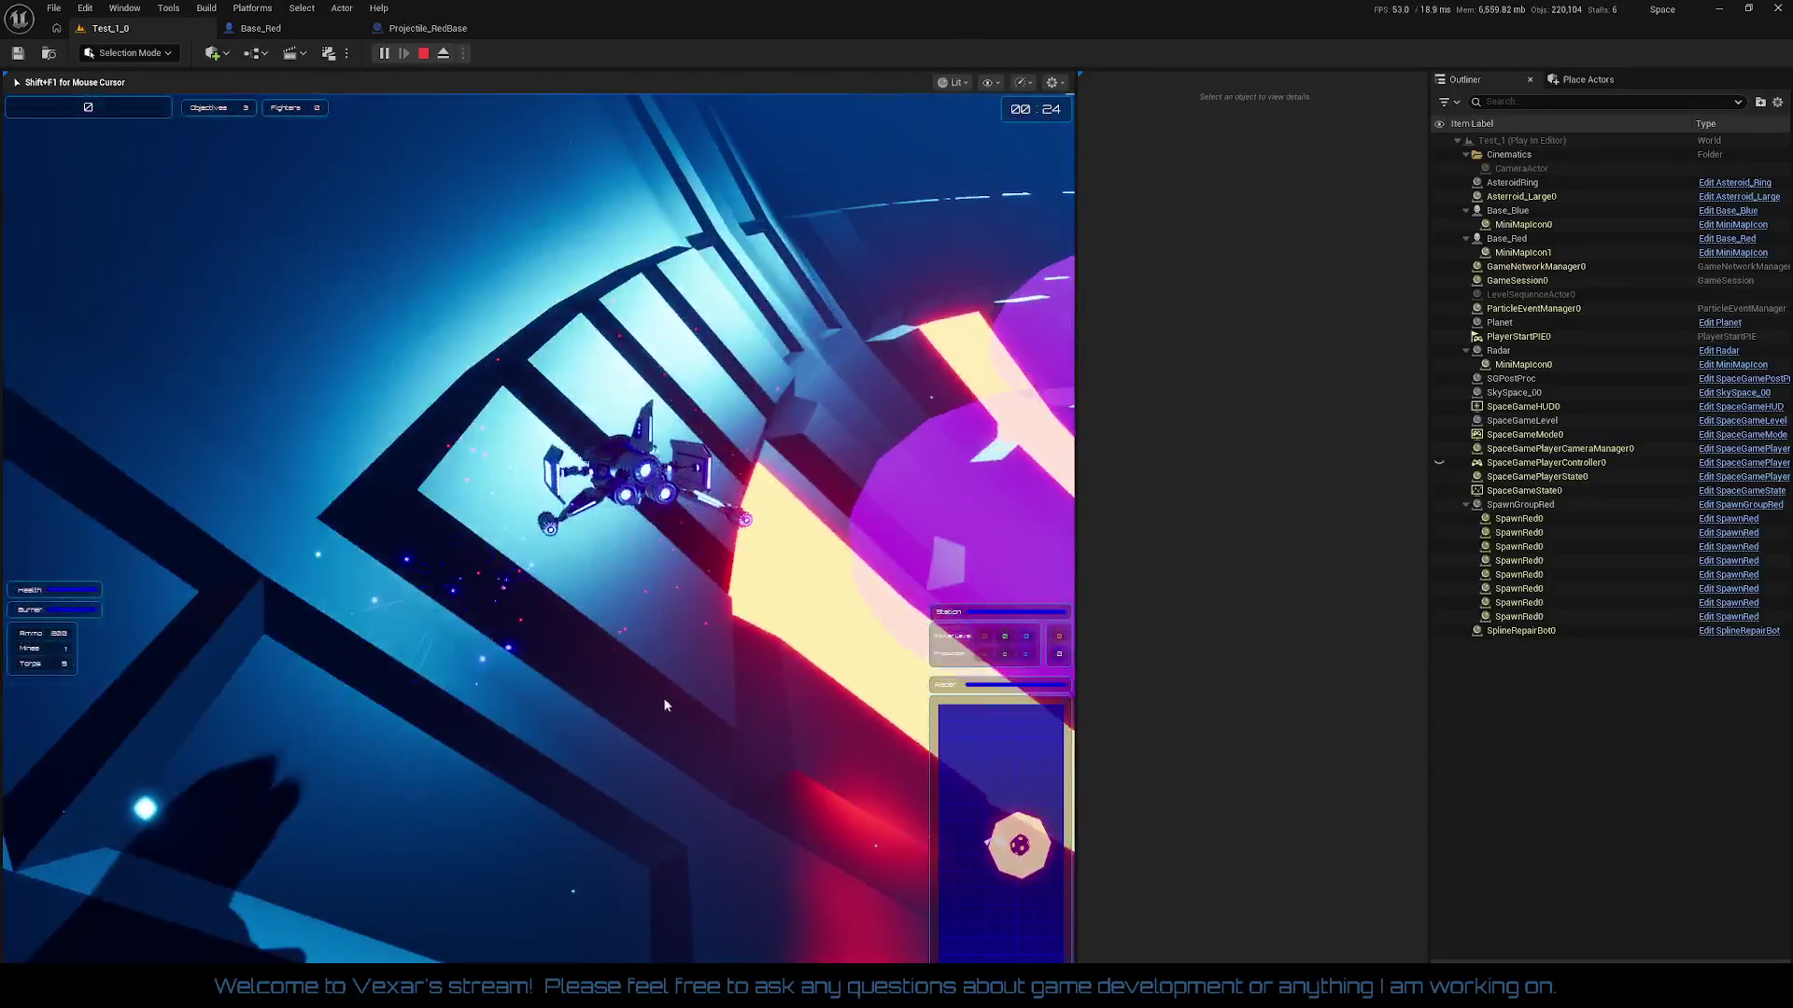
left_click(424, 53)
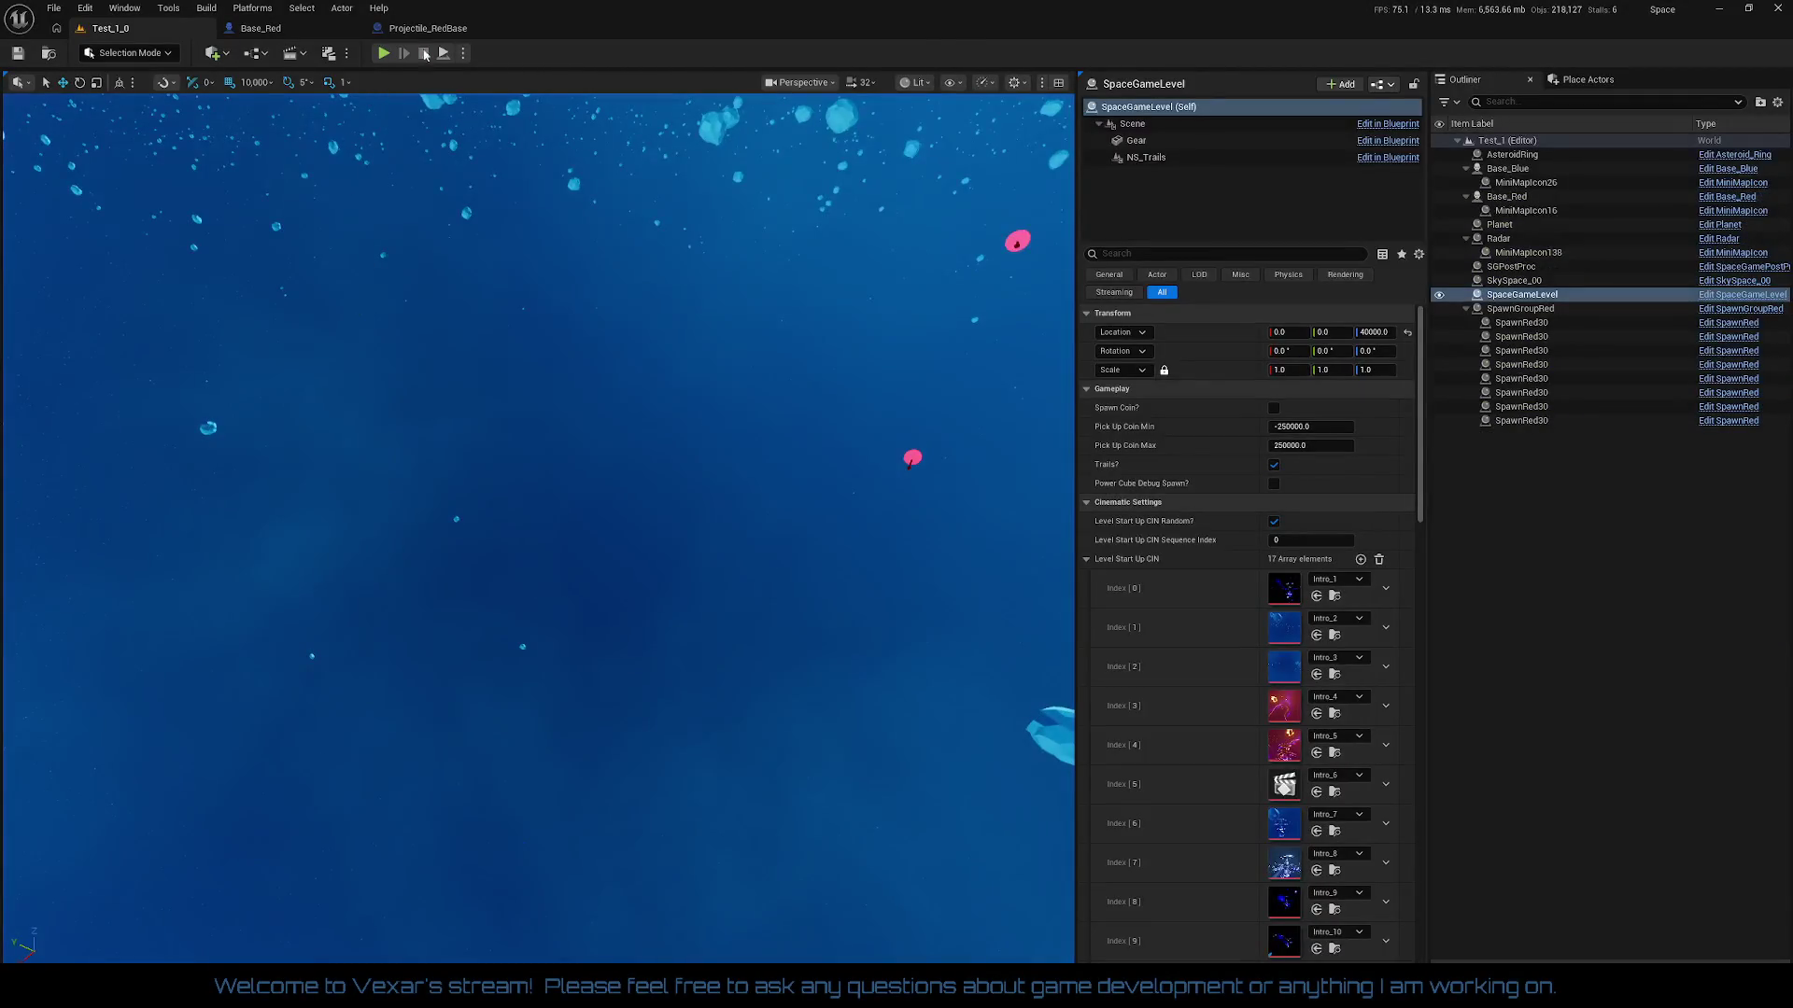
left_click(261, 28)
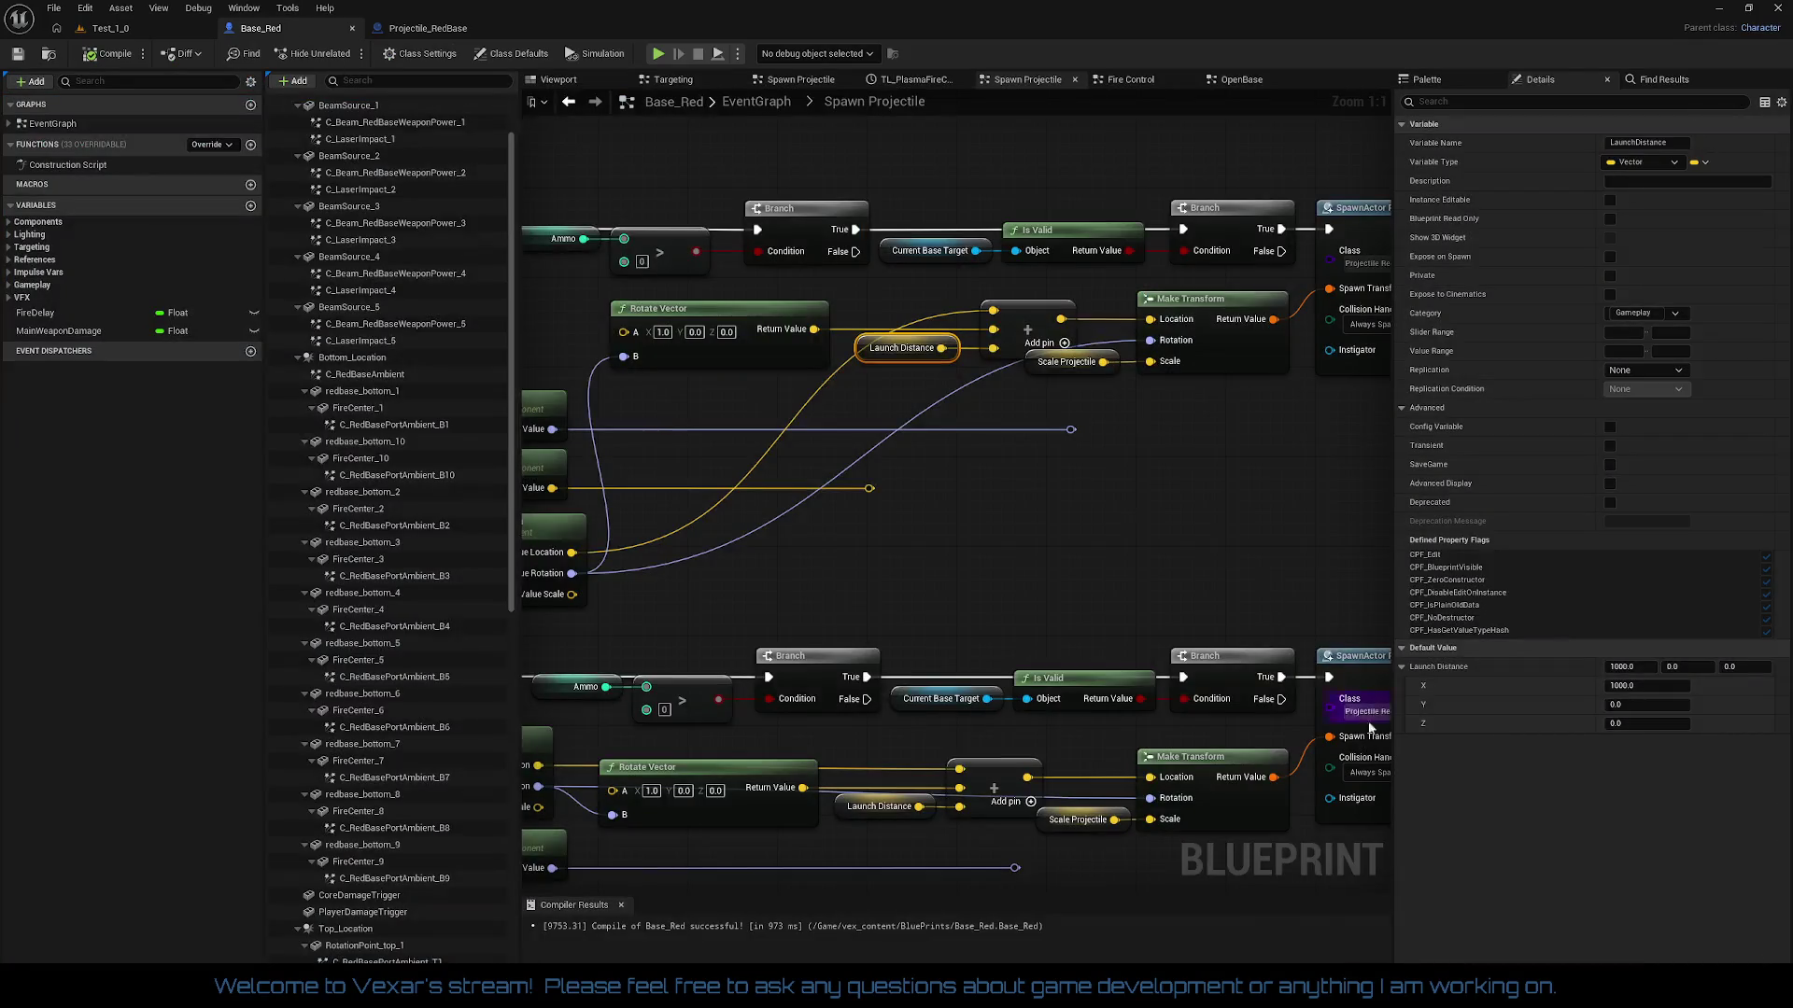
left_click(1617, 685)
type("3000")
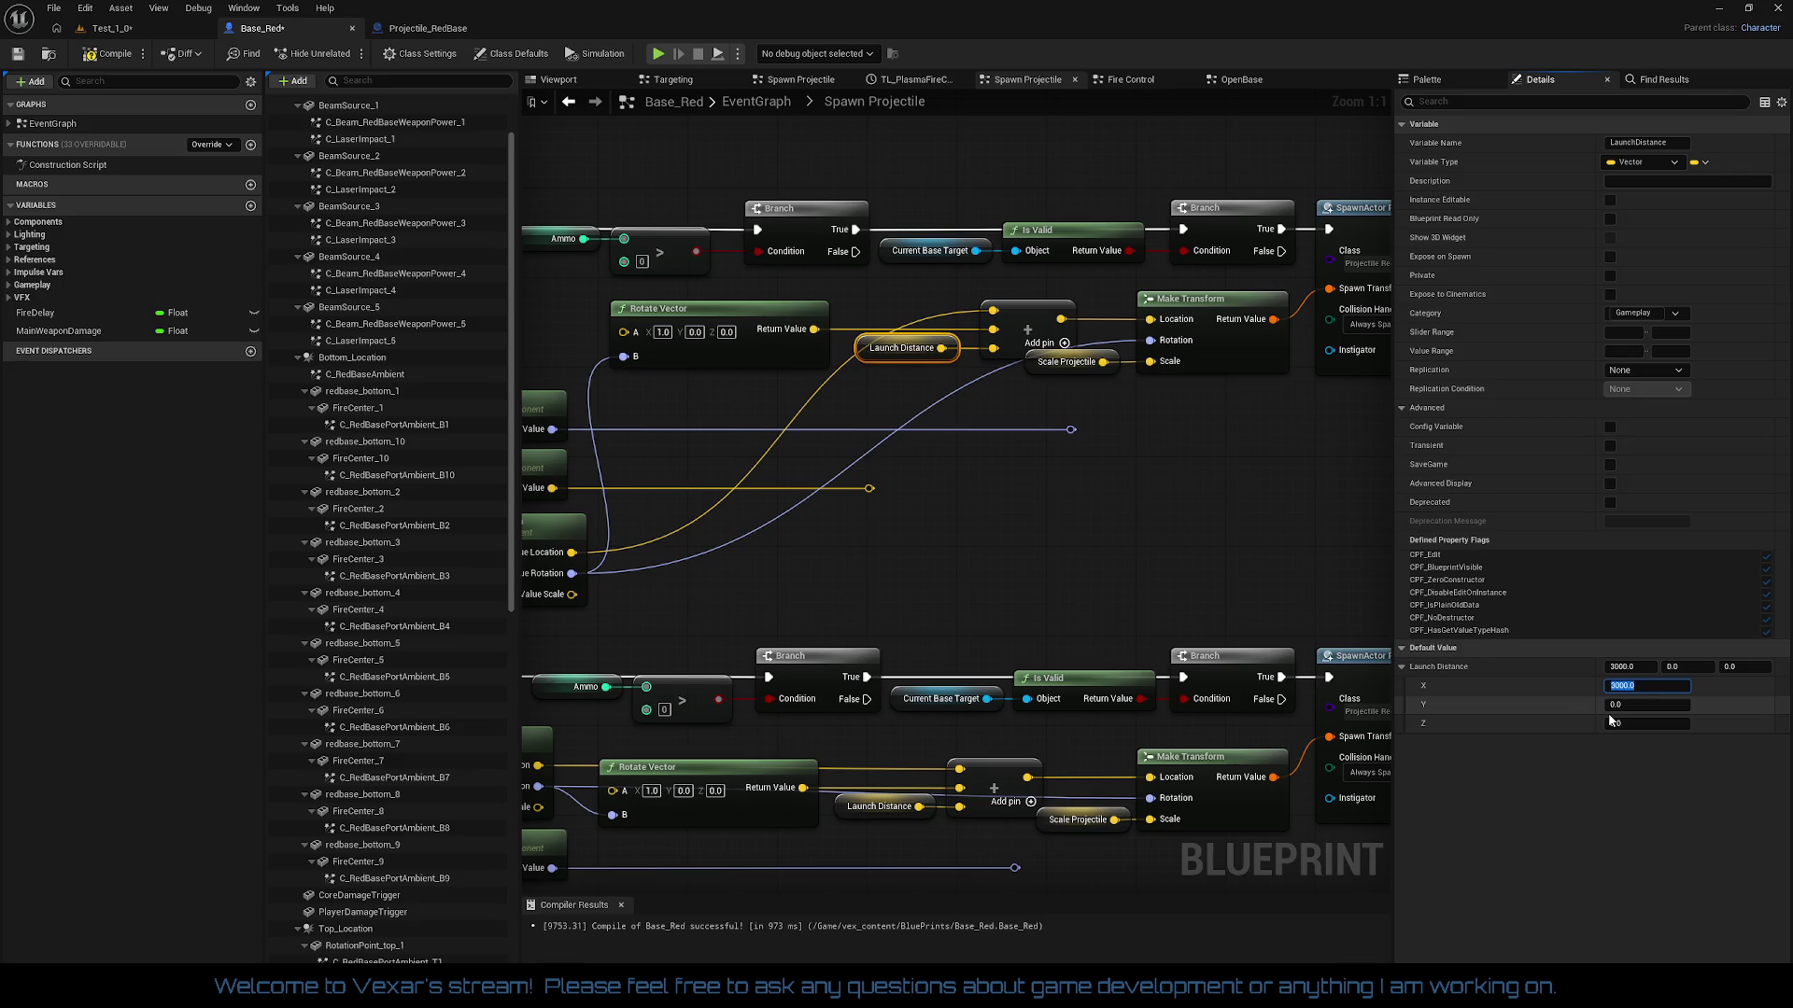
left_click(112, 53)
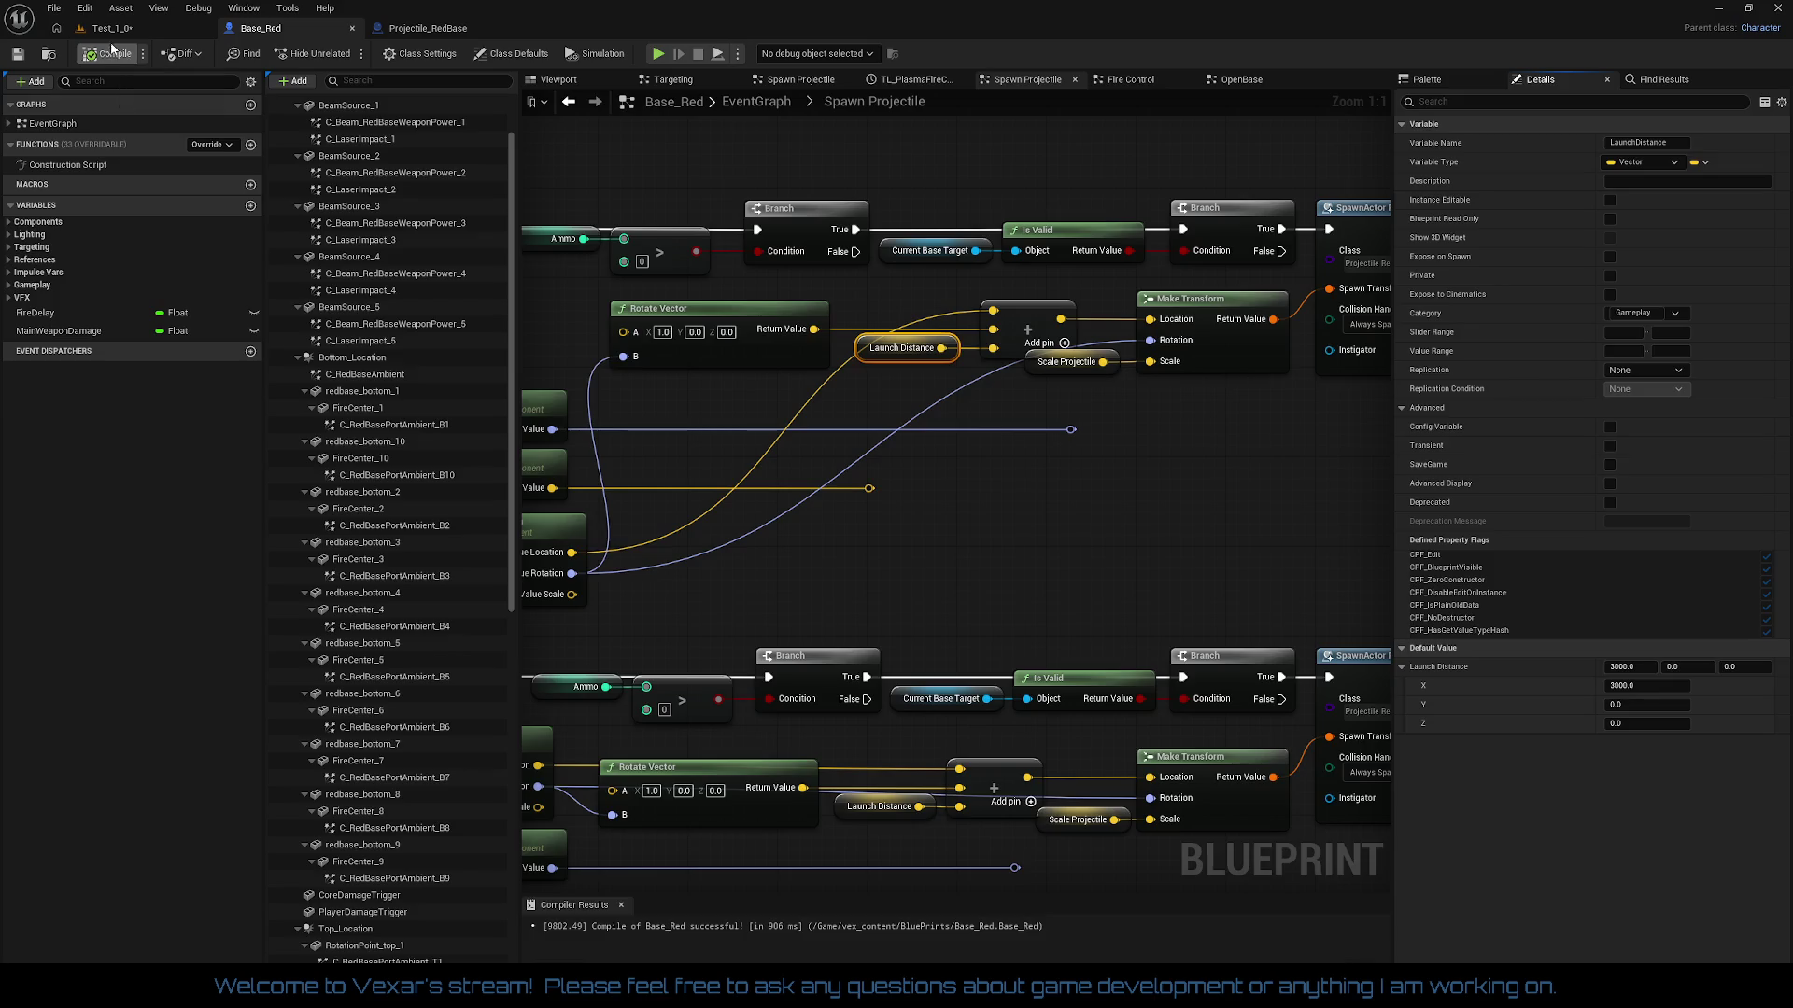
left_click(112, 28)
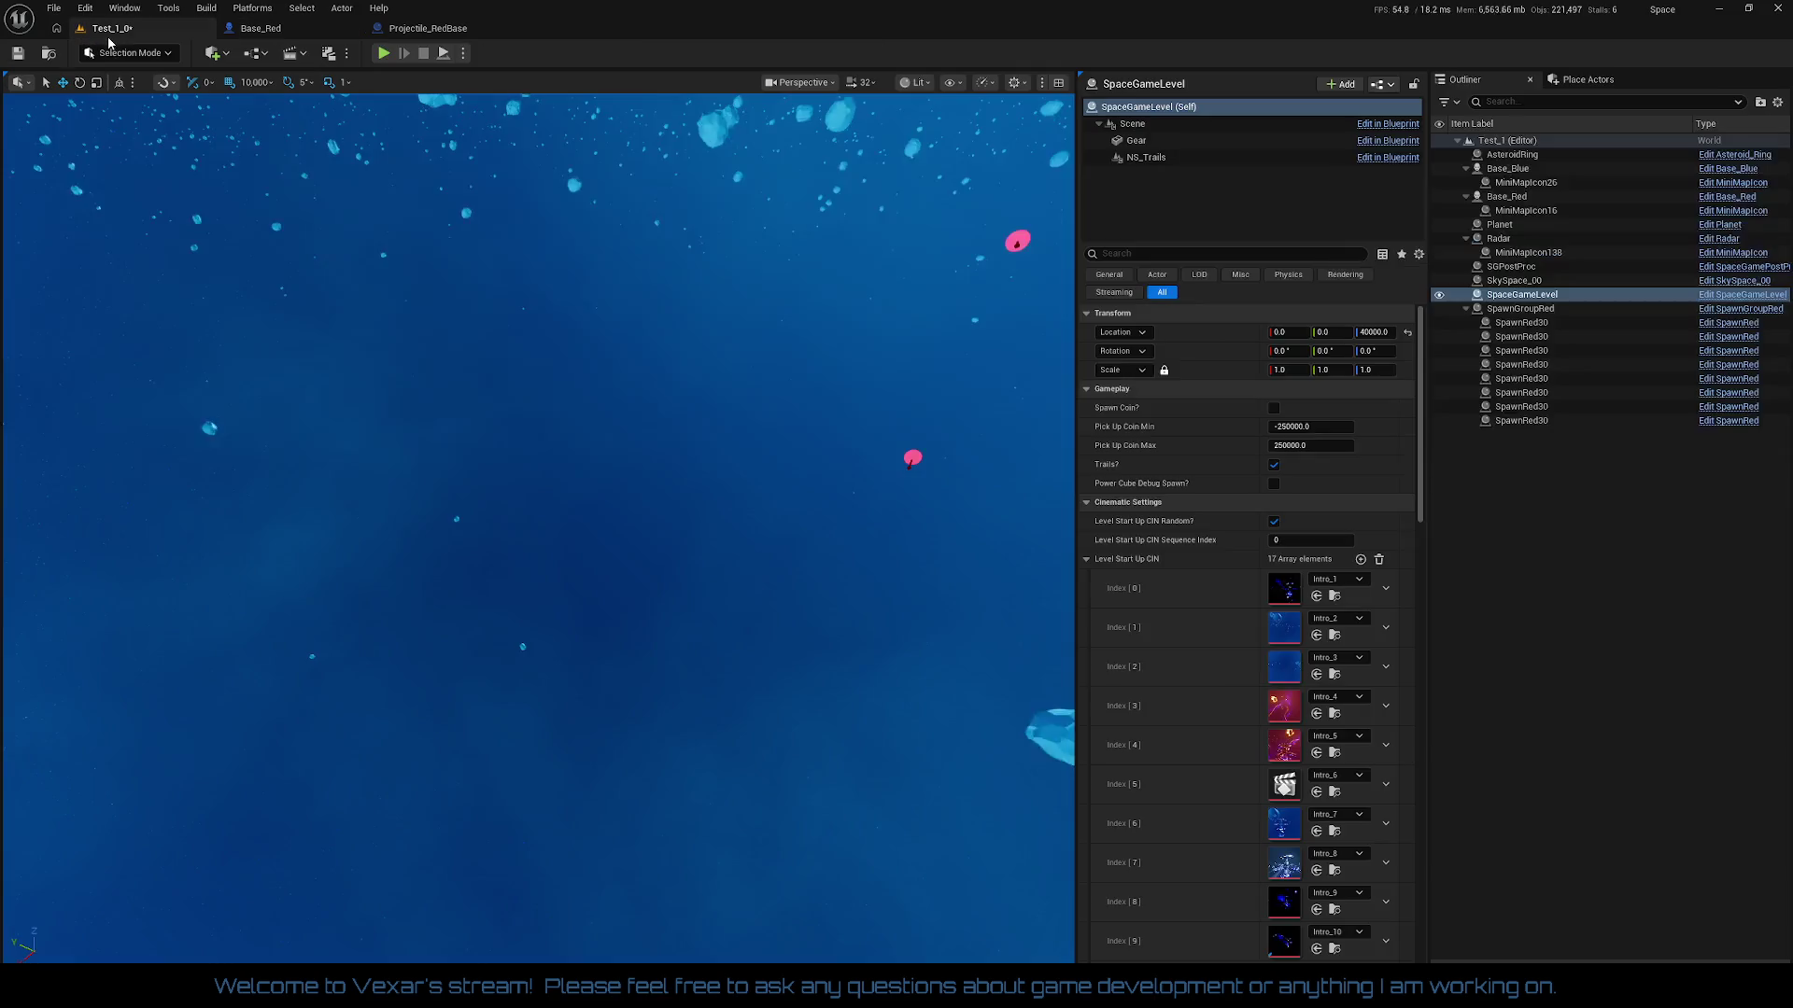
left_click(387, 50)
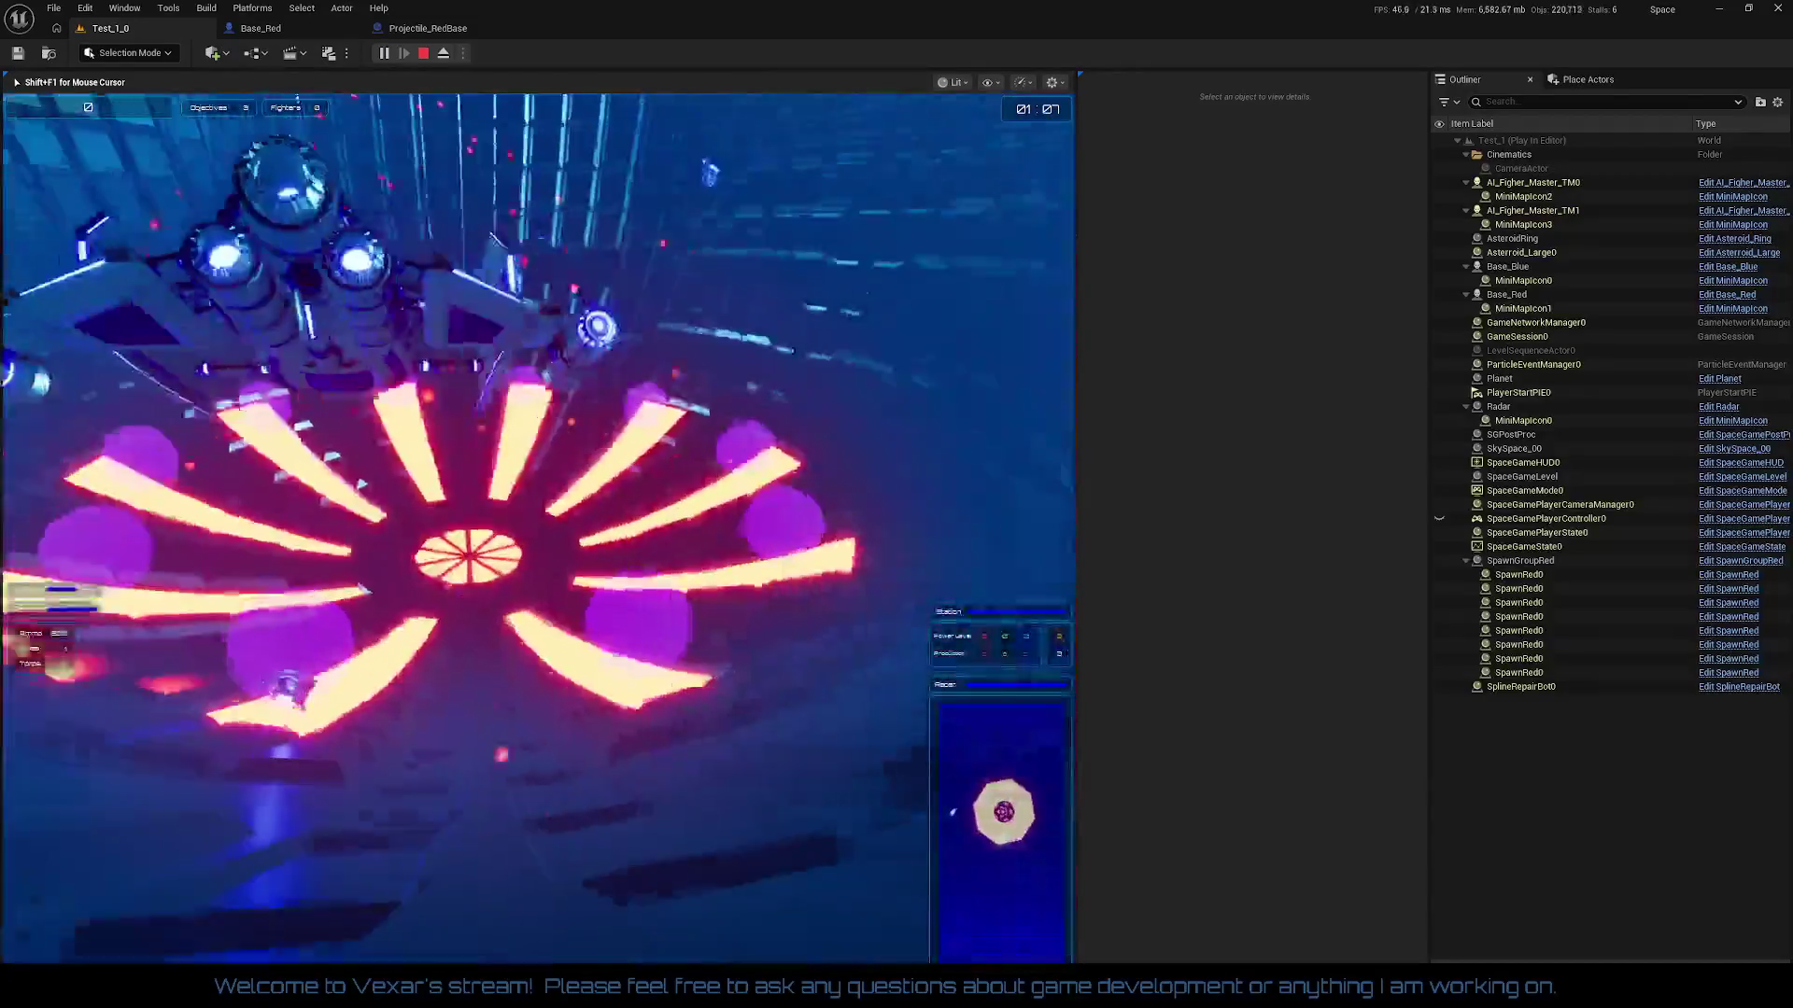
key("Escape")
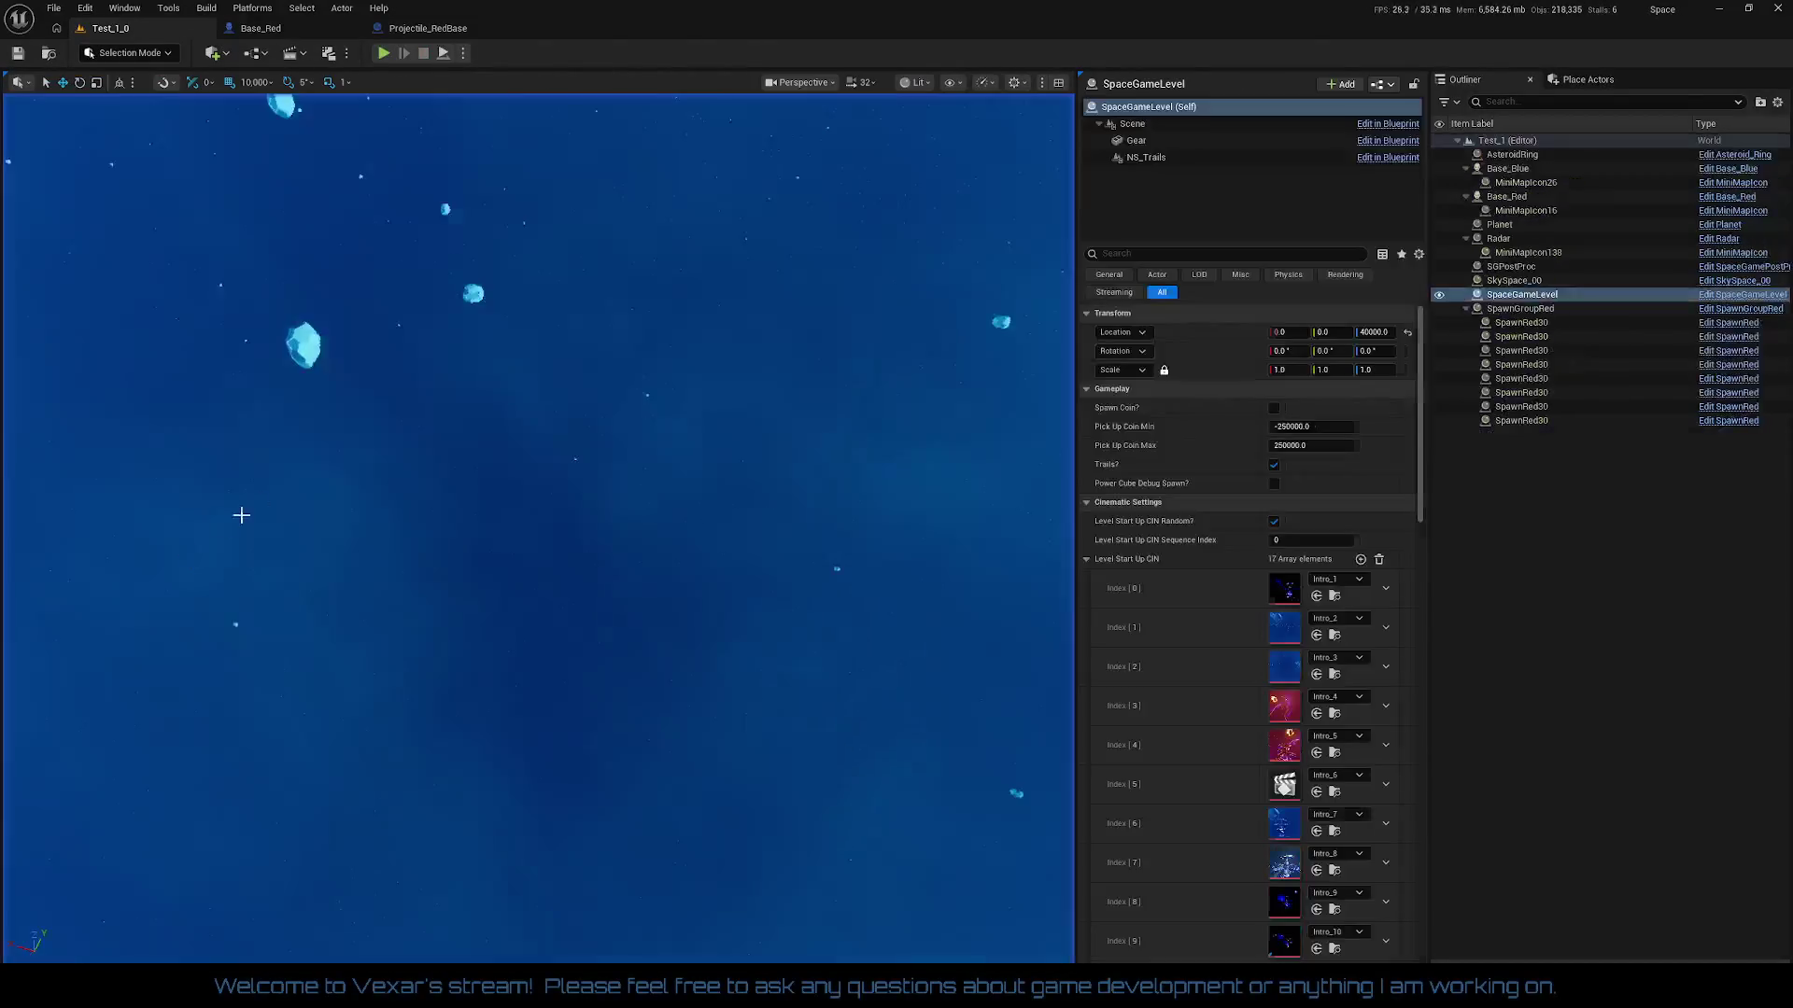
Step: In Base_Red's viewport, select FireCenter_3 and FireCenter_4, frame the ring, and select PlayerDamageTrigger
left_click(253, 28)
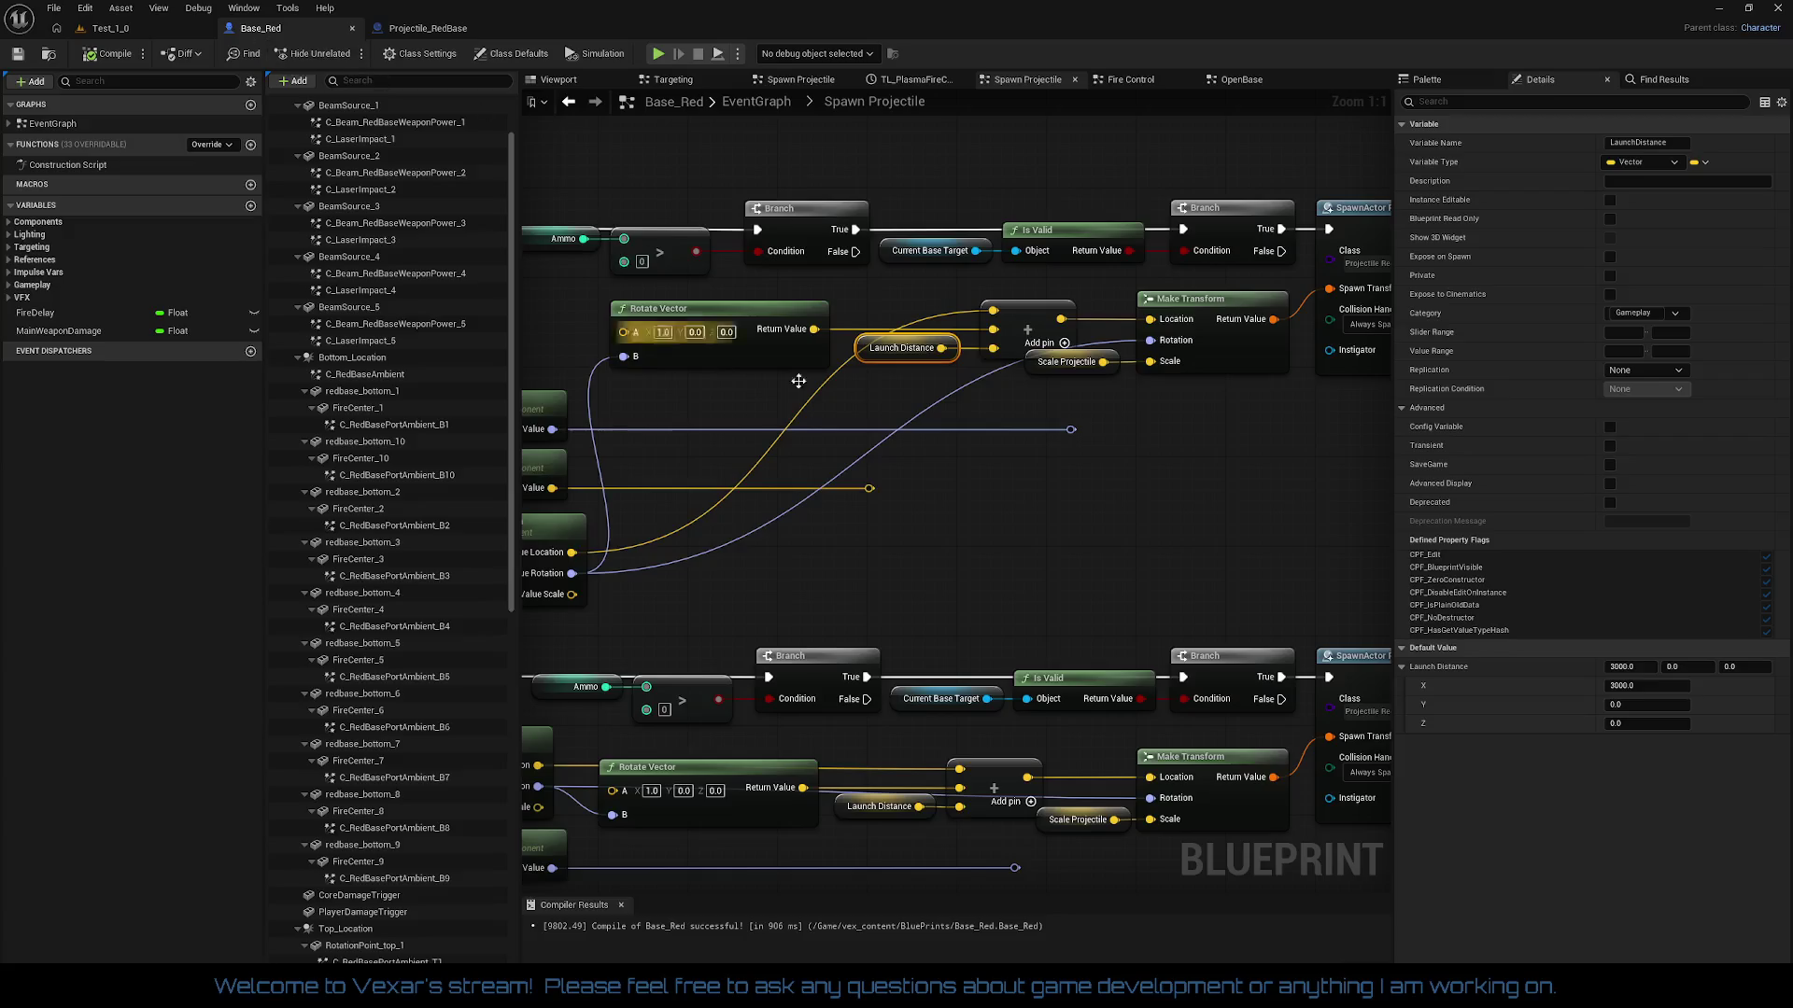
left_click(553, 83)
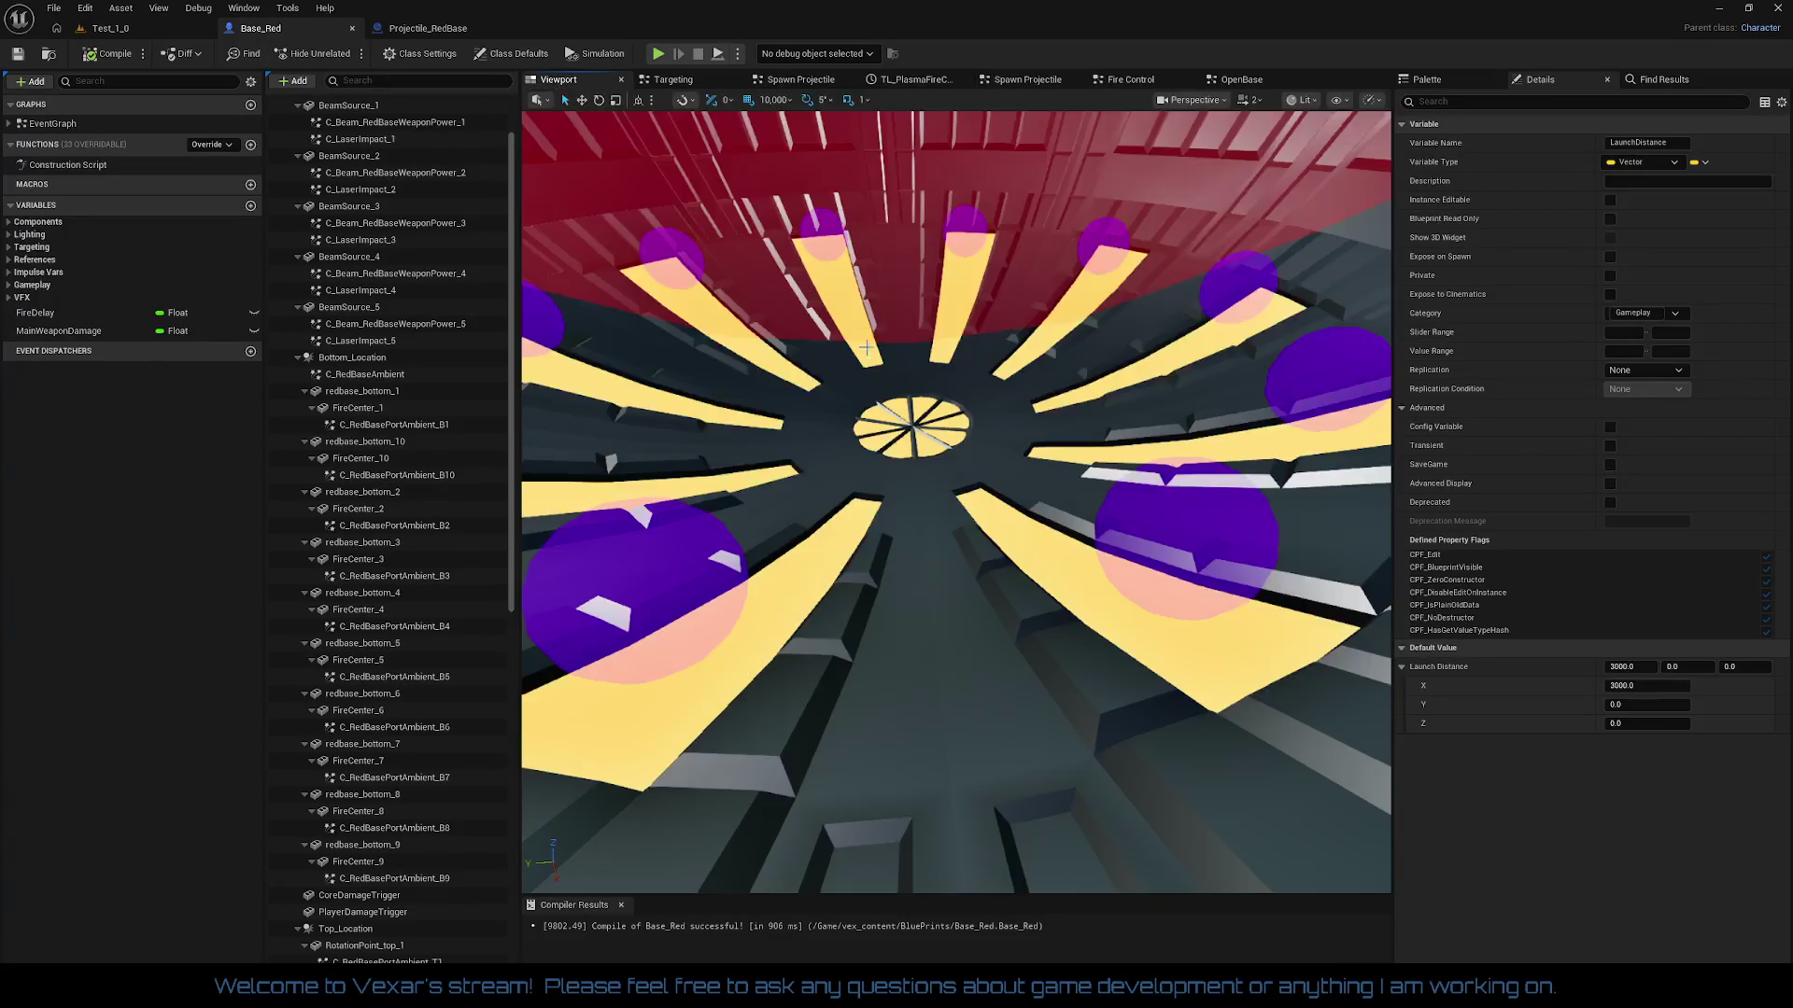
left_click(645, 583)
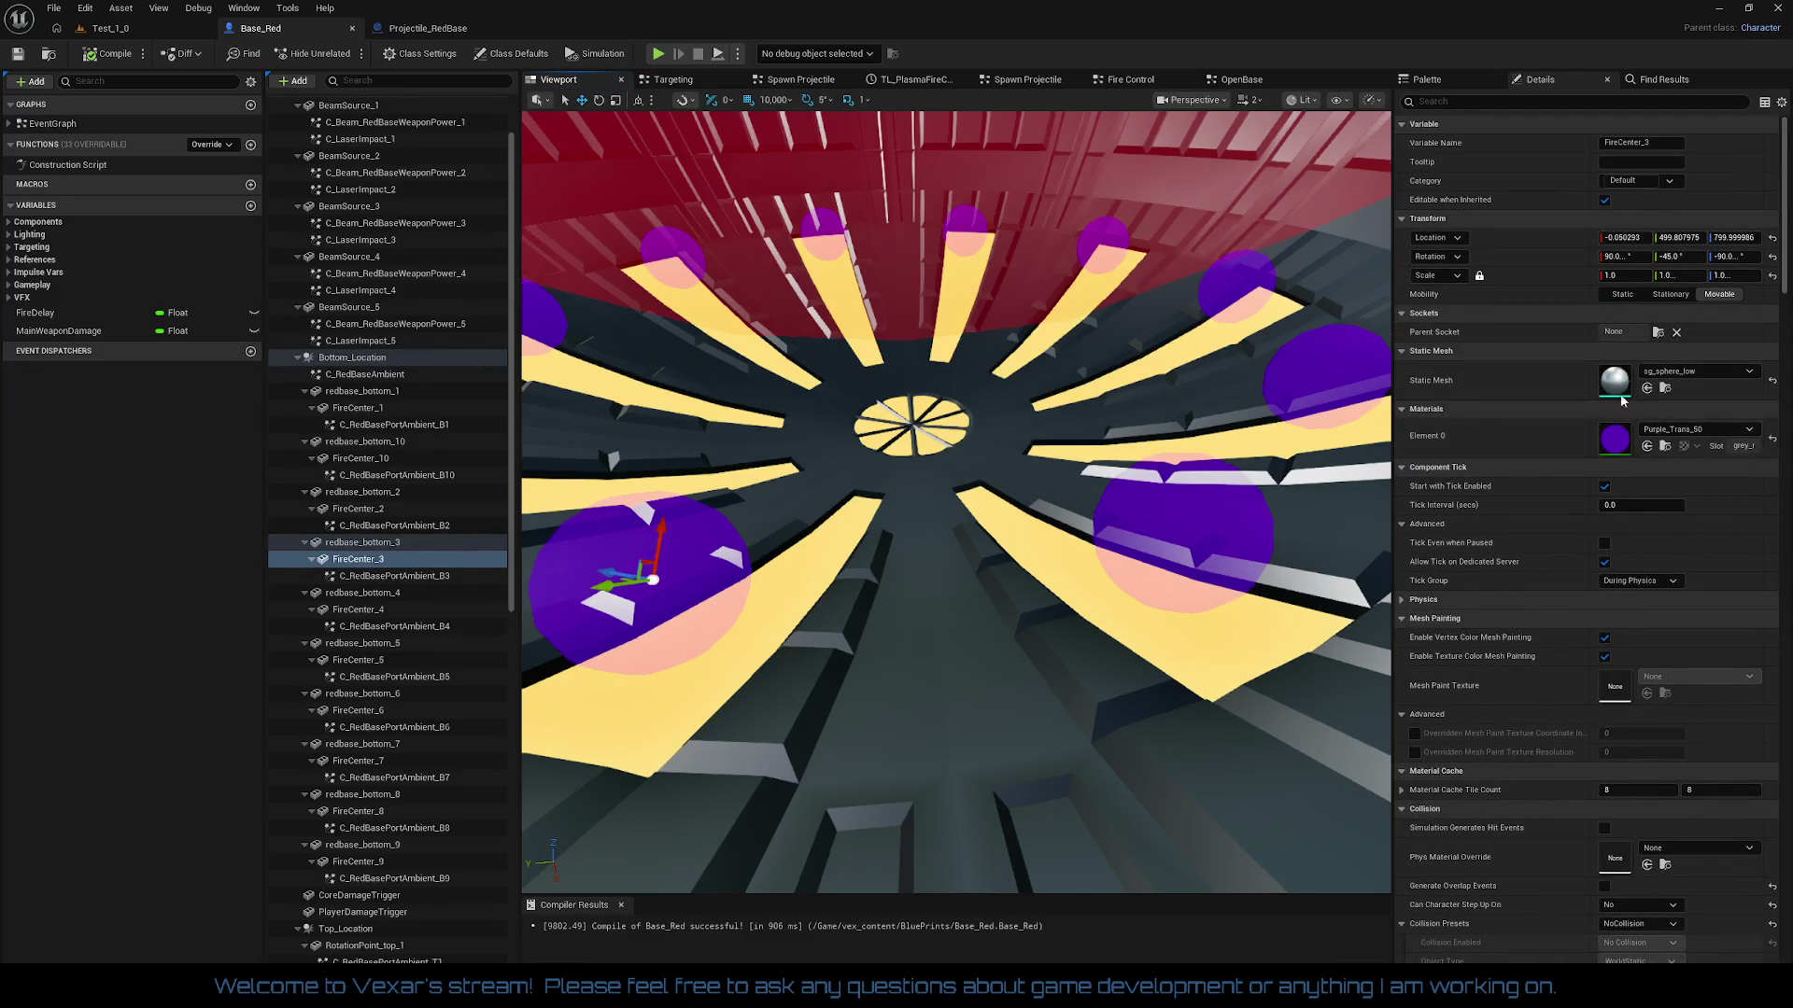
scroll(1649, 452, "down", 5)
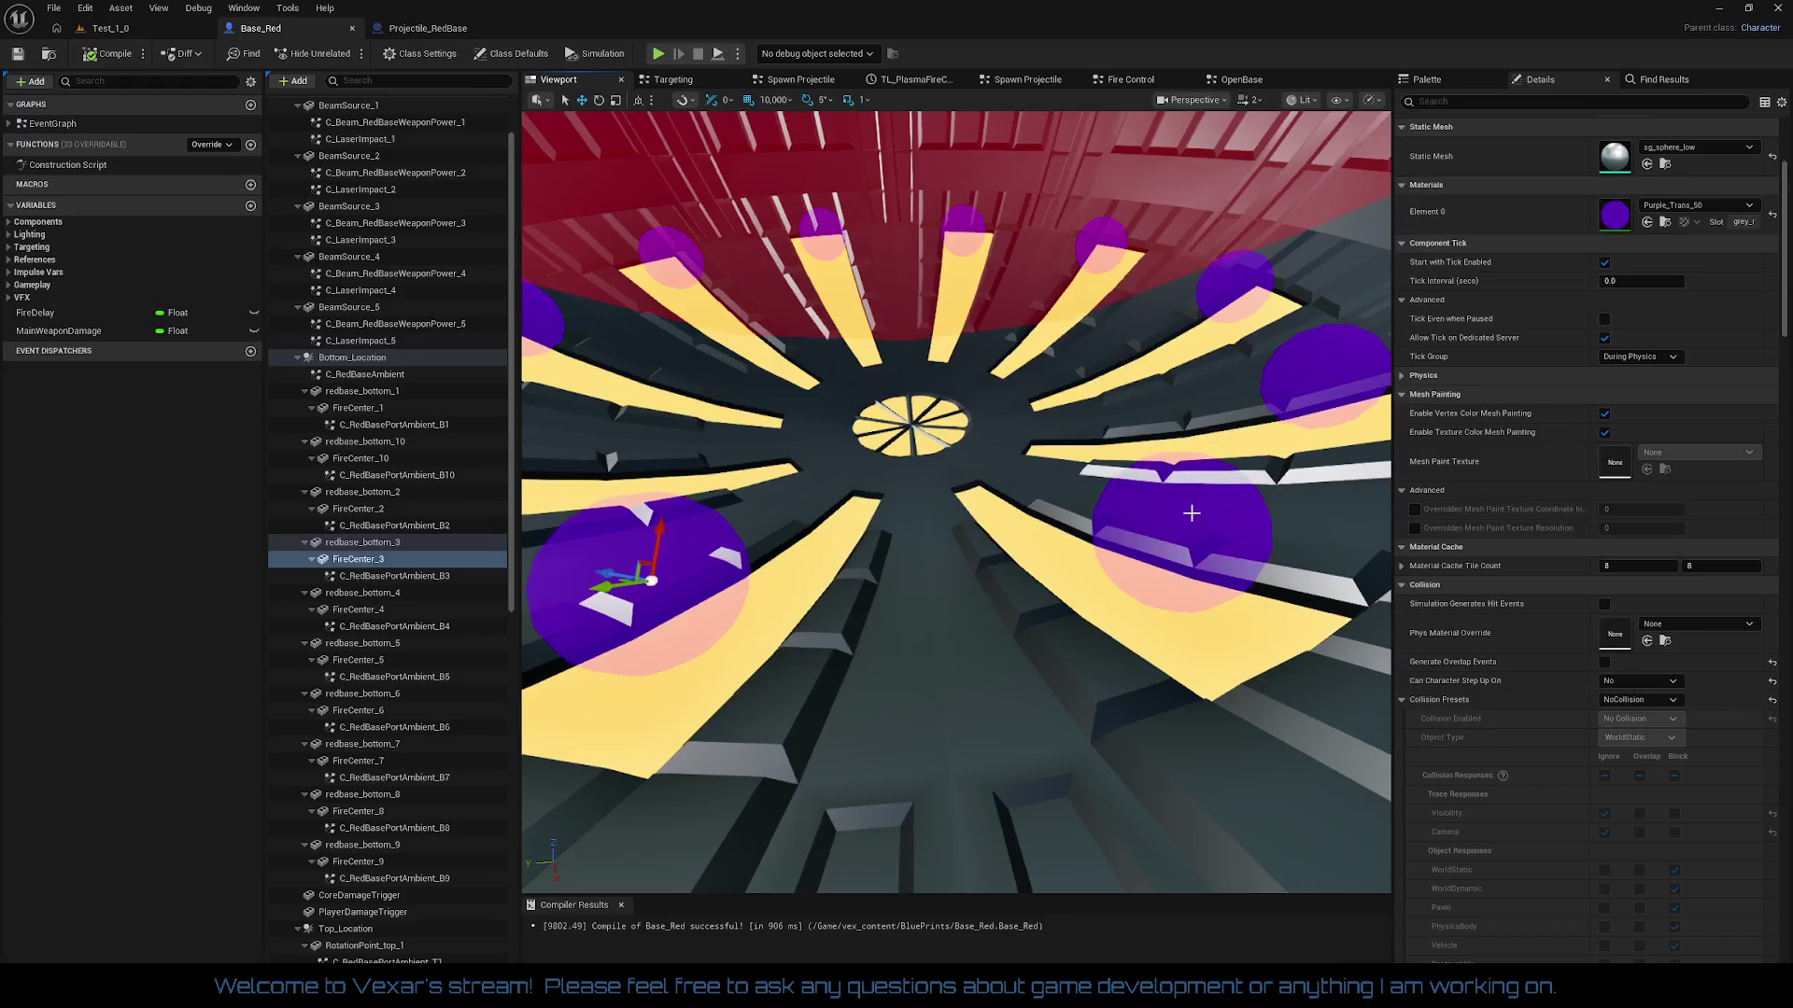
left_click(1194, 512)
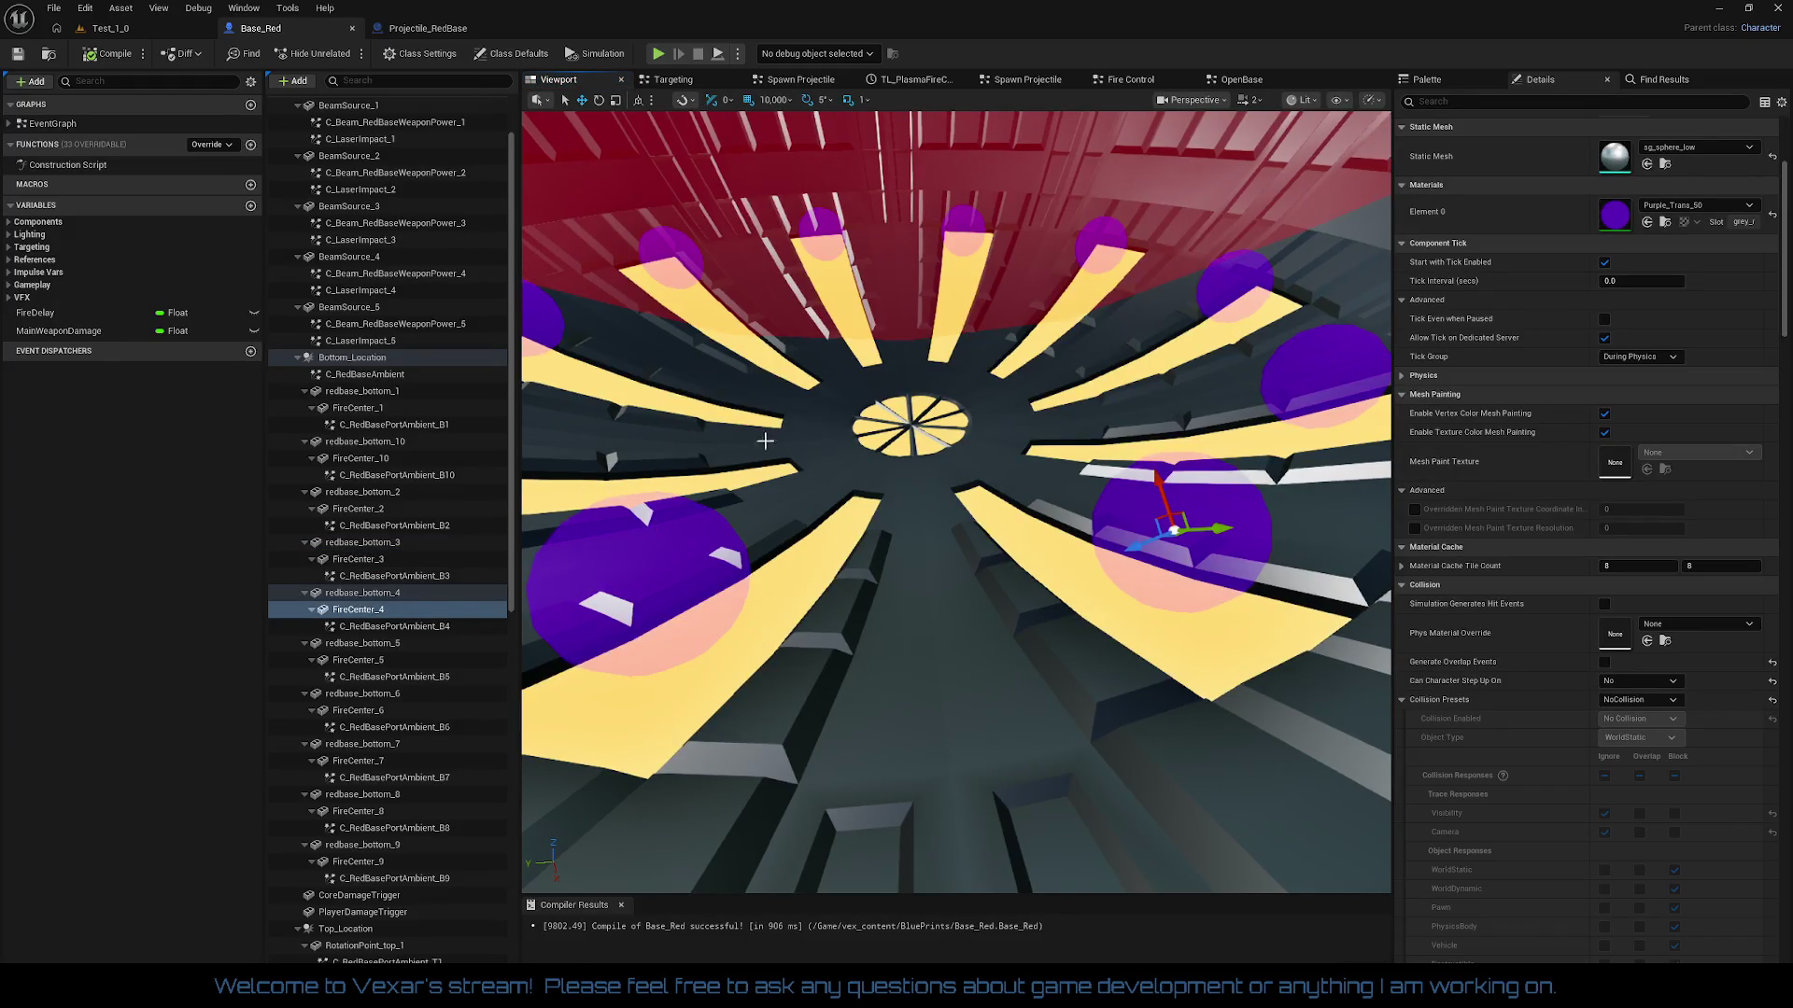
scroll(1565, 351, "up", 5)
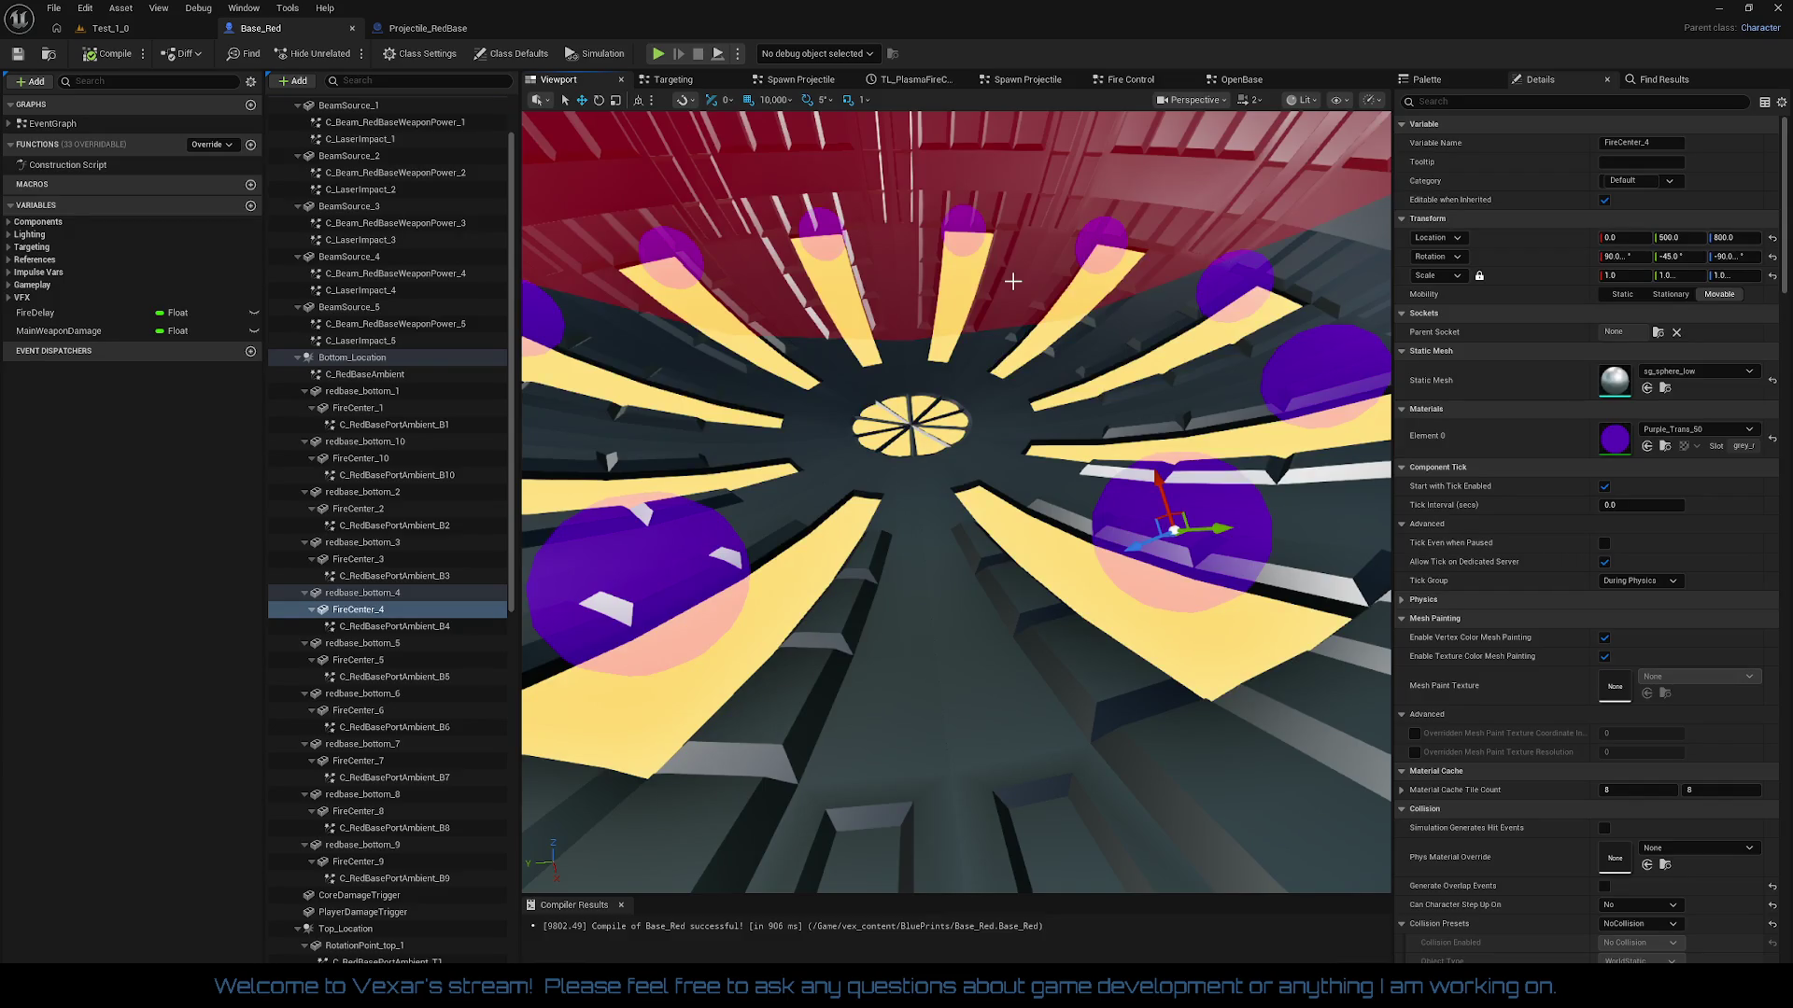
key("f")
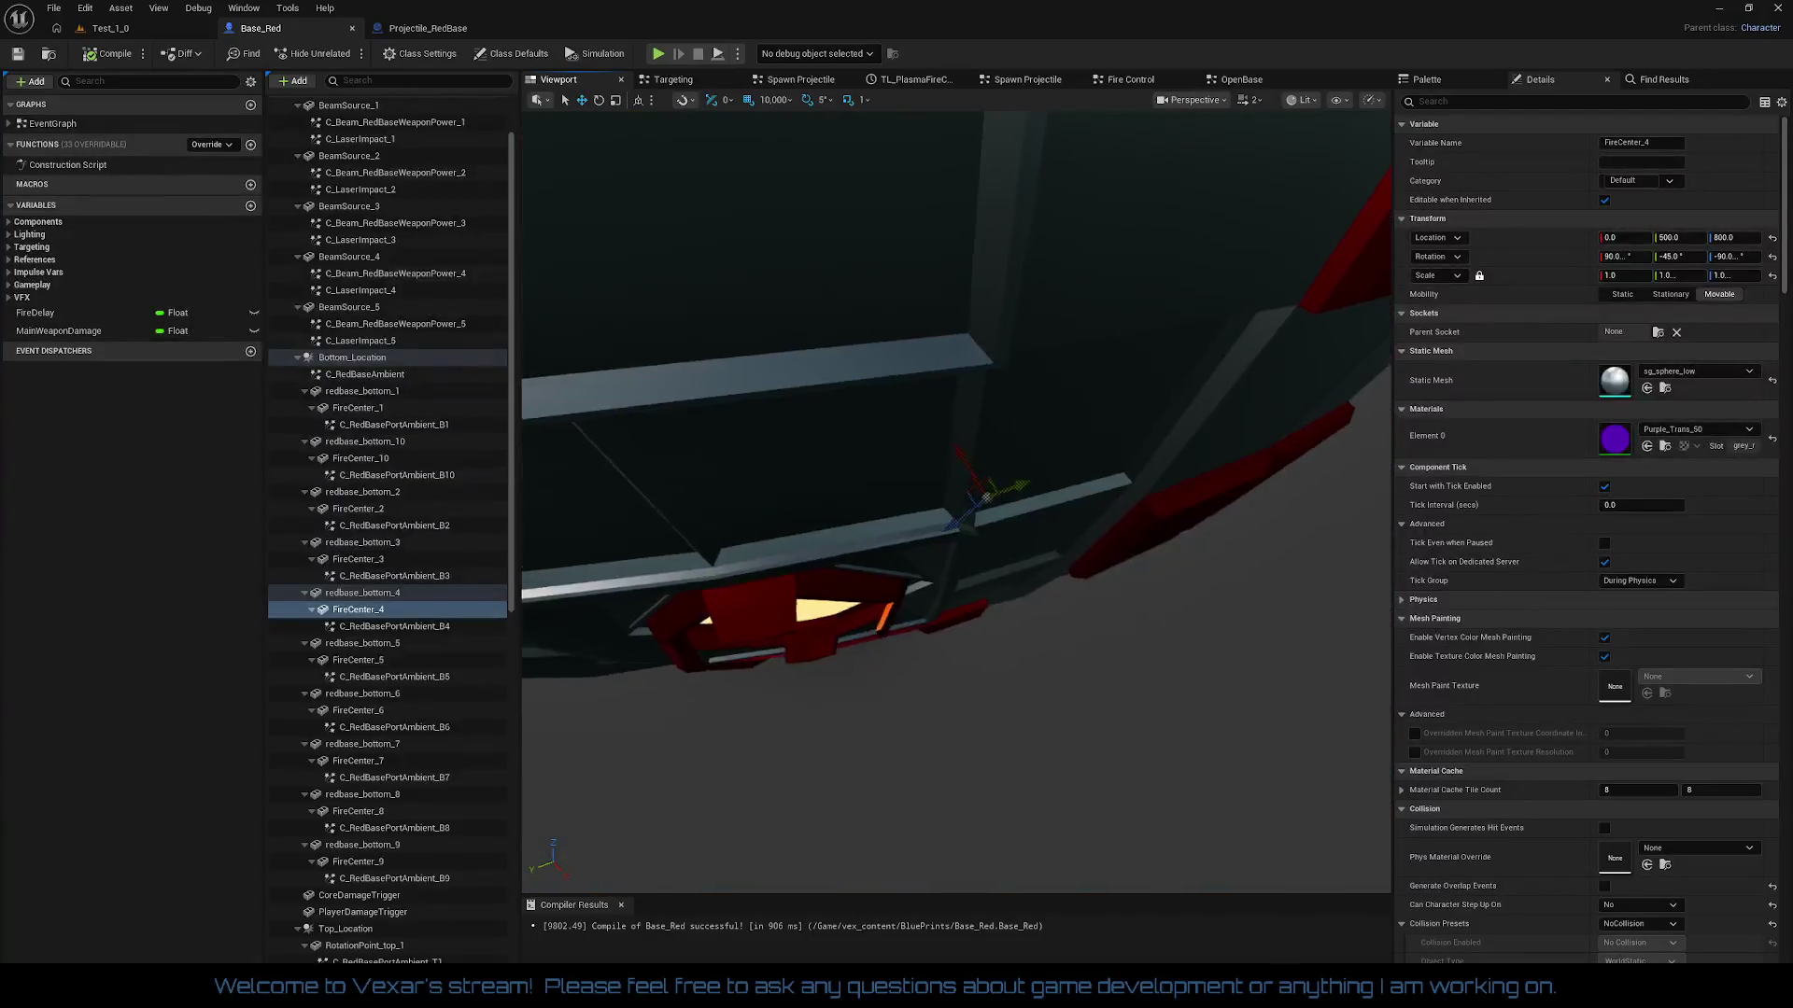
left_click_drag(970, 471, 971, 471)
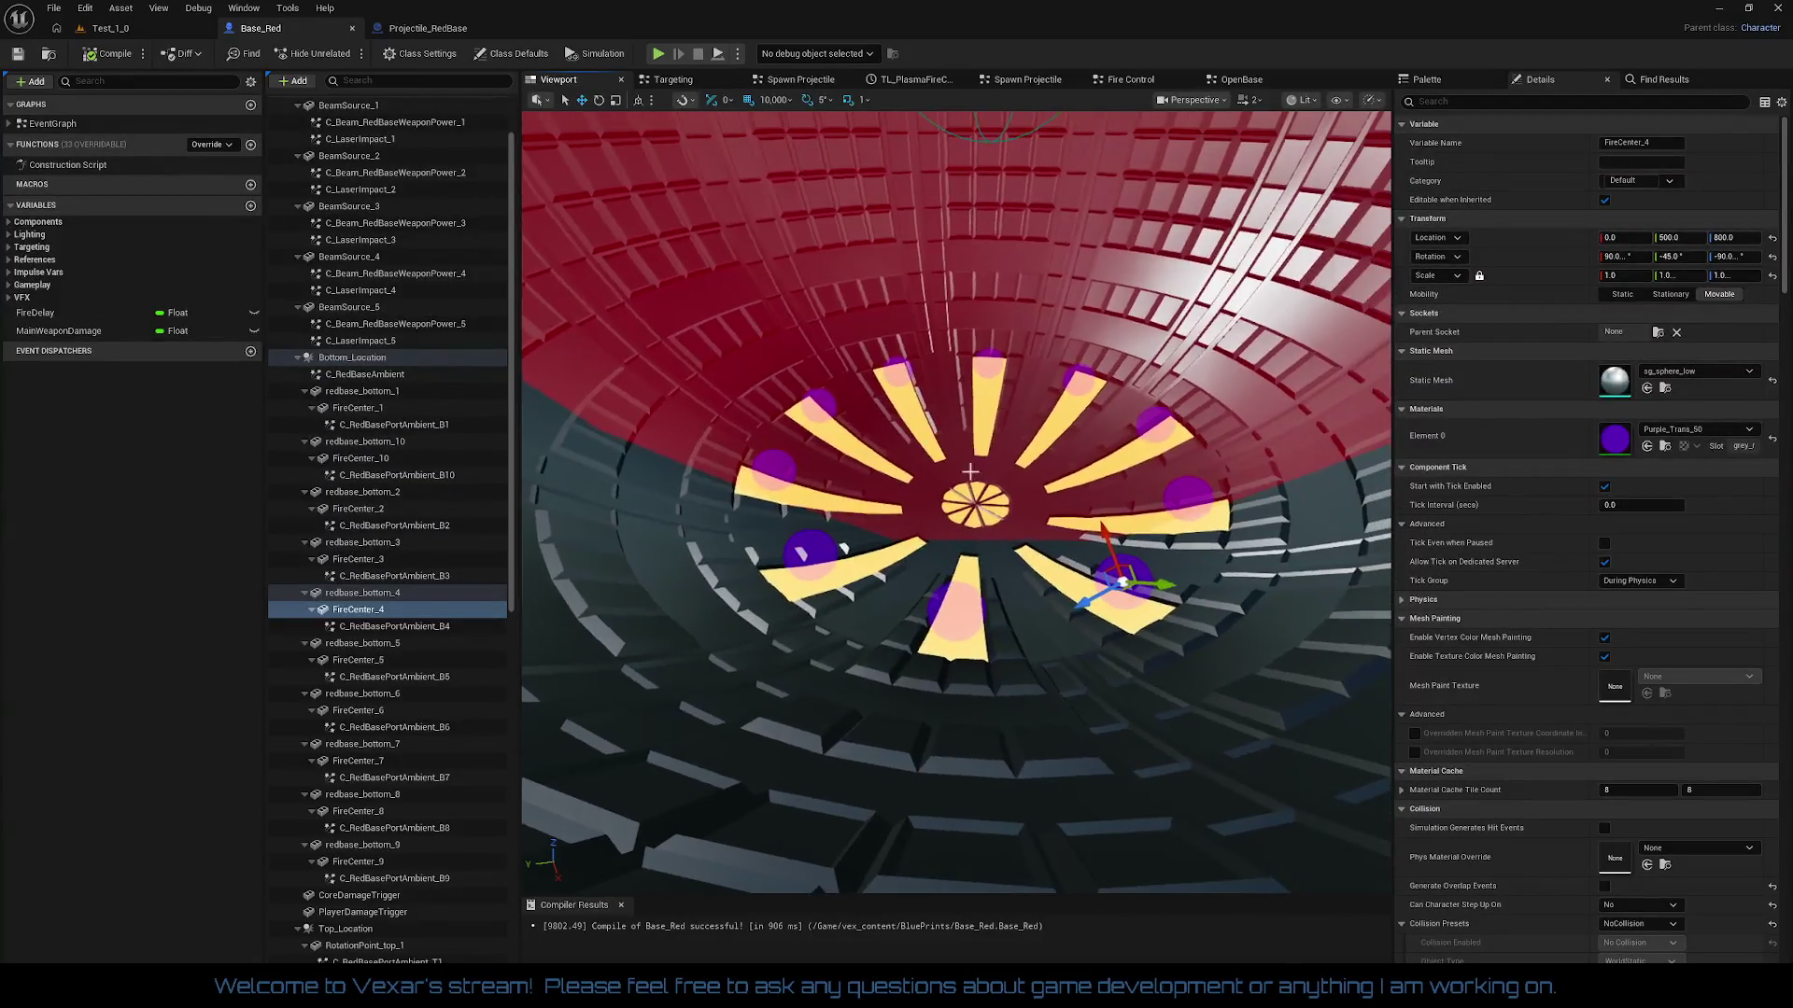
left_click(1082, 364)
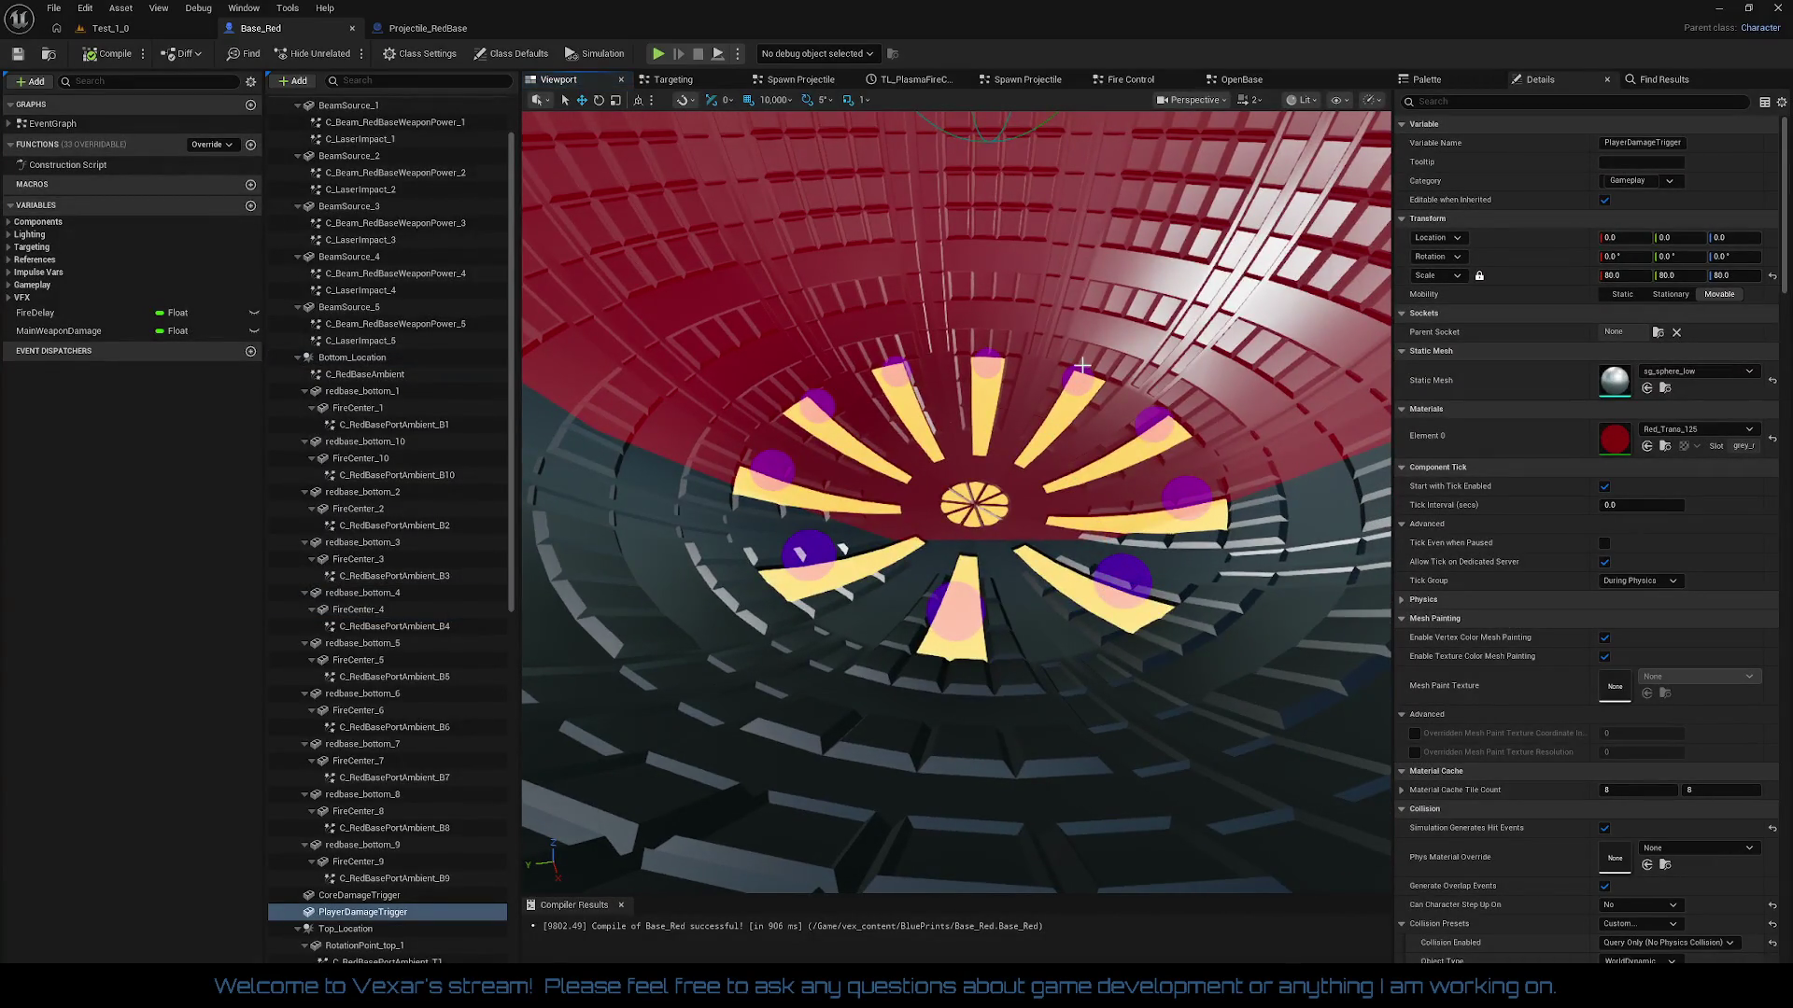
Step: Make PlayerDamageTrigger overlap AI_ShipRed in Collision Responses and compile Base_Red
scroll(1712, 541, "down", 5)
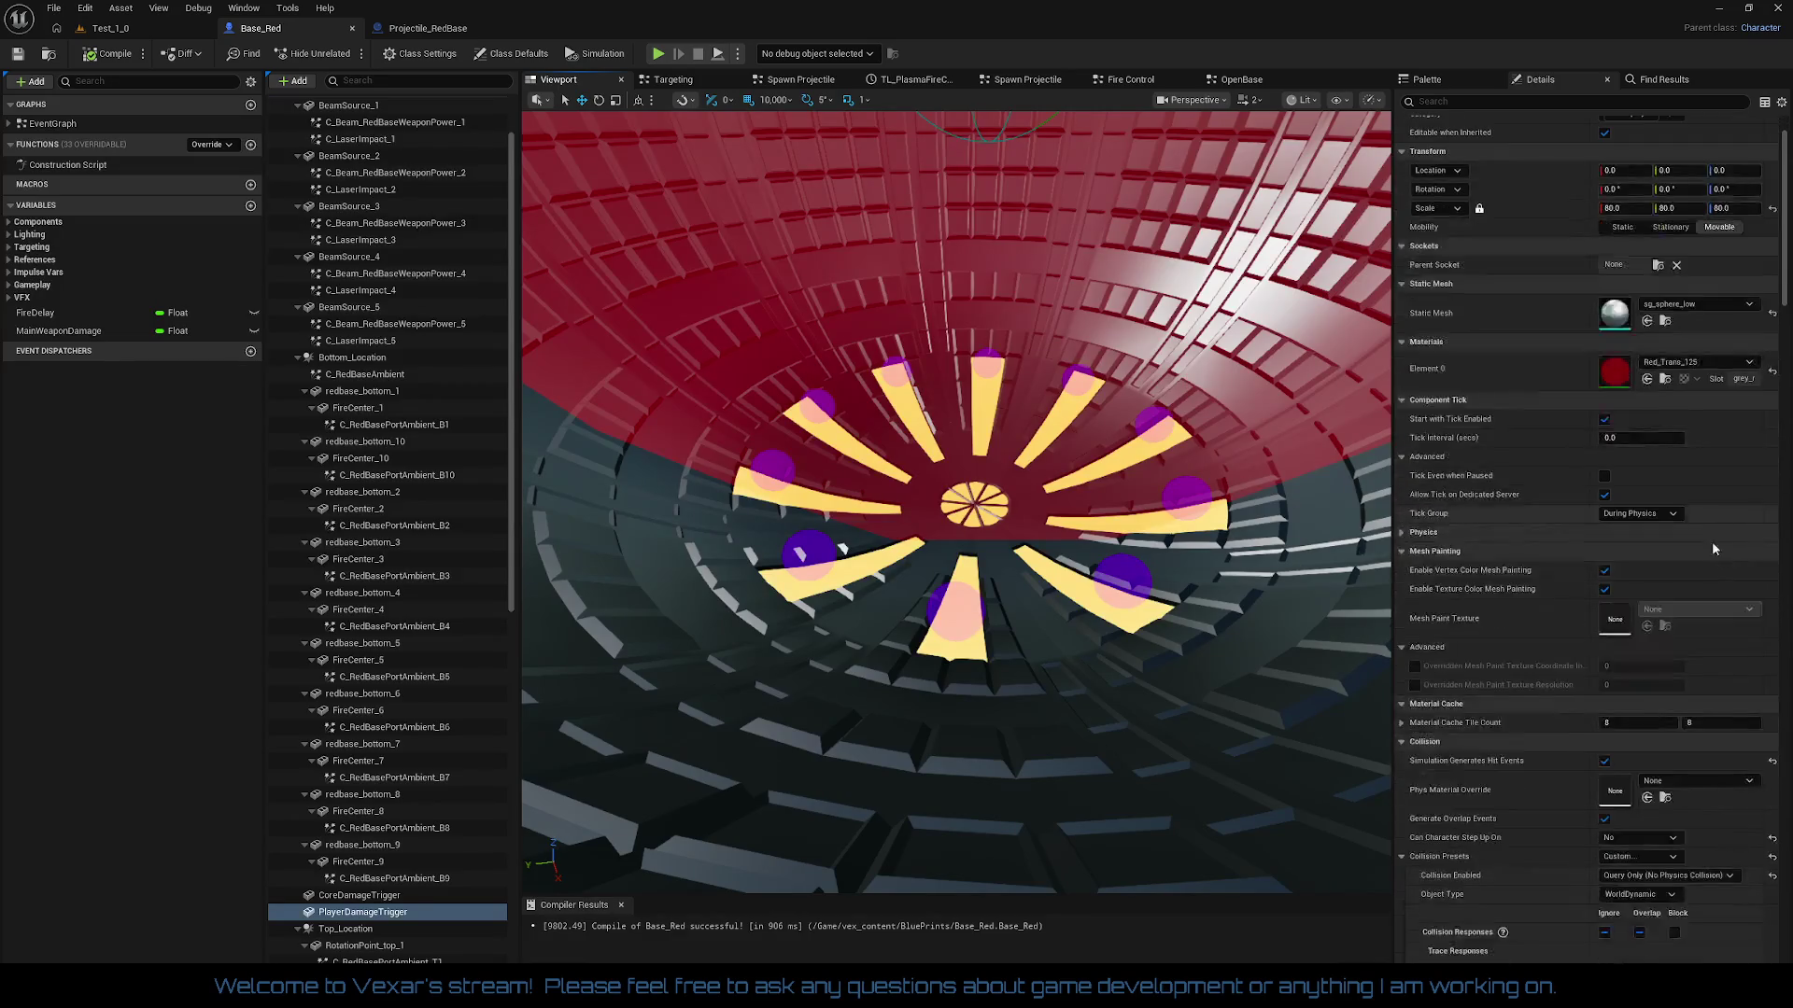
scroll(1689, 575, "down", 5)
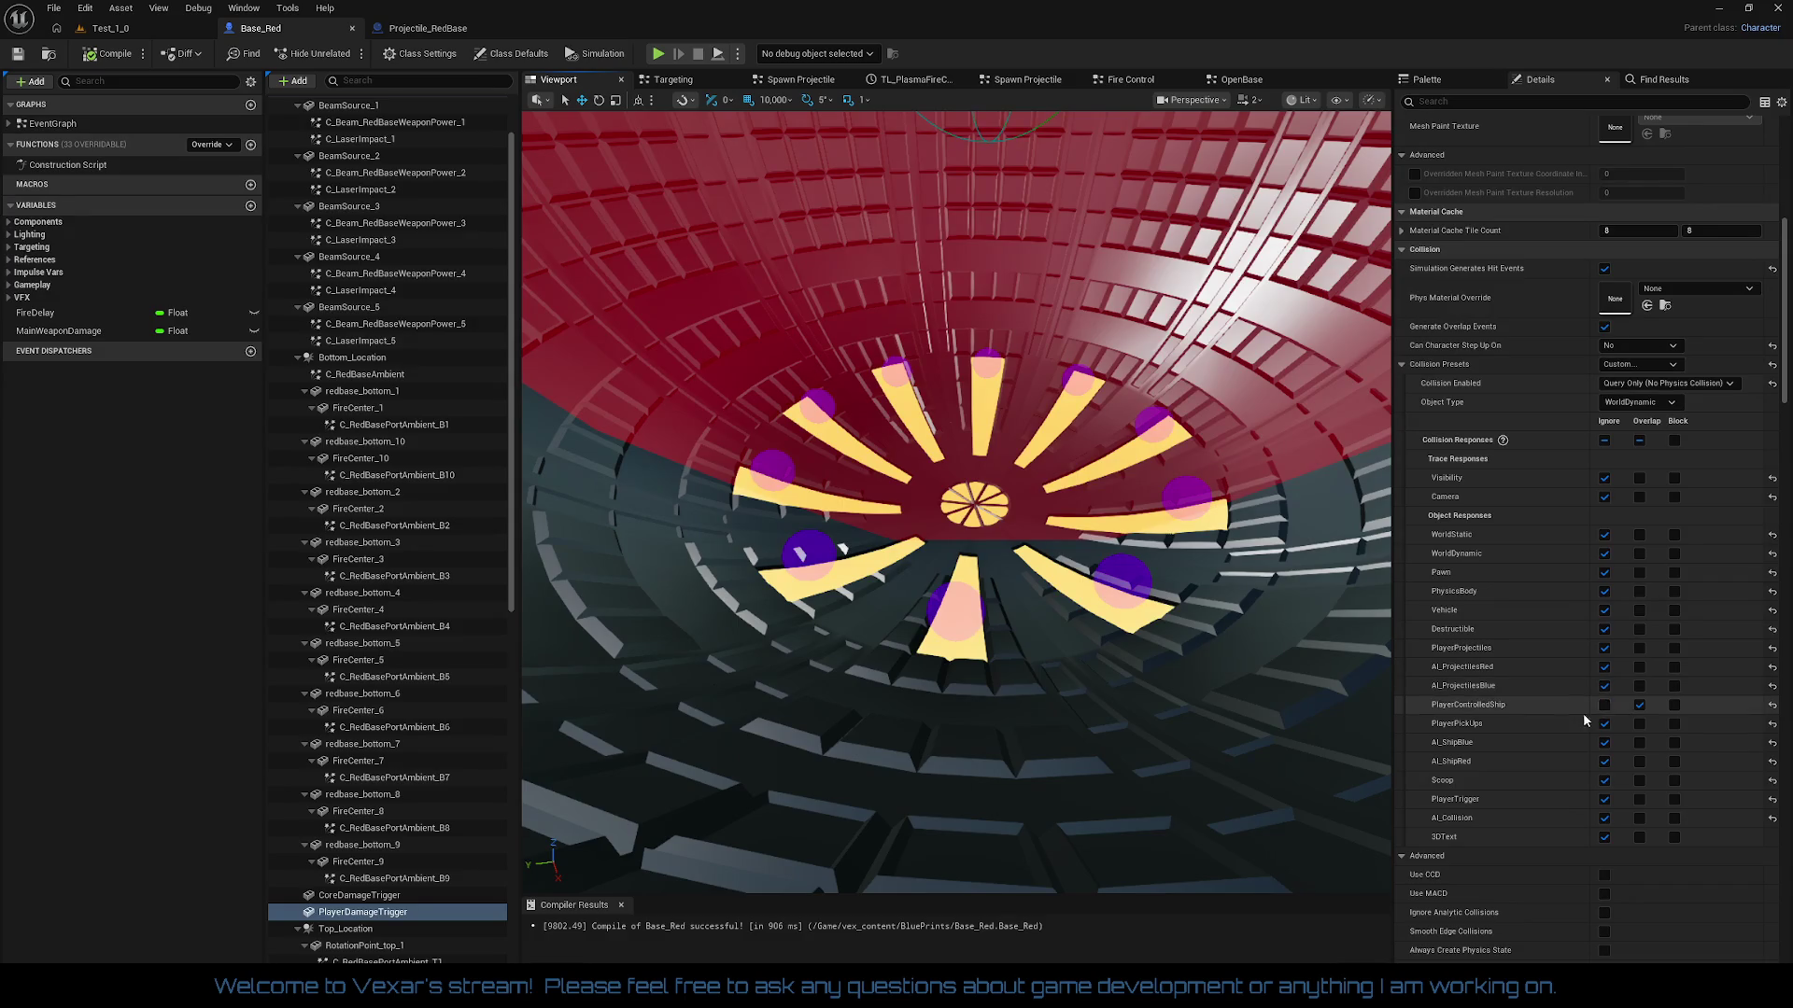
left_click(1639, 744)
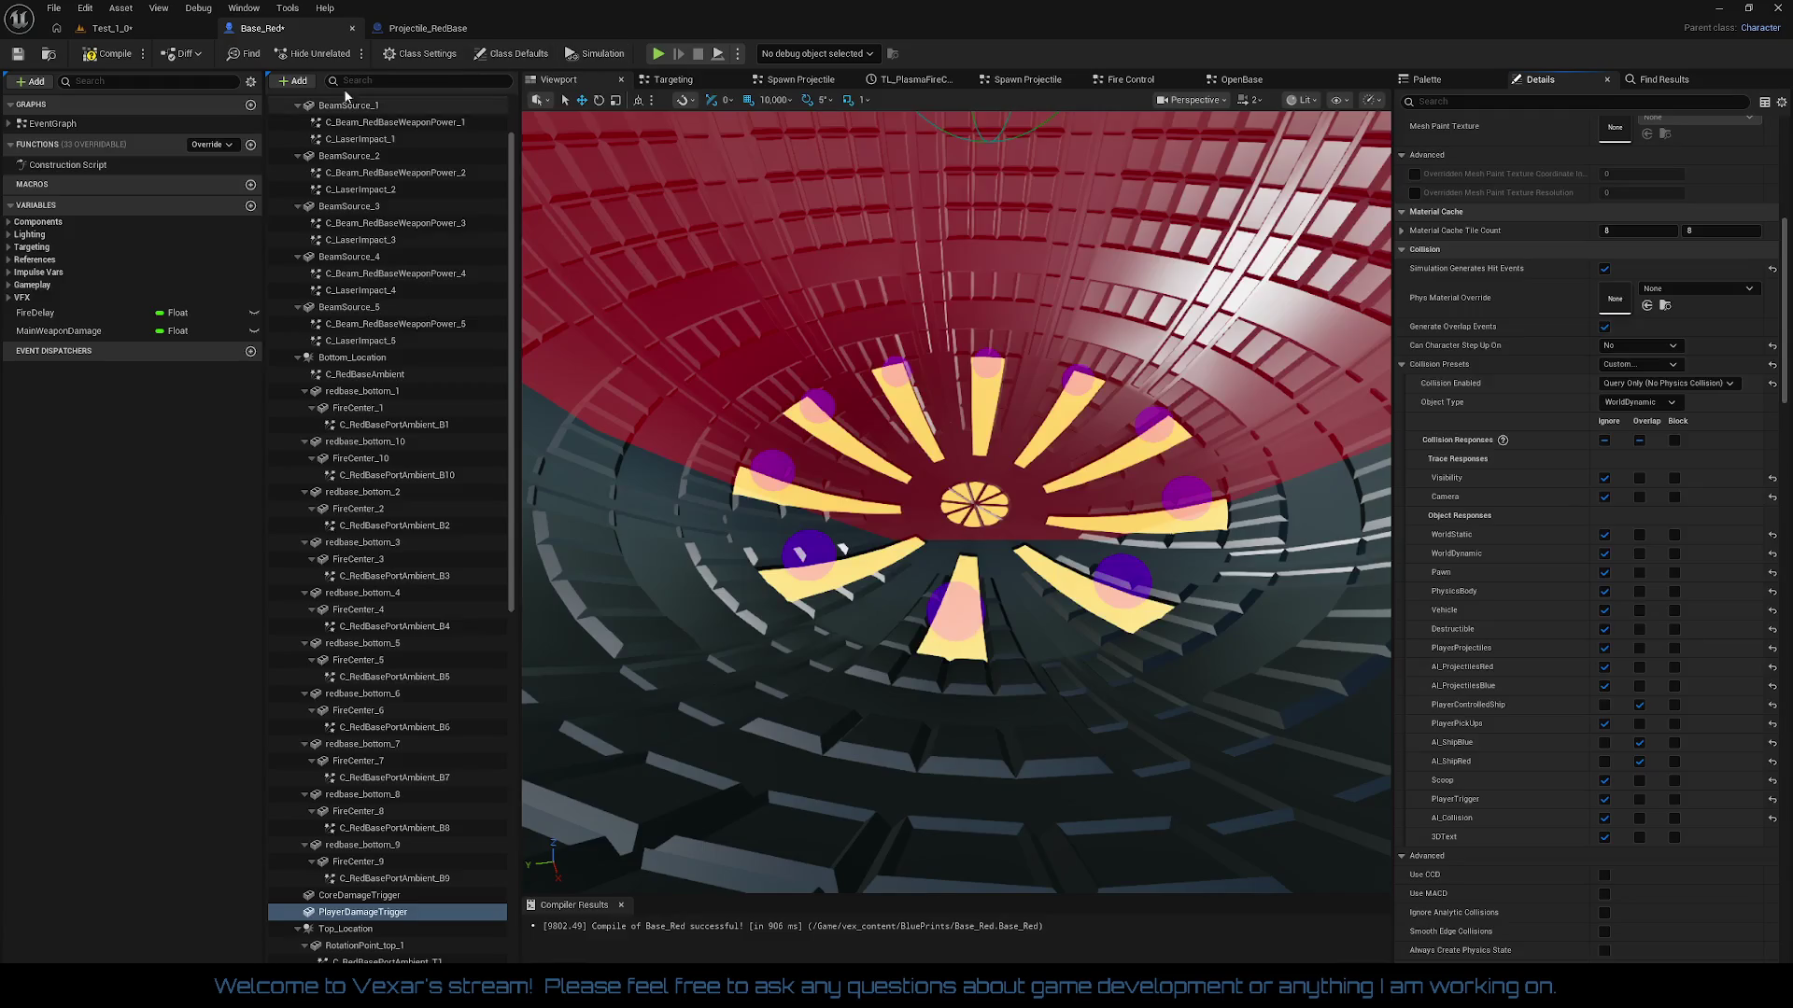
left_click(110, 53)
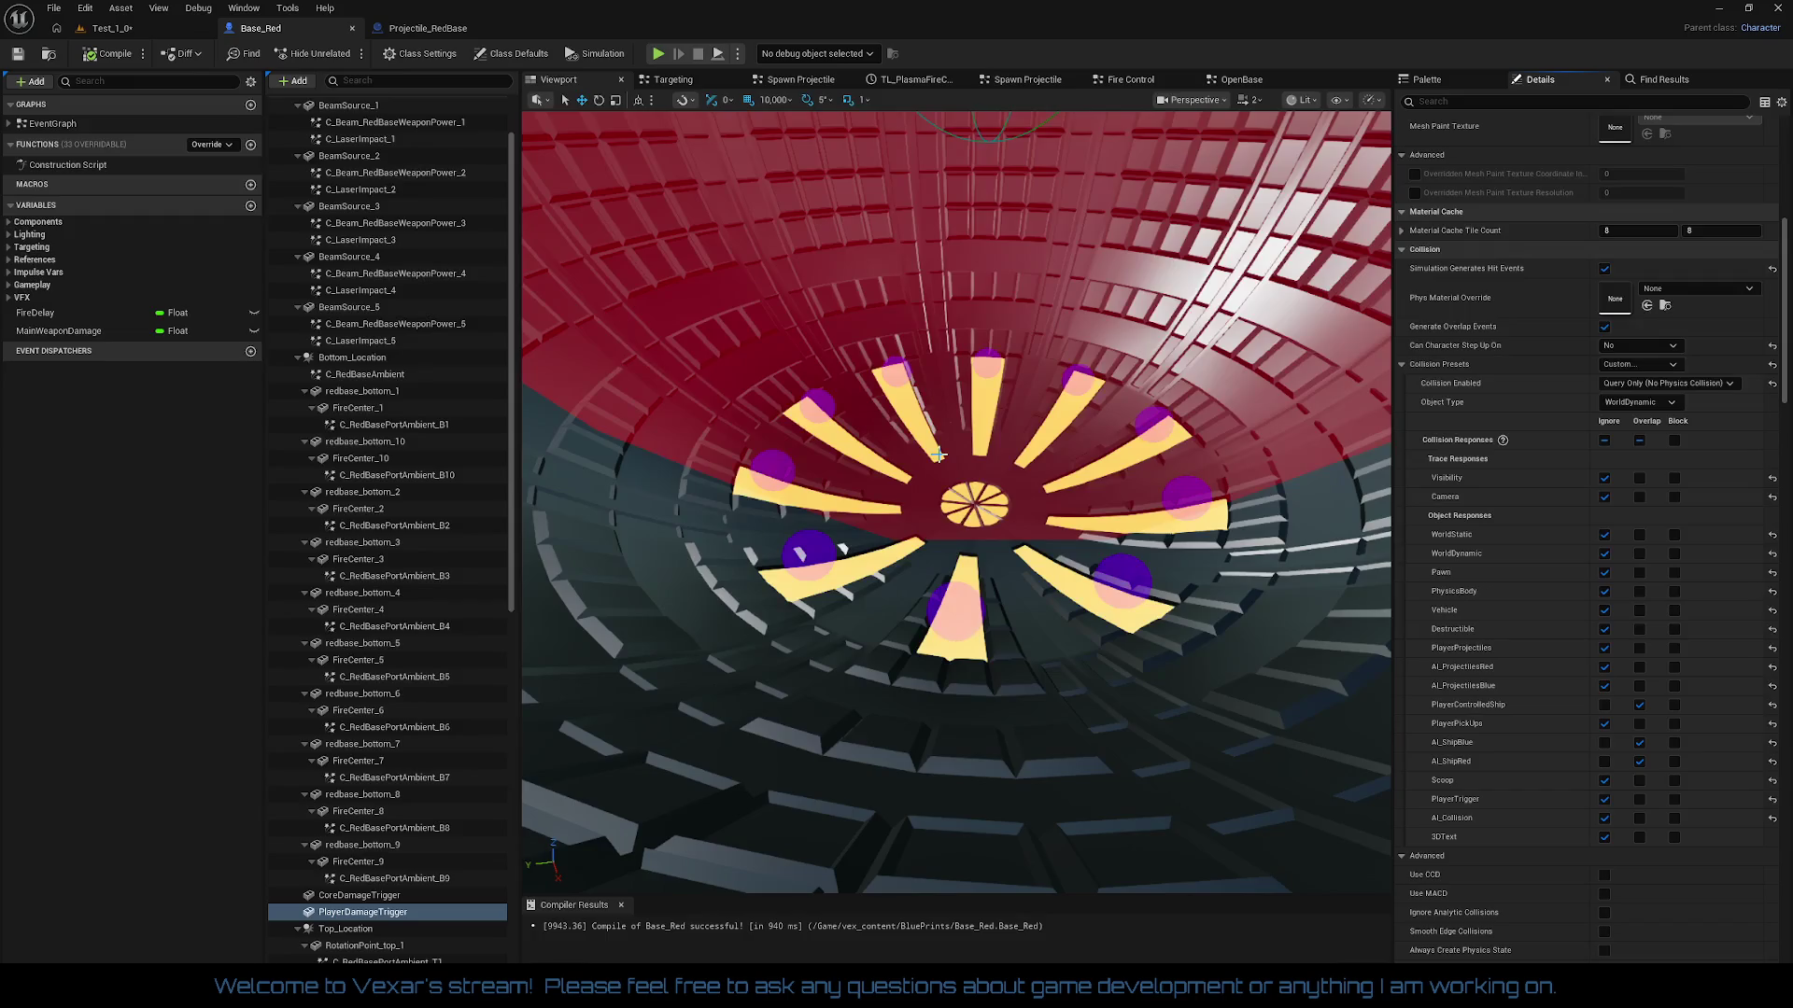
Step: Inspect the purple fire-point orbs and PlayerDamageTrigger in the Base_Red viewport
scroll(412, 558, "down", 5)
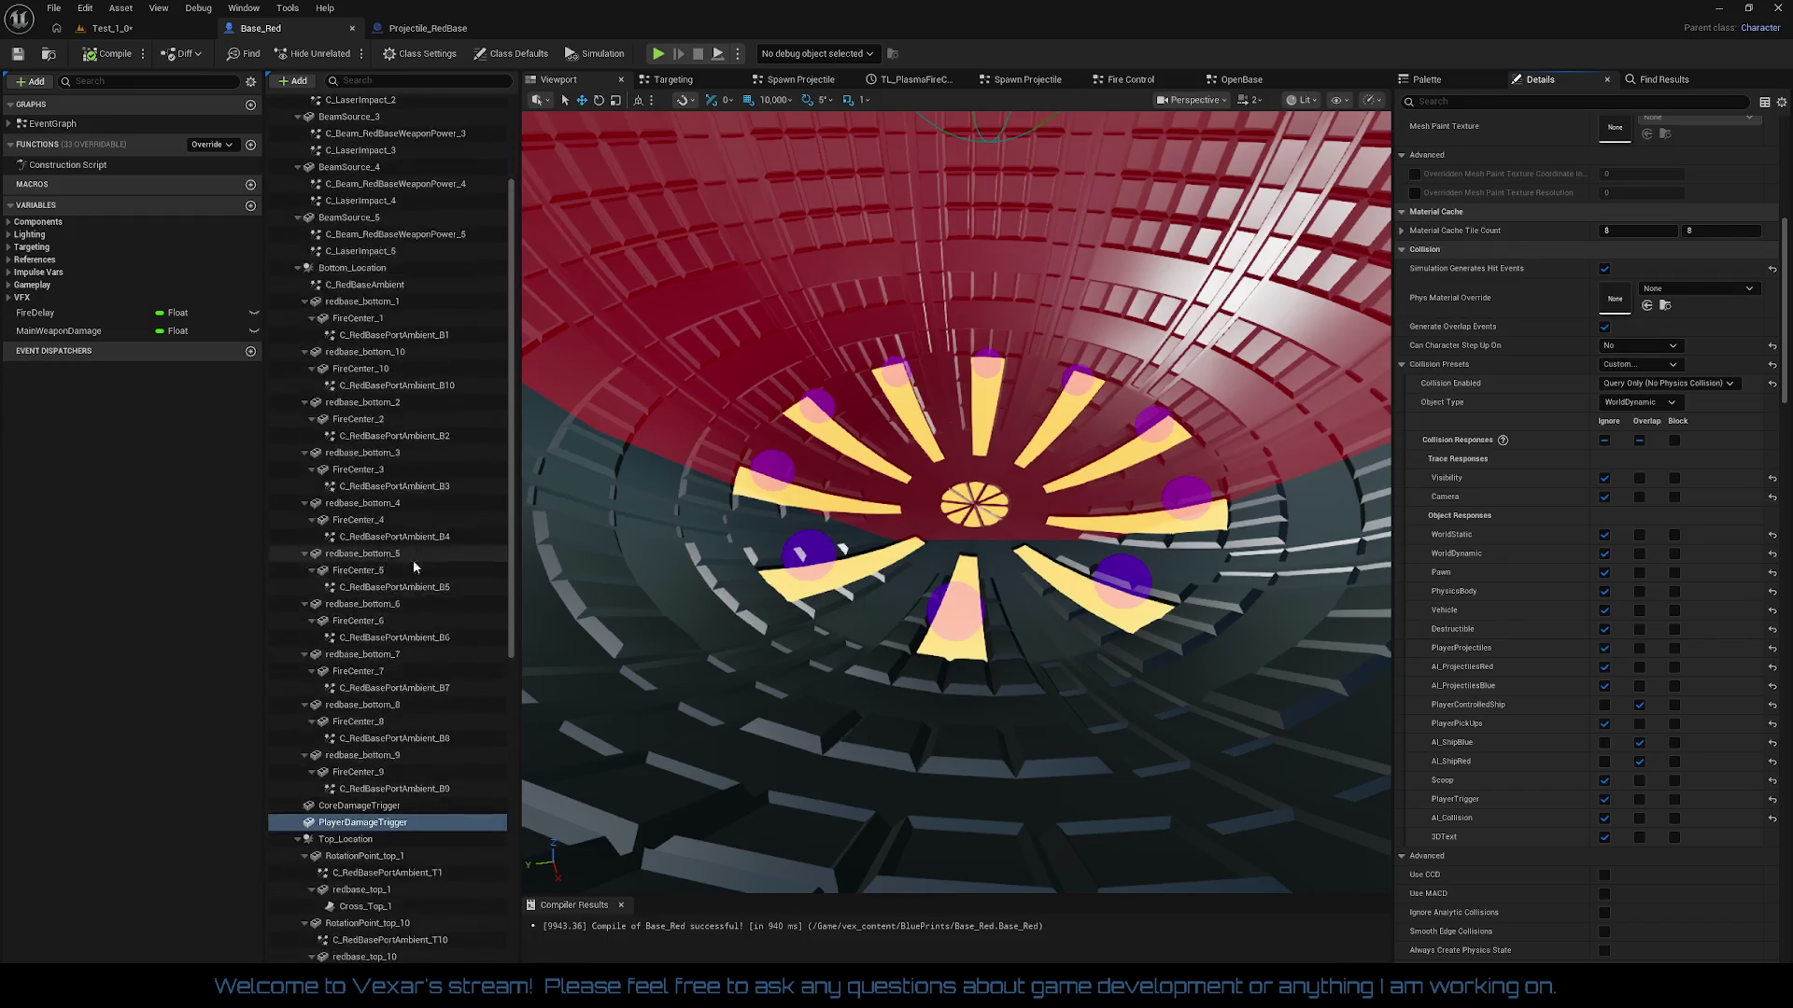
scroll(418, 584, "down", 7)
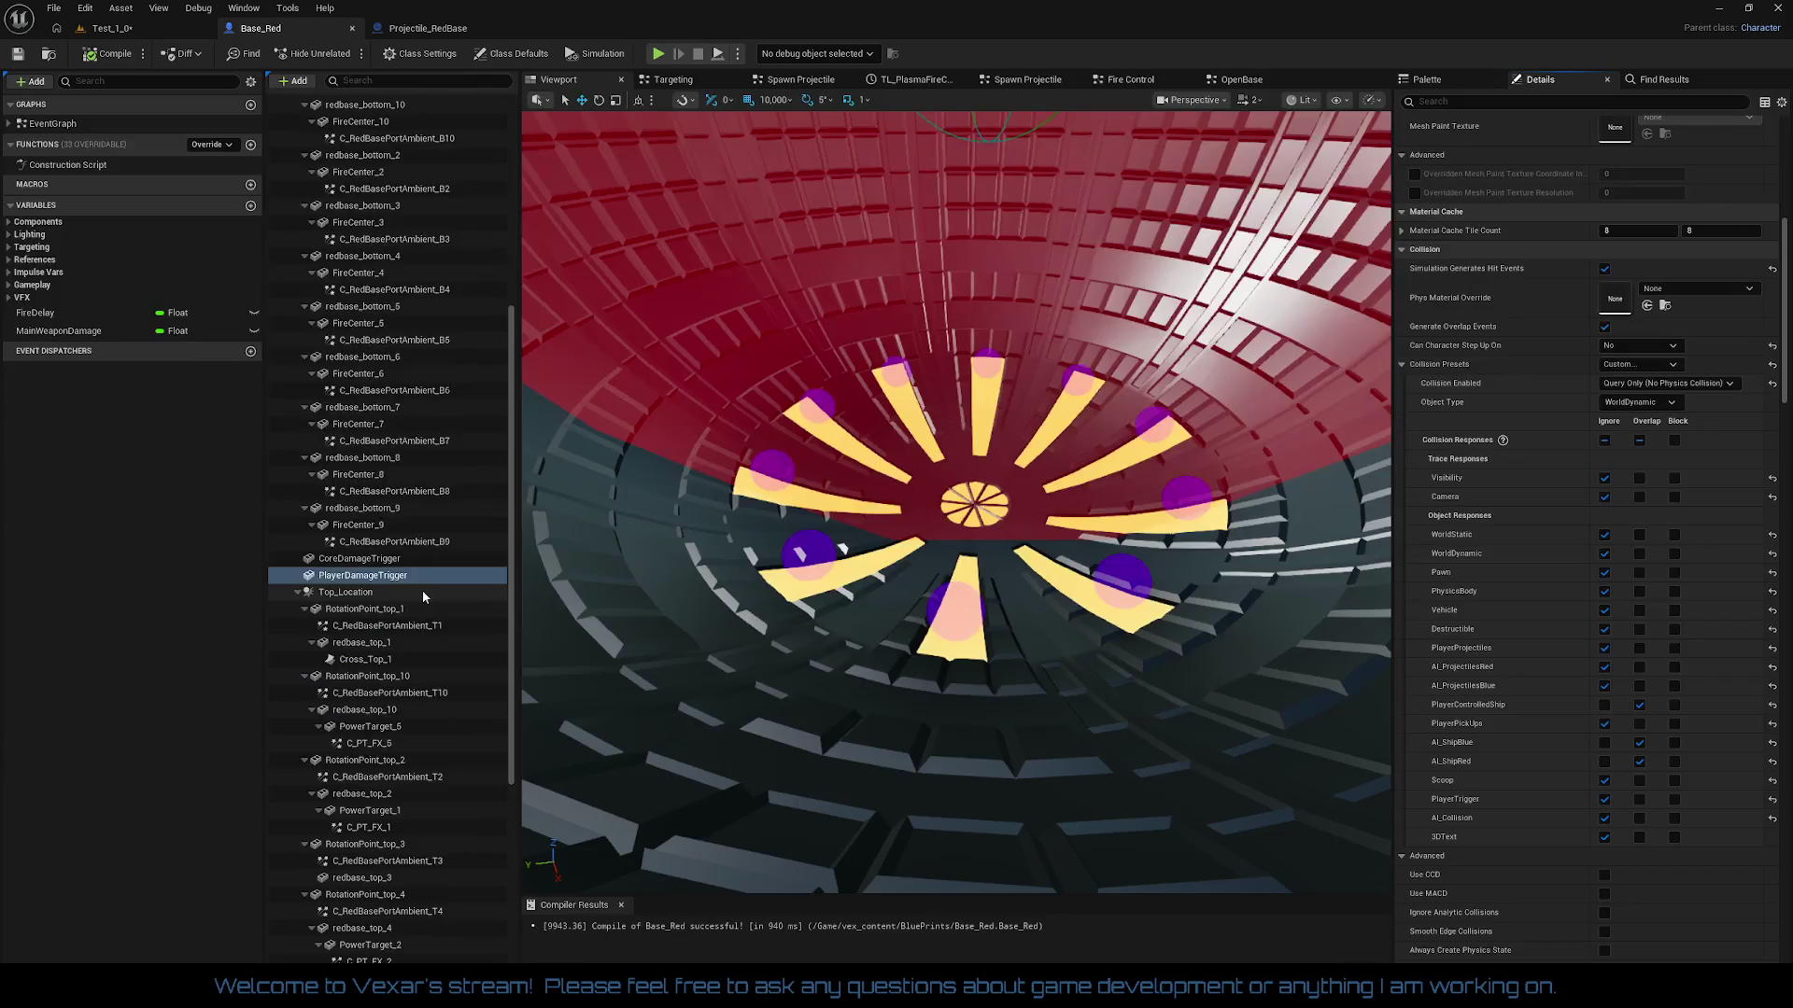
scroll(416, 611, "down", 2)
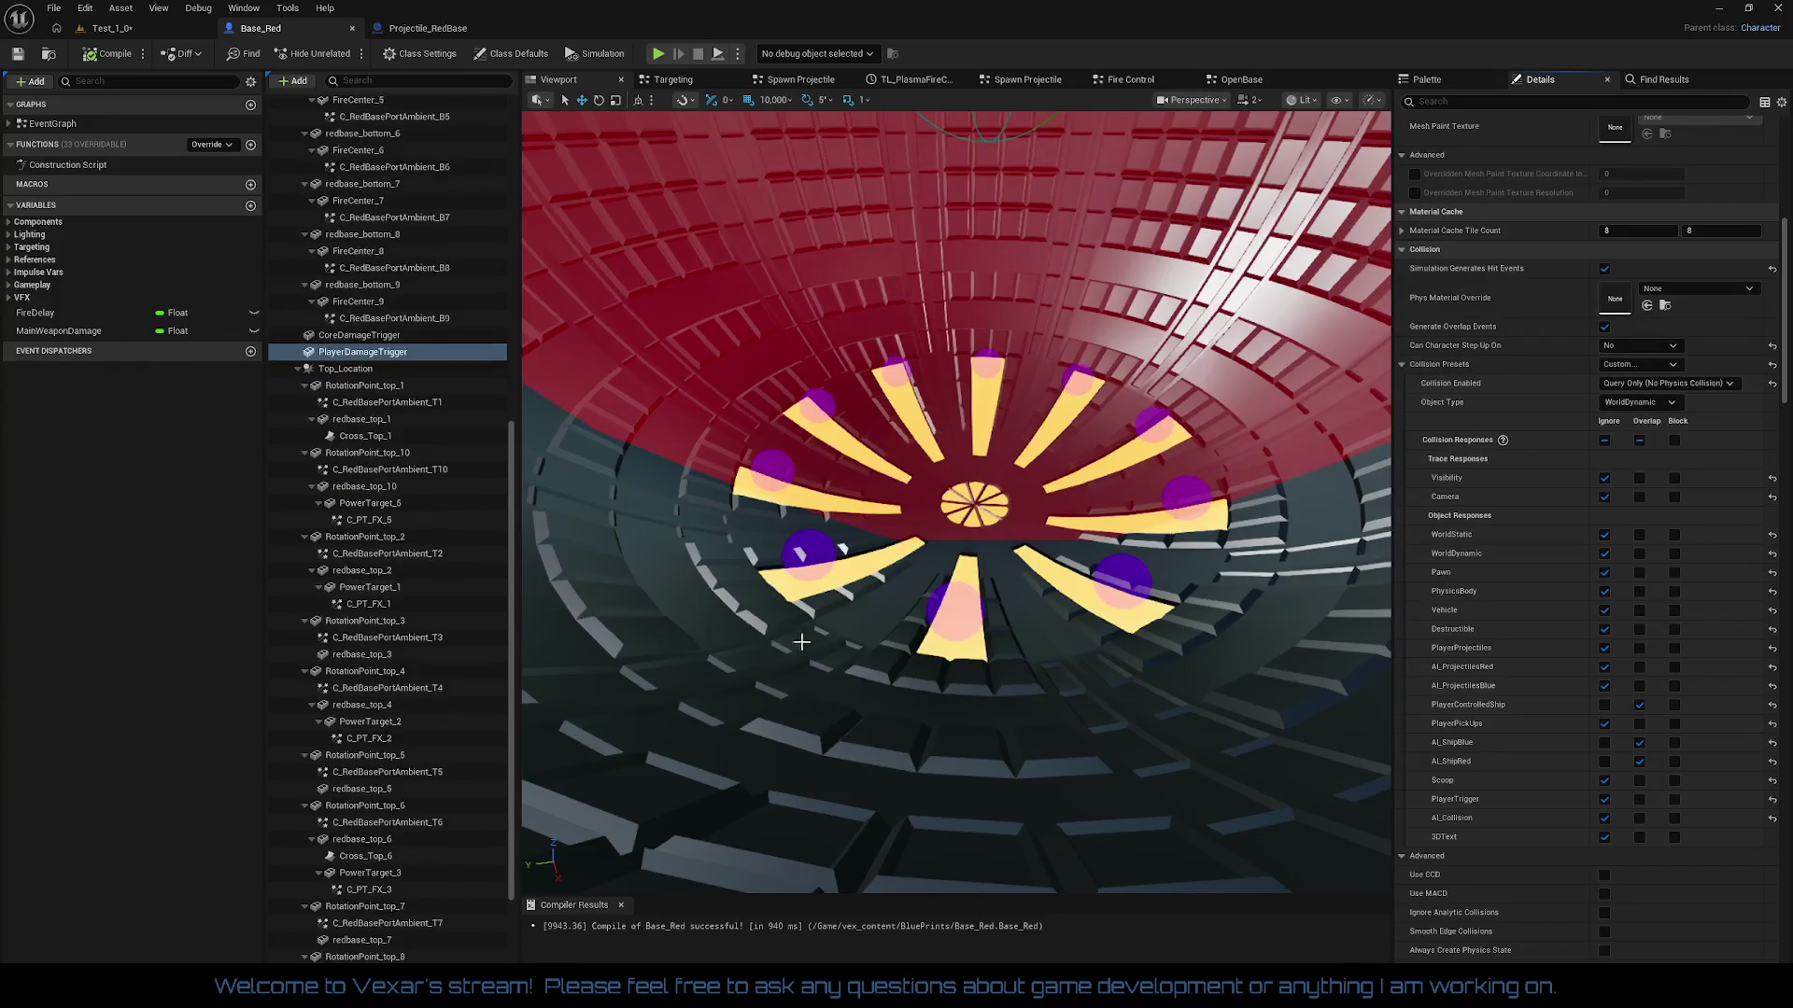
left_click(814, 554)
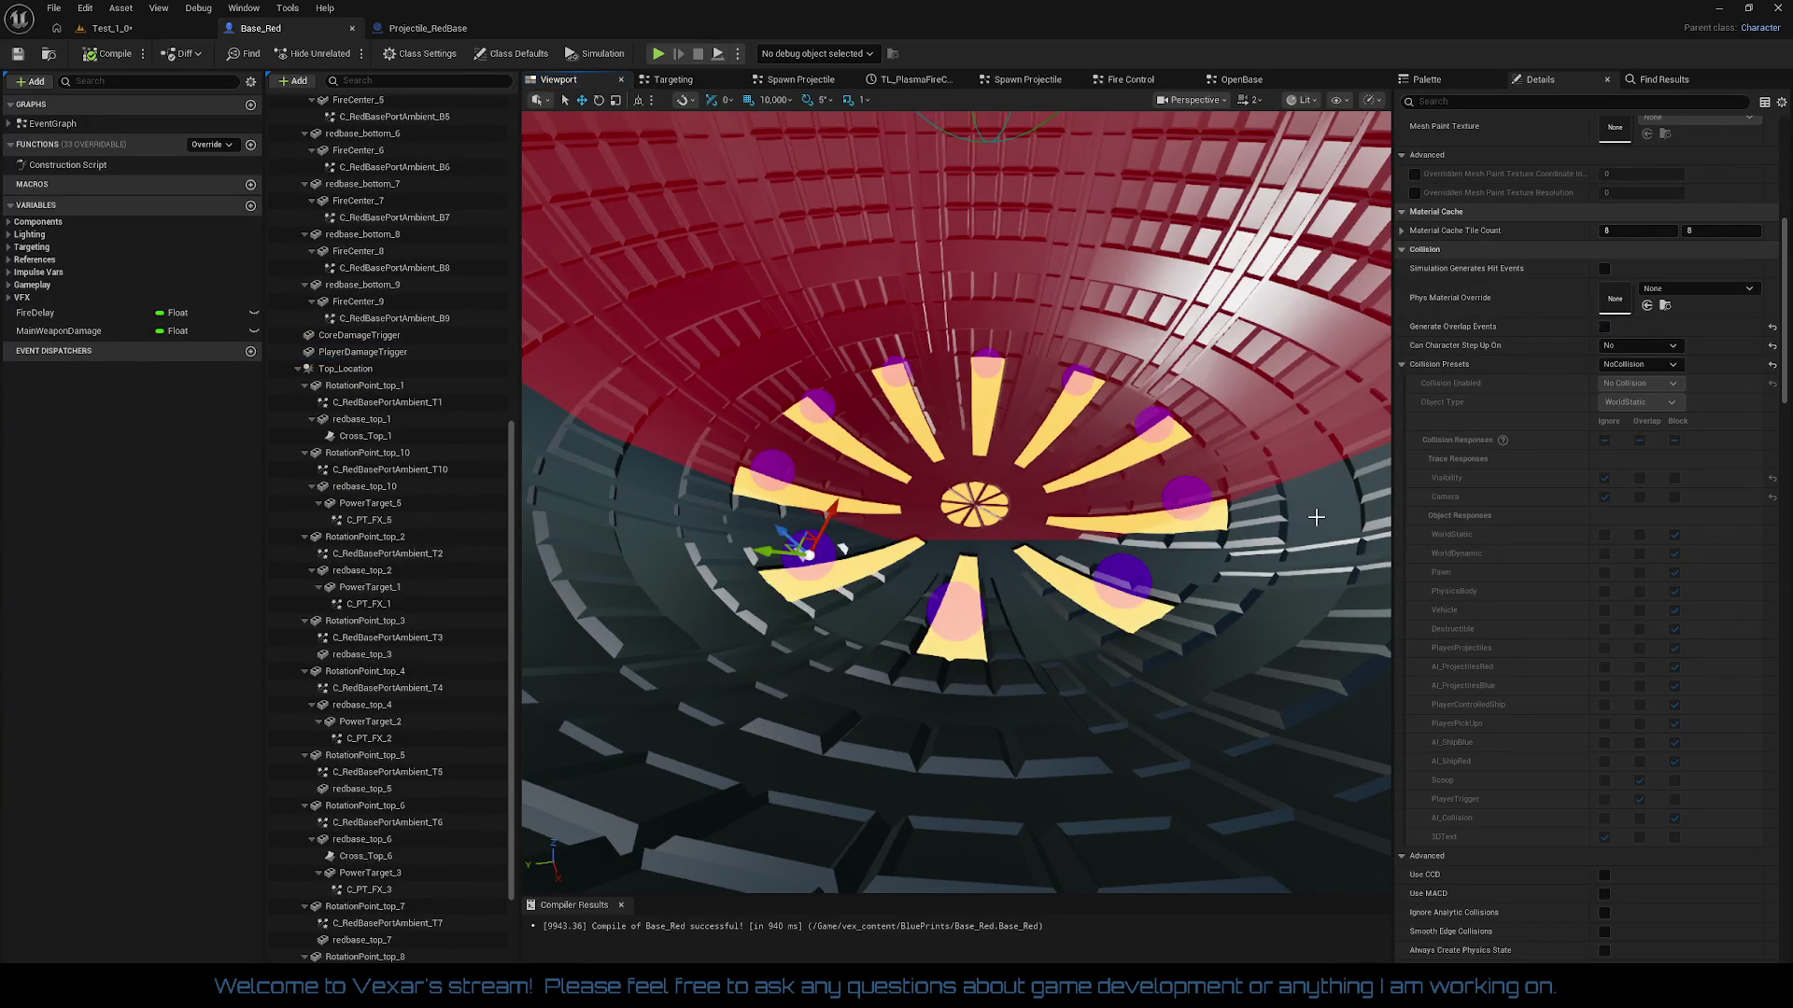
left_click(1629, 454)
left_click(1620, 464)
scroll(1634, 439, "up", 10)
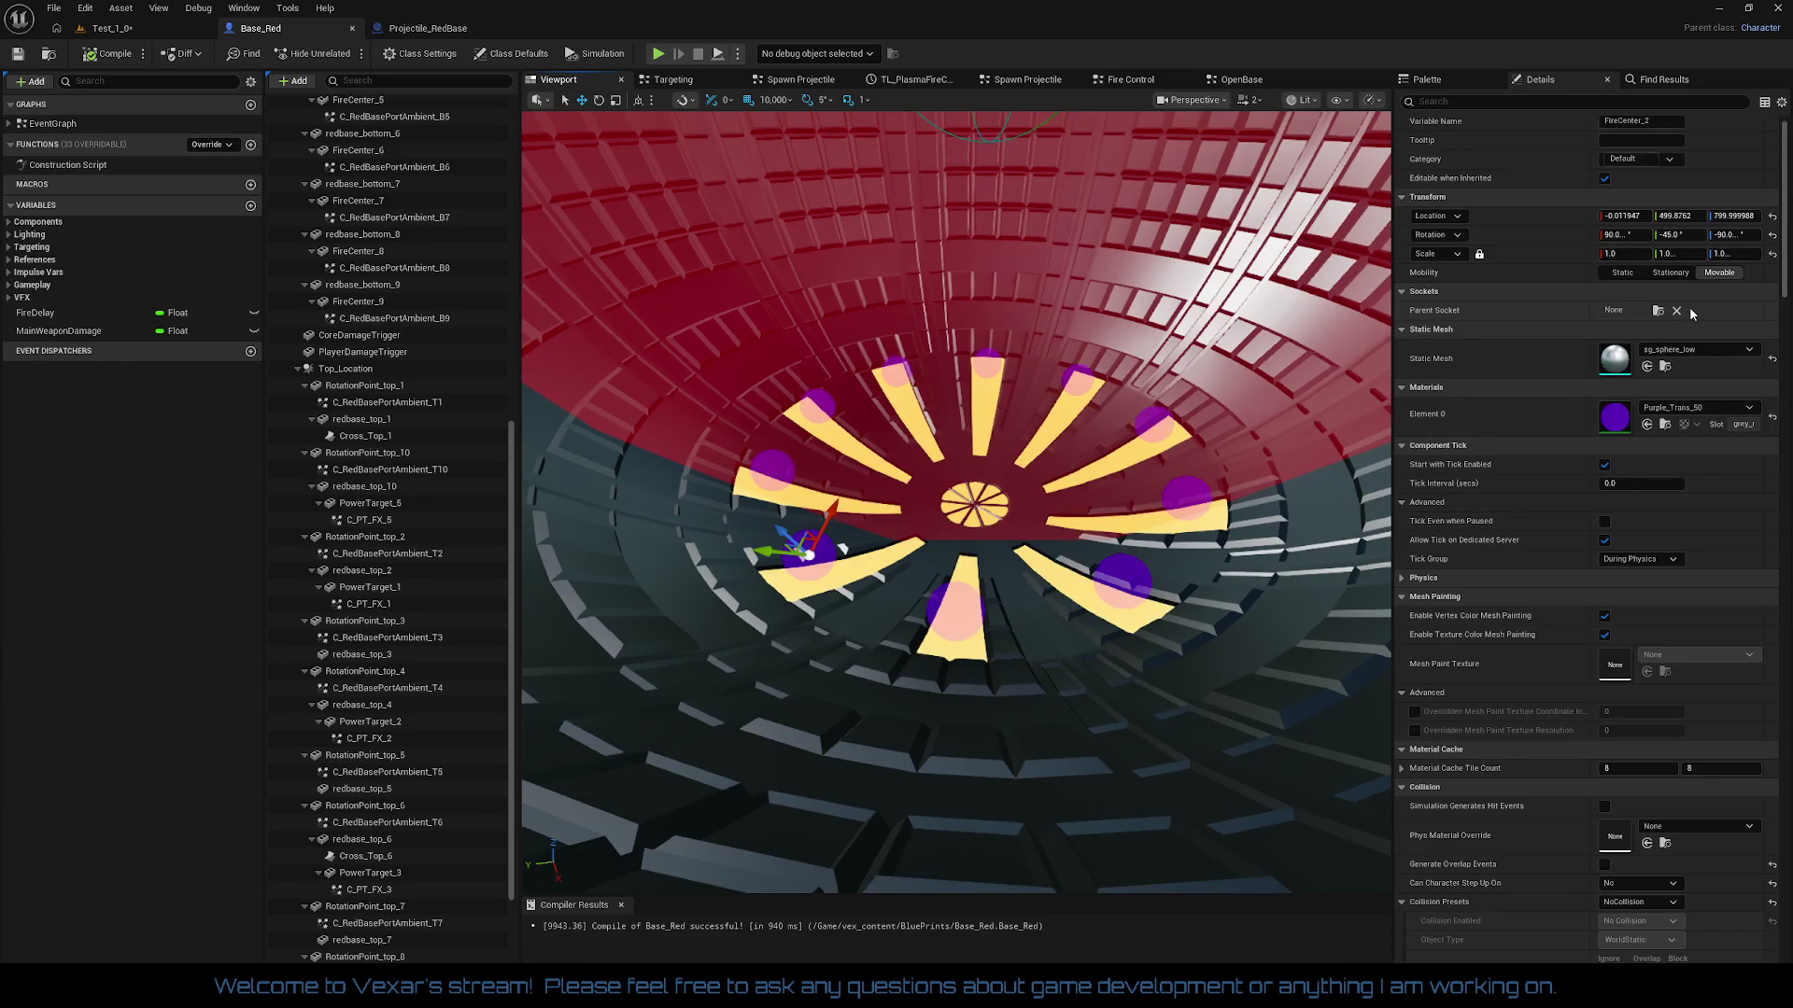
scroll(956, 501, "up", 3)
scroll(956, 501, "up", 3)
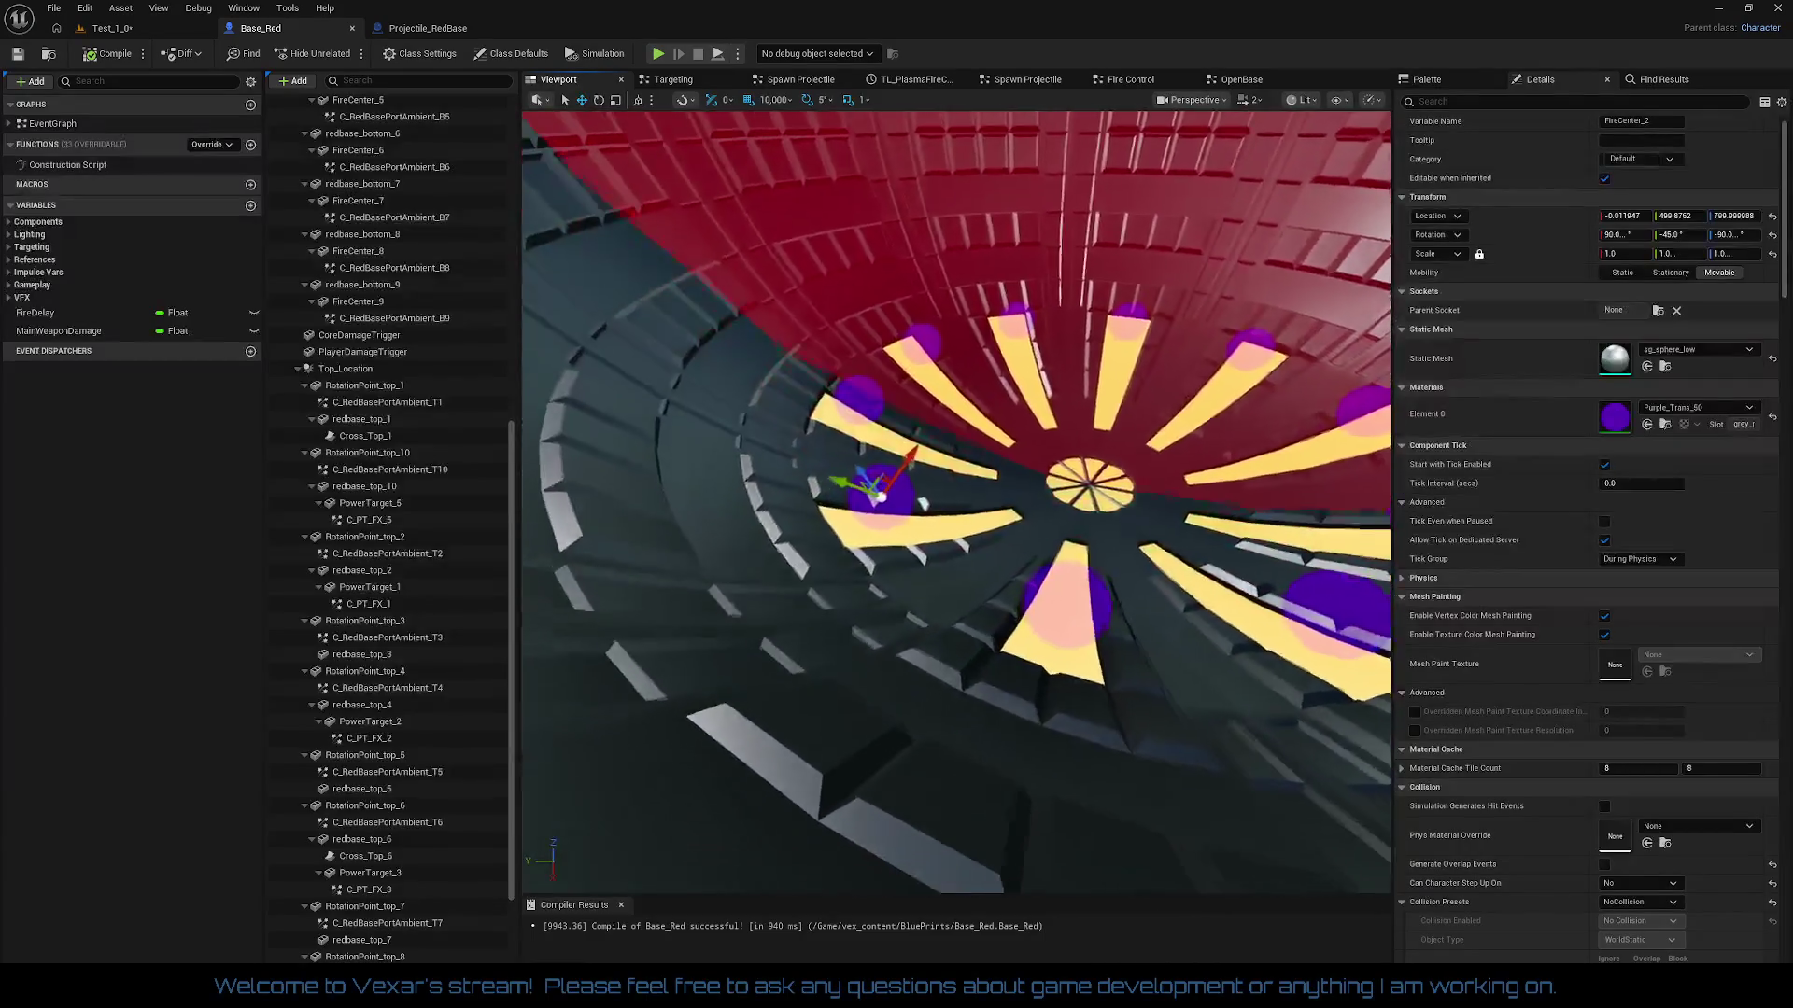
scroll(956, 501, "up", 1)
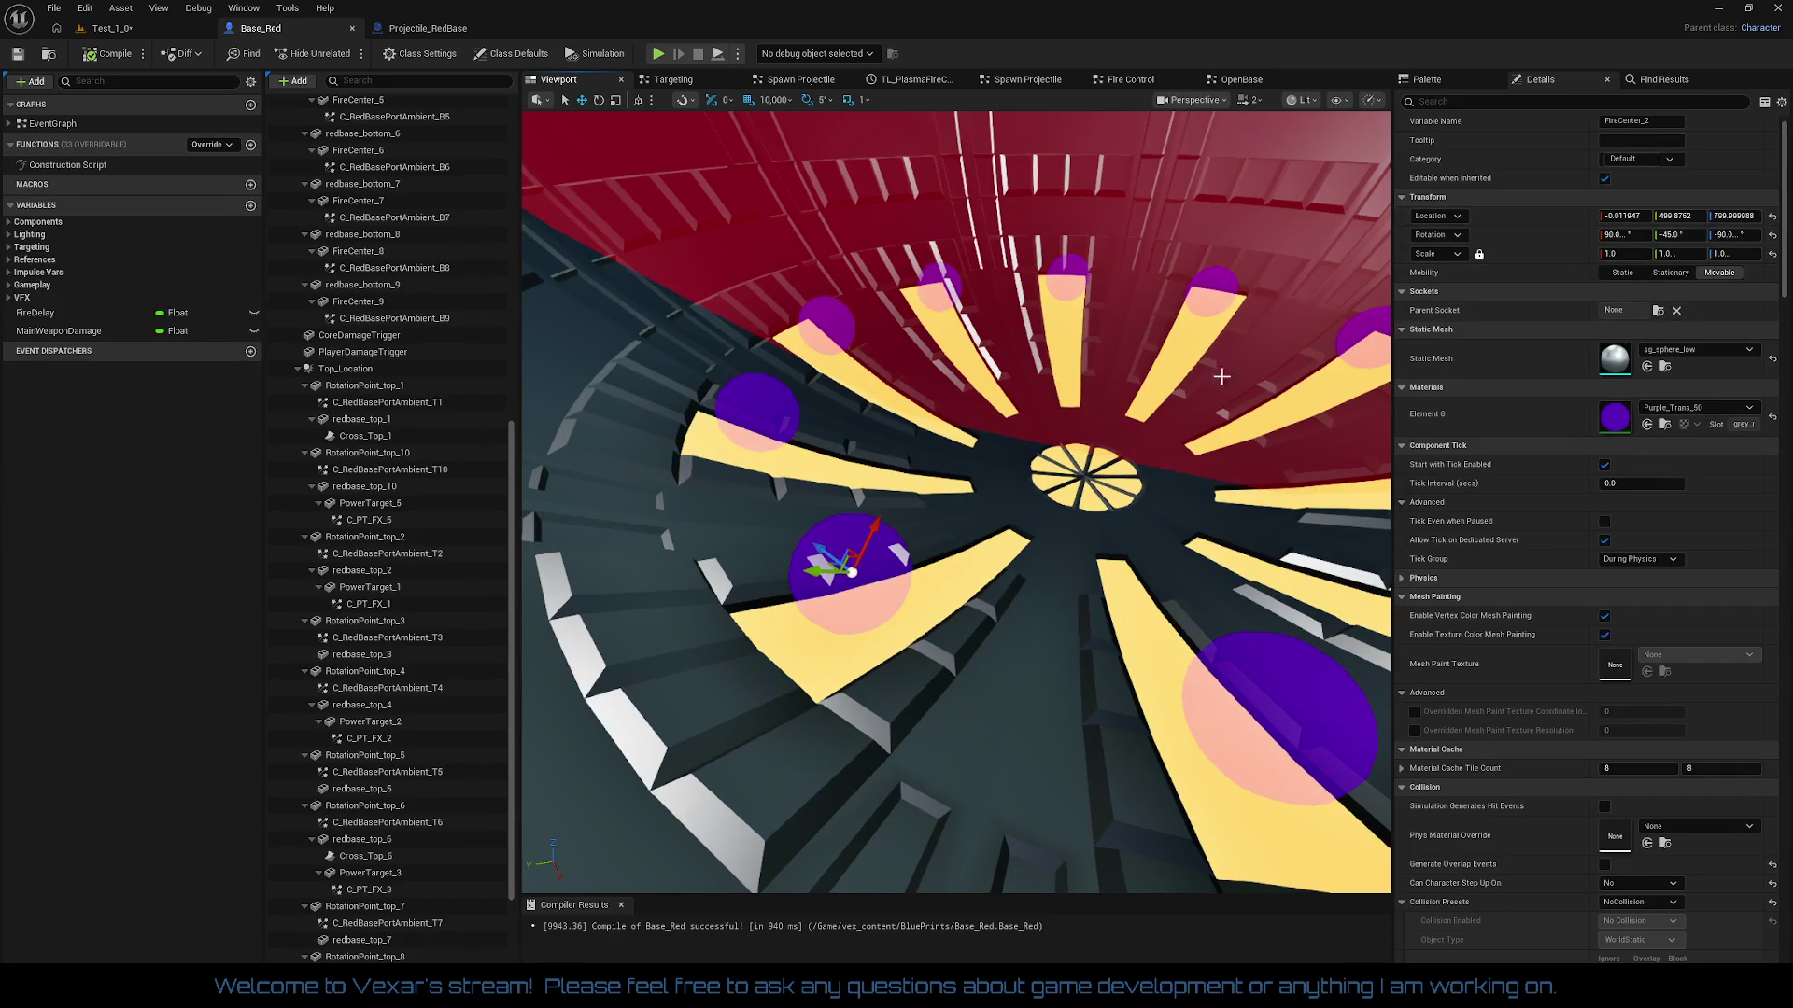
left_click(363, 352)
scroll(1671, 558, "down", 1)
scroll(1671, 558, "down", 5)
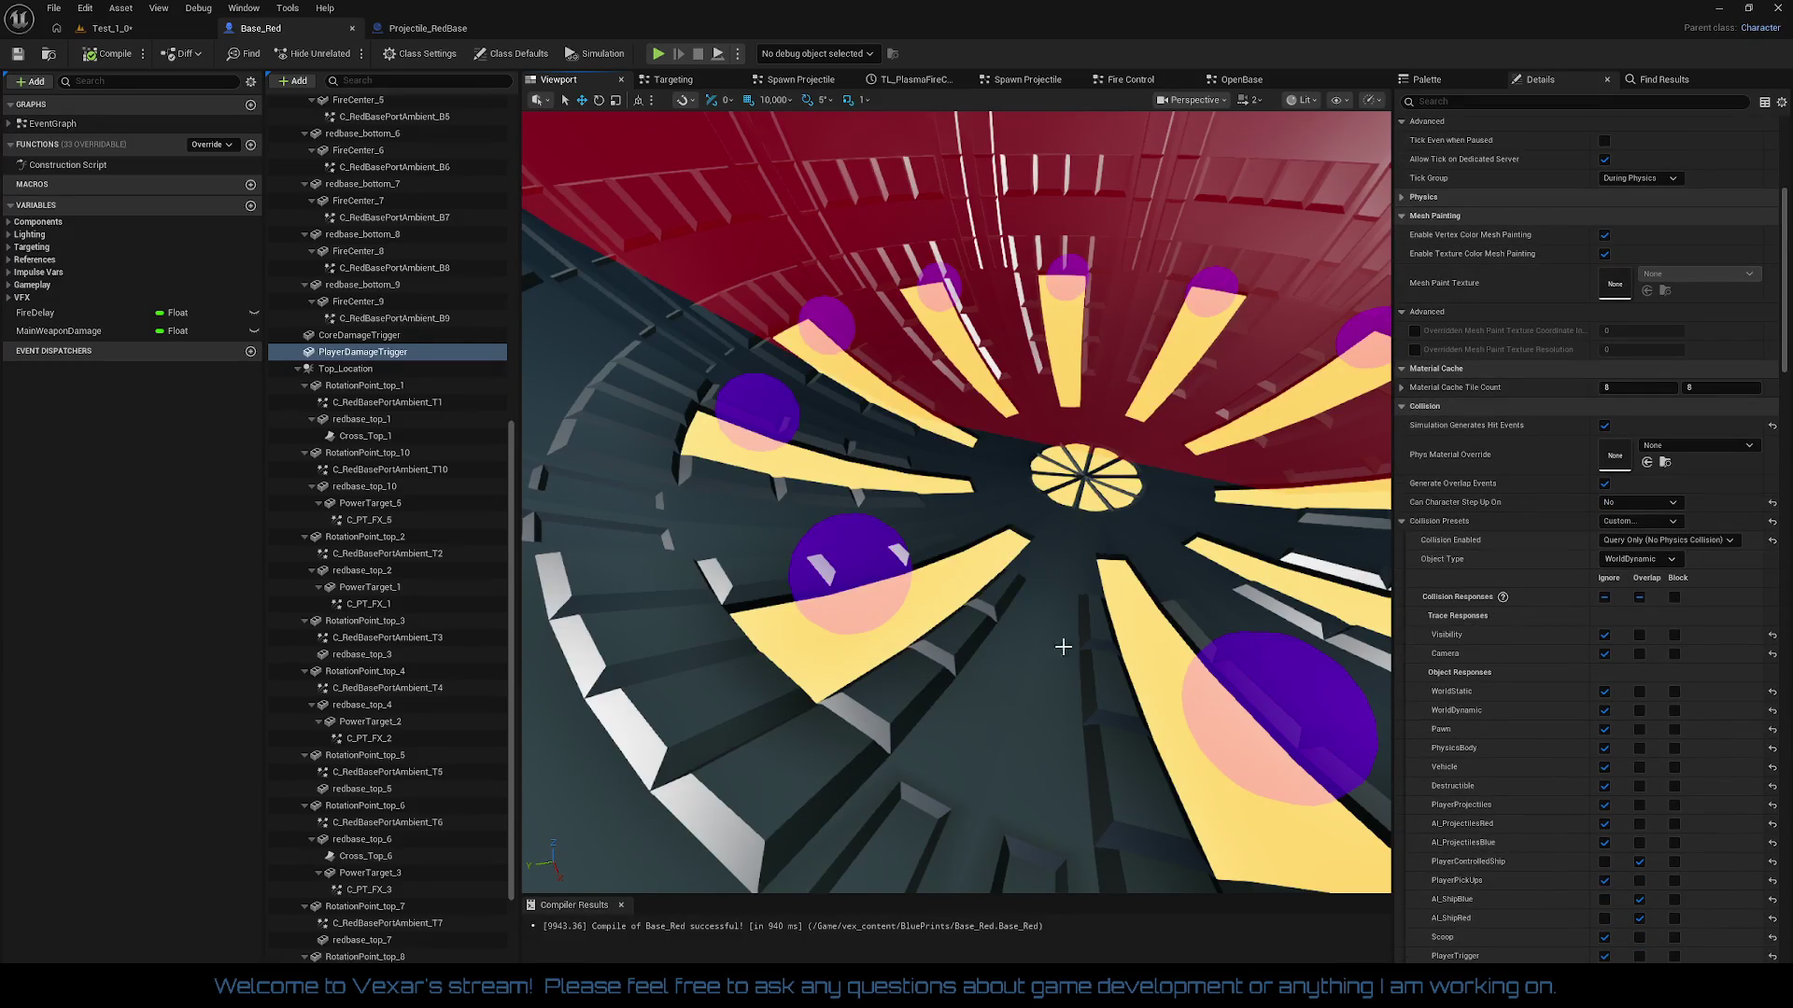
left_click(857, 575)
scroll(1699, 374, "up", 6)
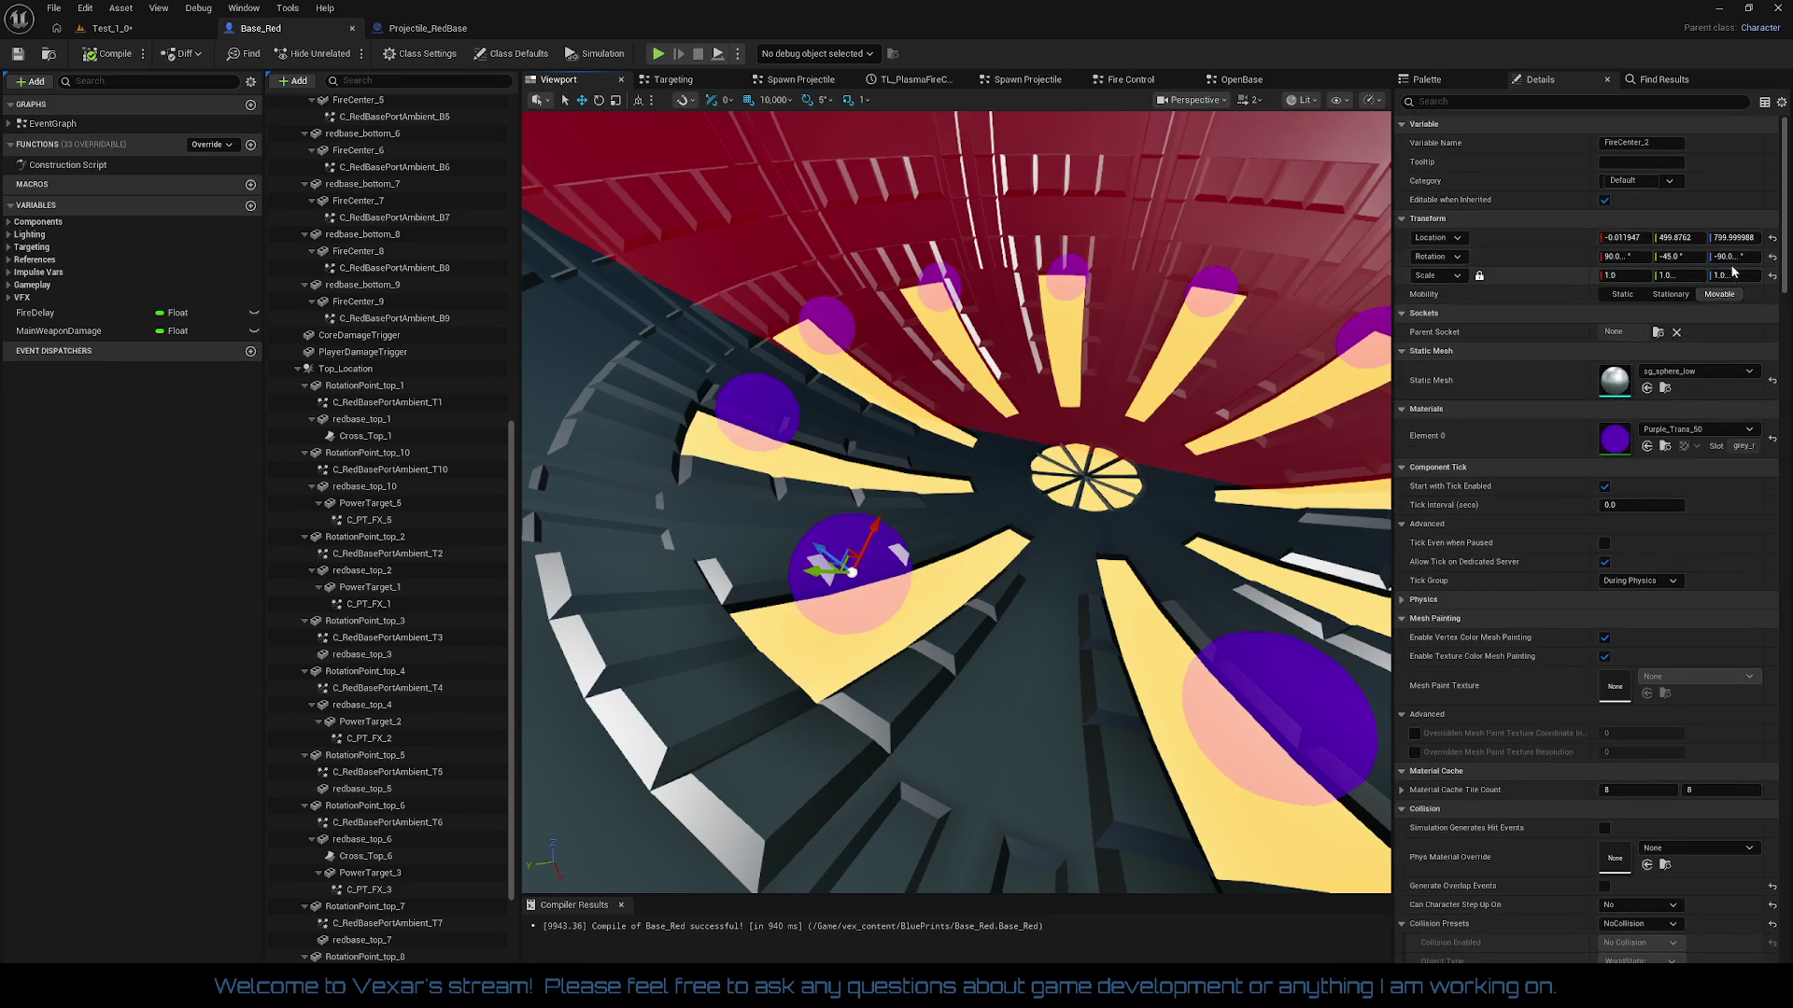
Step: Move the left purple sphere to location 0, 500, 800
left_click(1640, 240)
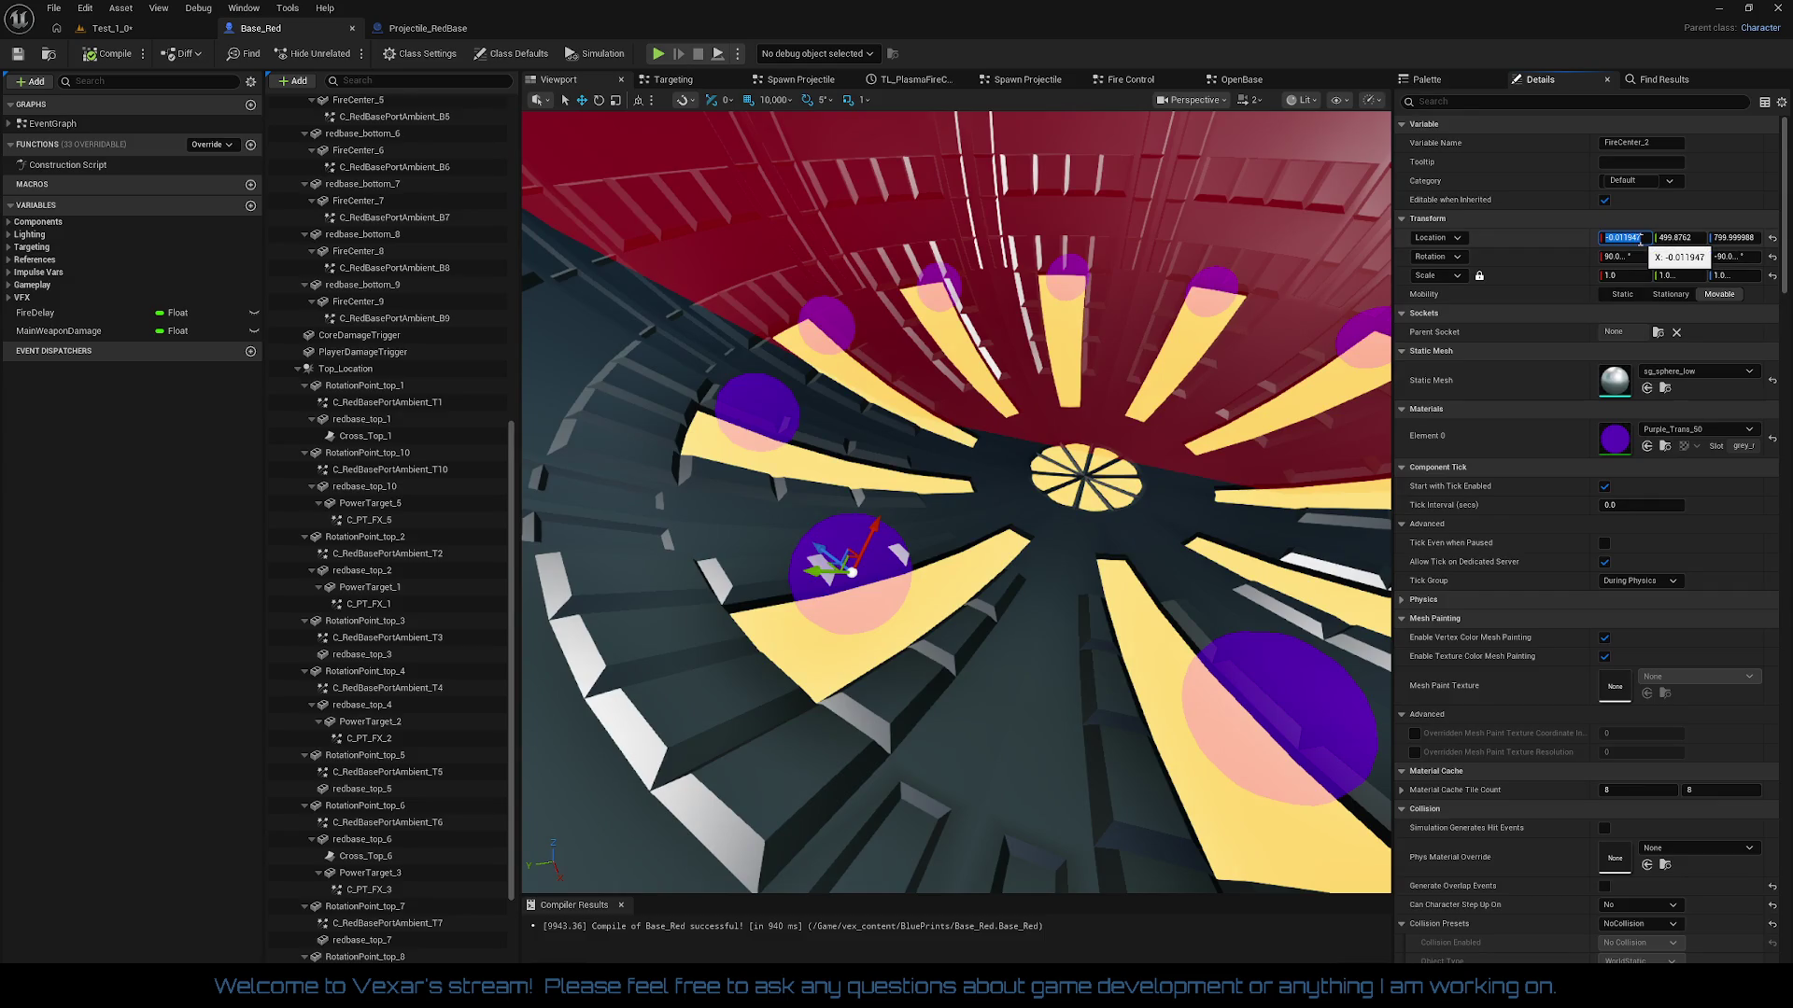
type("0")
key("Tab")
type("5")
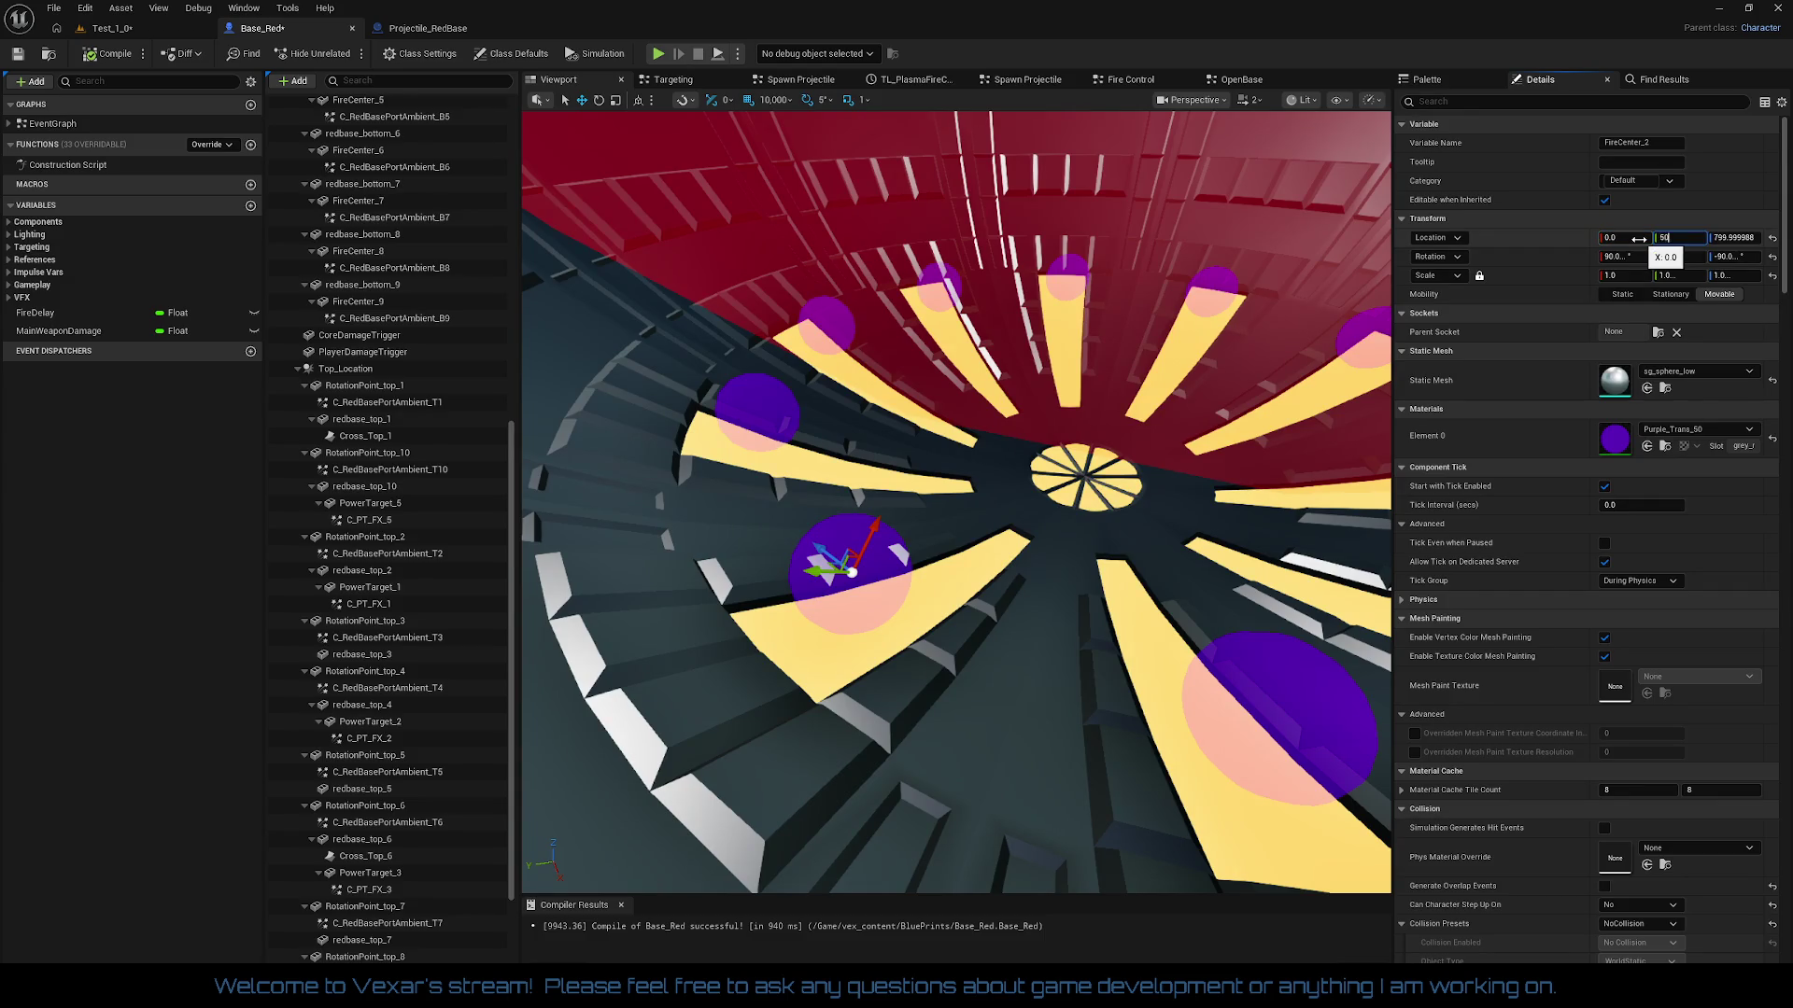
type("0")
key("Tab")
type("80")
key("Return")
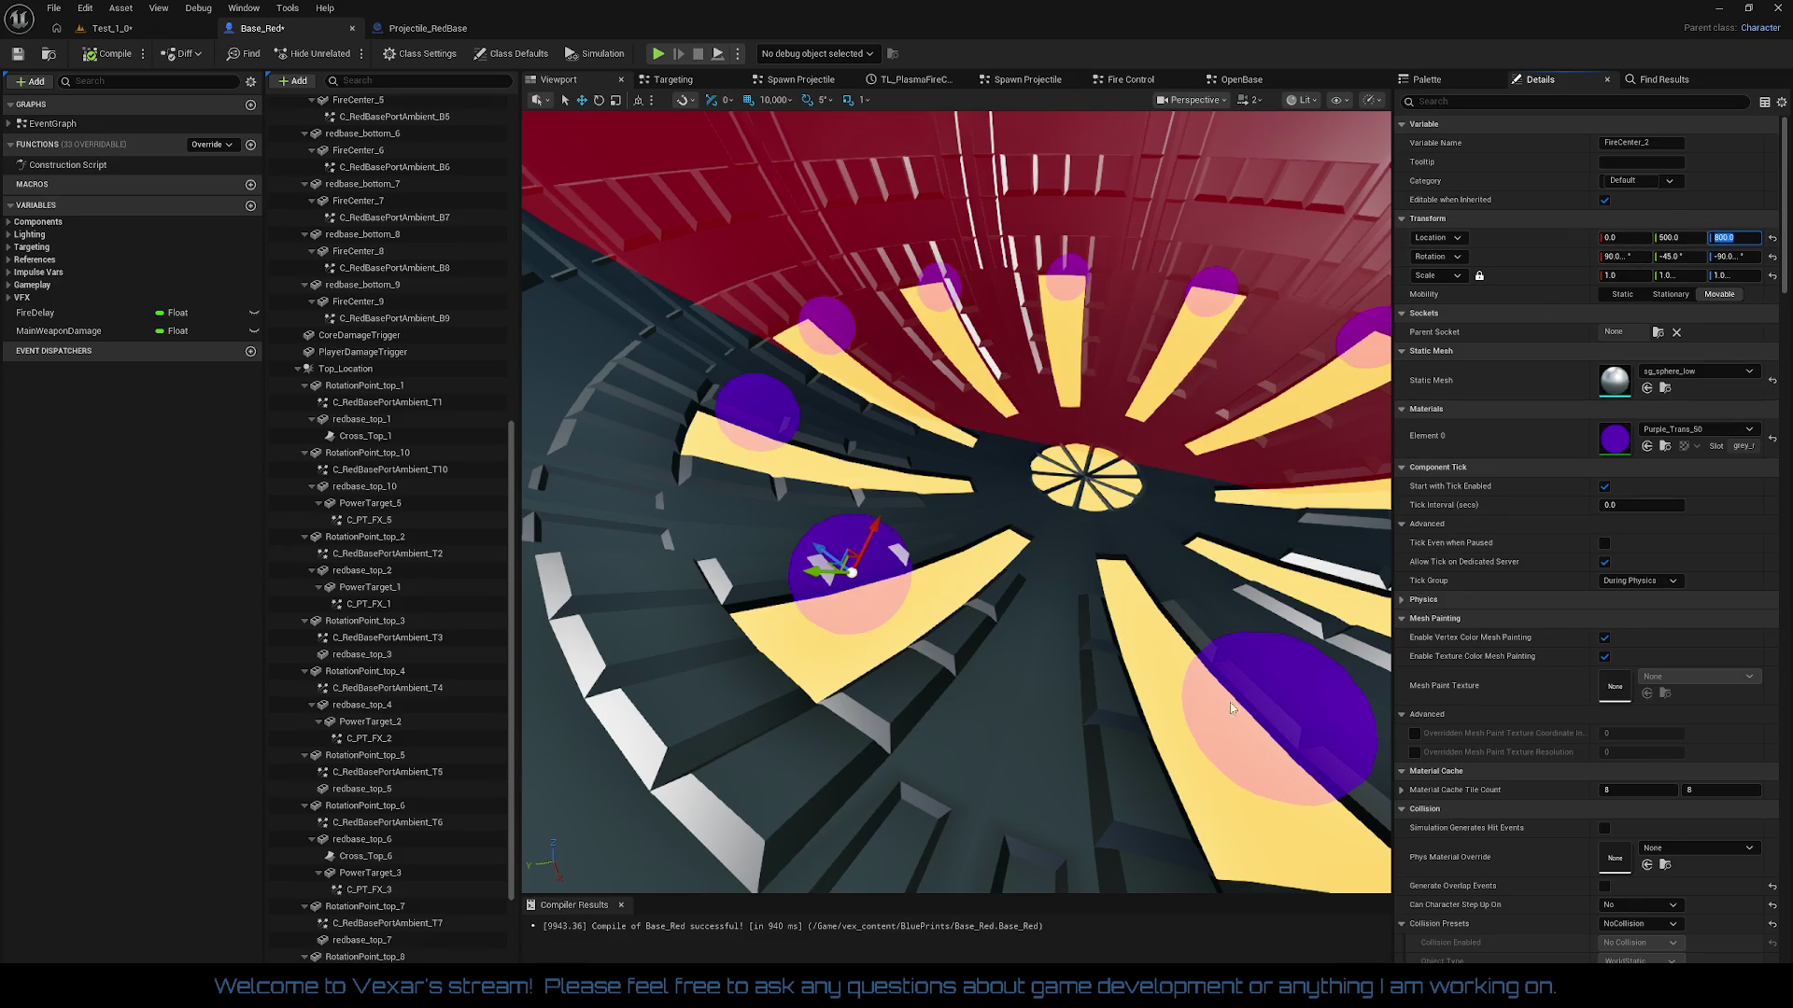
left_click(1261, 689)
Step: Move FireCenter_3 to location 0, 500, 800 and recompile Base_Red
left_click(1261, 688)
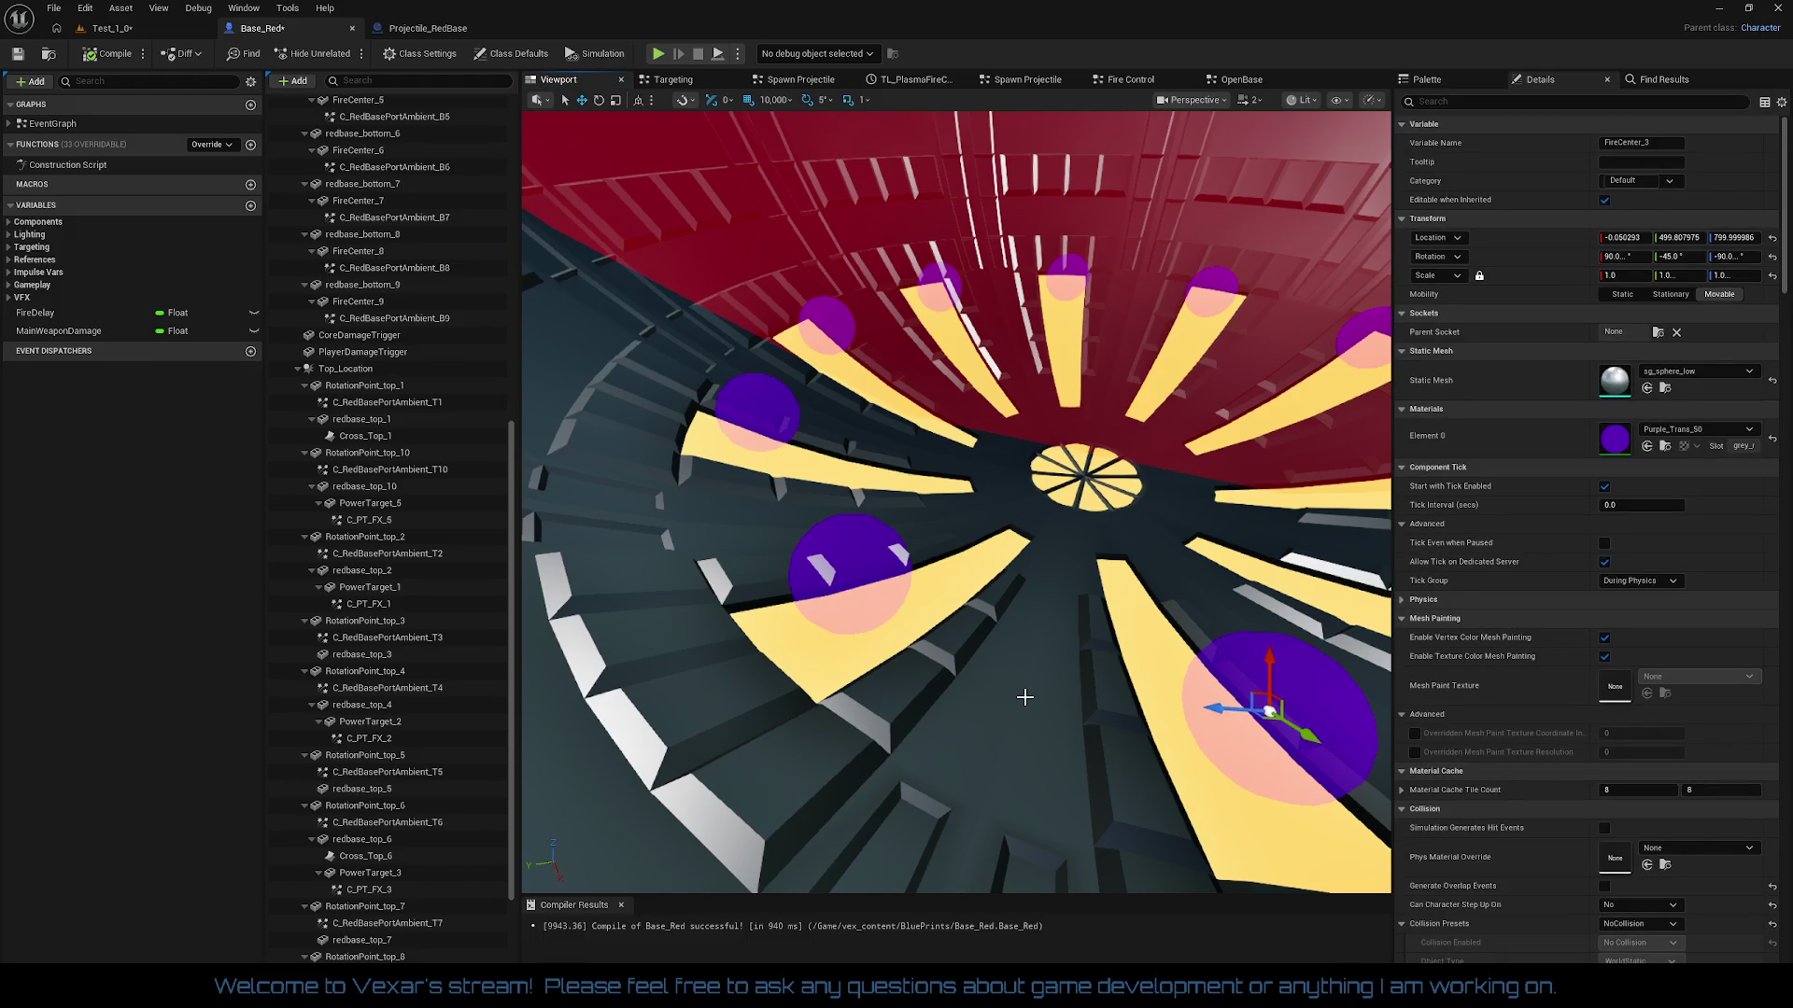
left_click(1625, 237)
type("0")
key("Tab")
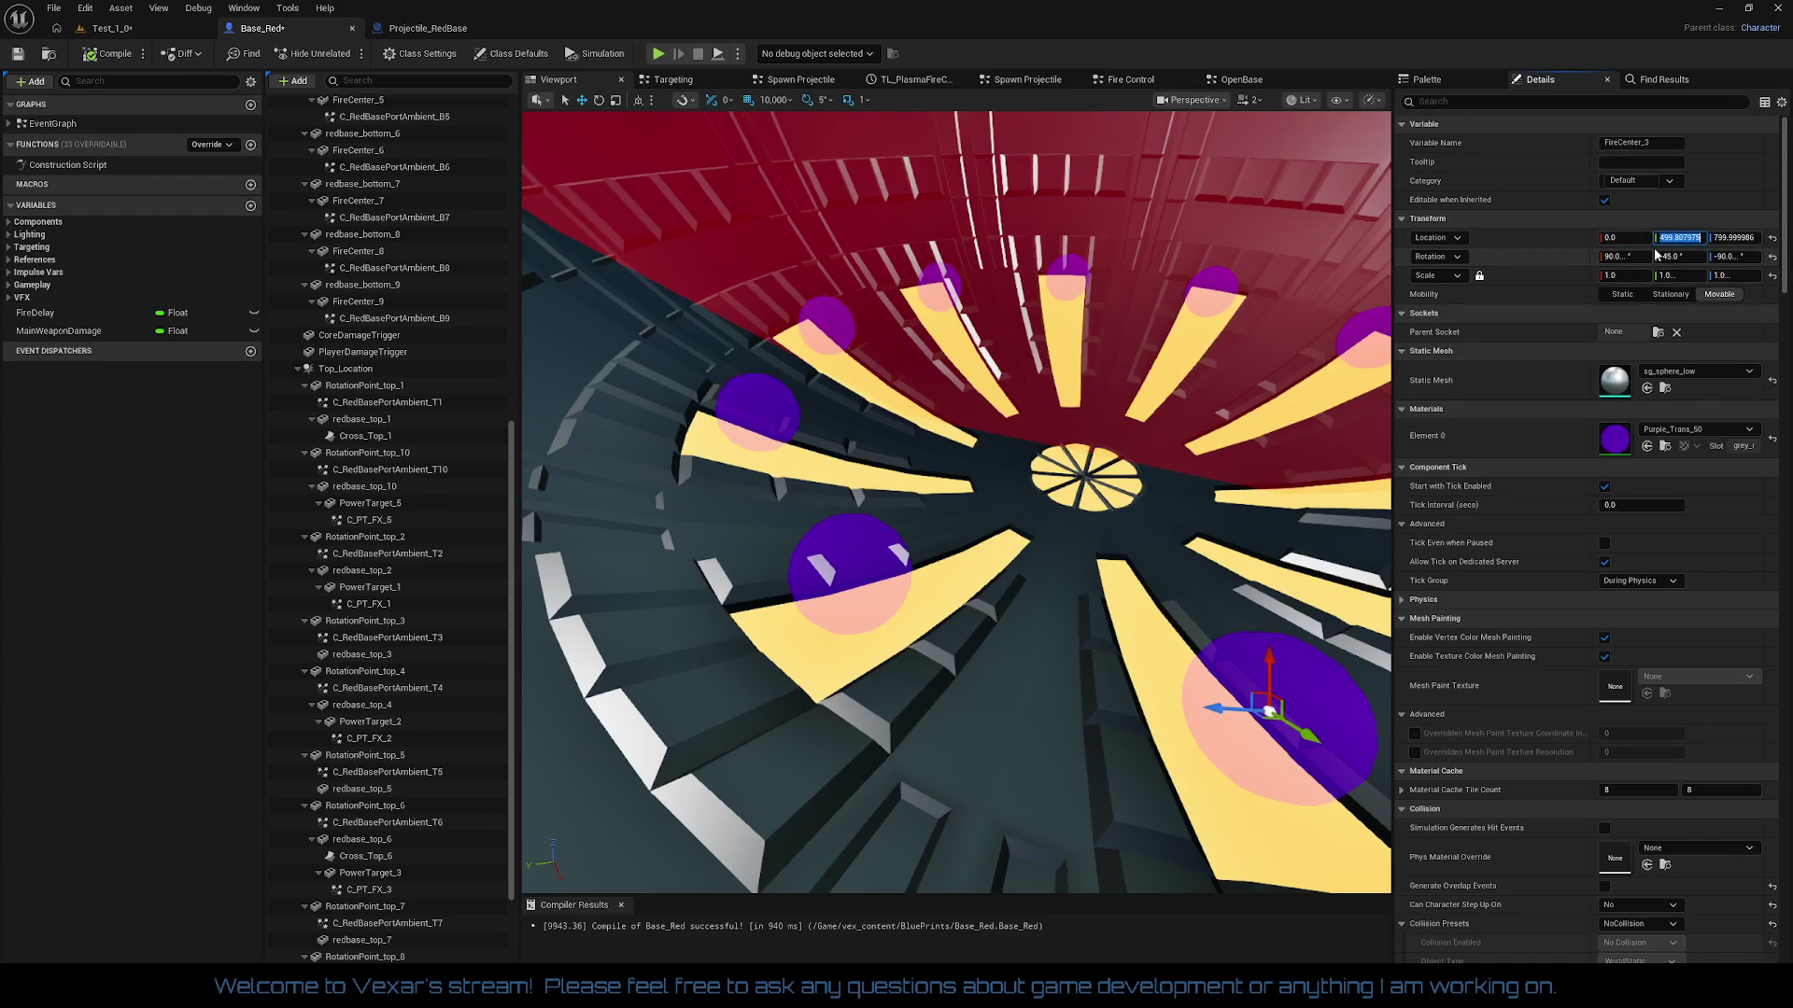
type("5")
key("Tab")
type("800")
key("Return")
left_click(112, 54)
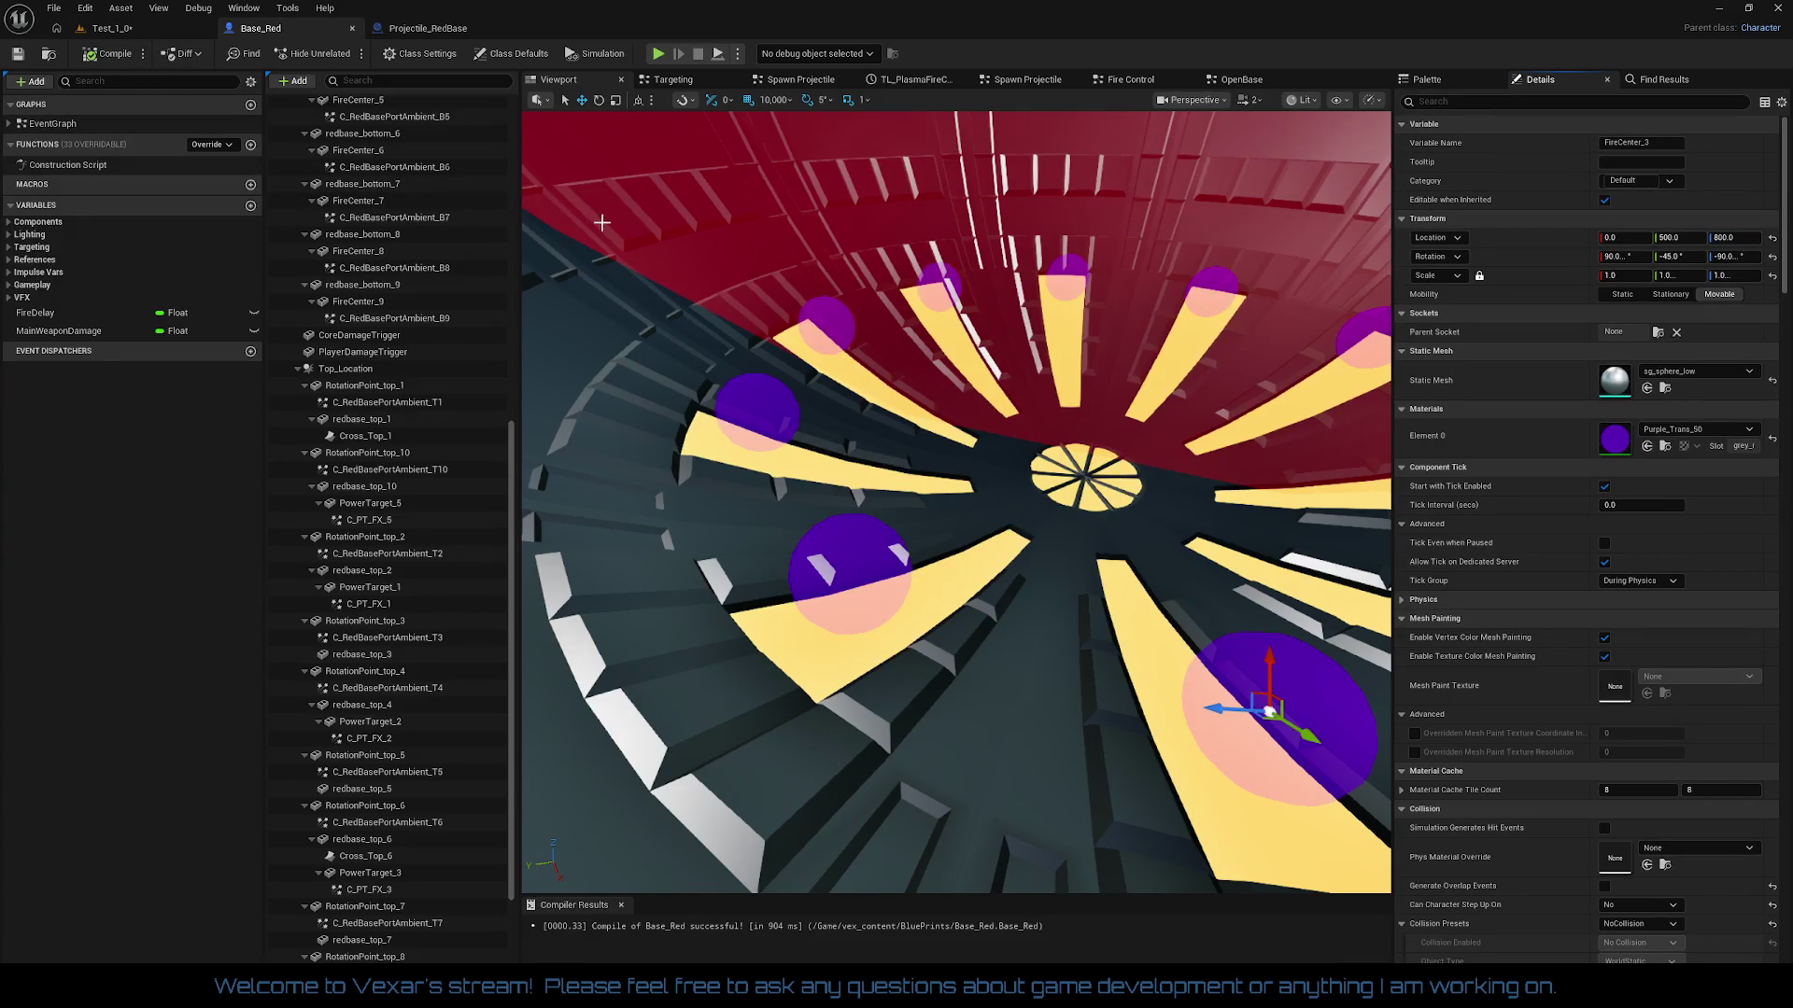
Step: Select FireCenter_1 and check its gizmo in world coordinates, then back in local
mouse_move(915, 595)
left_mouse_down()
mouse_move(868, 560)
mouse_move(887, 565)
mouse_move(864, 518)
left_mouse_up()
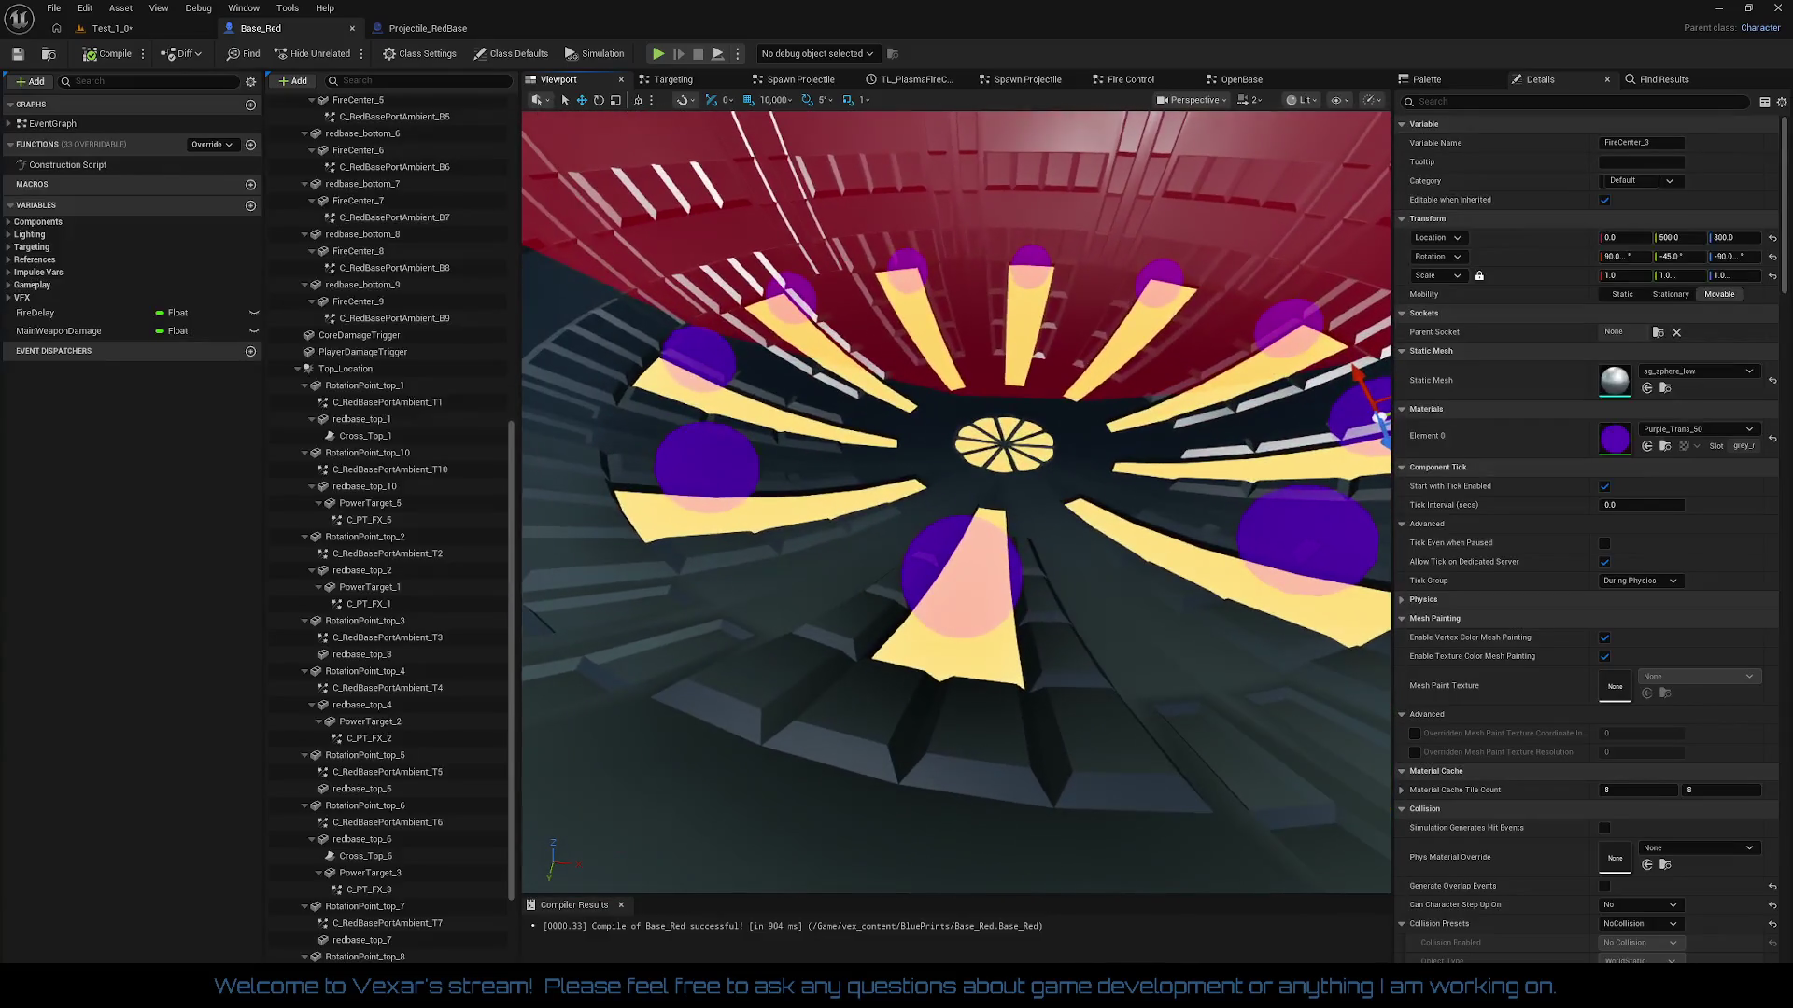
left_click(957, 581)
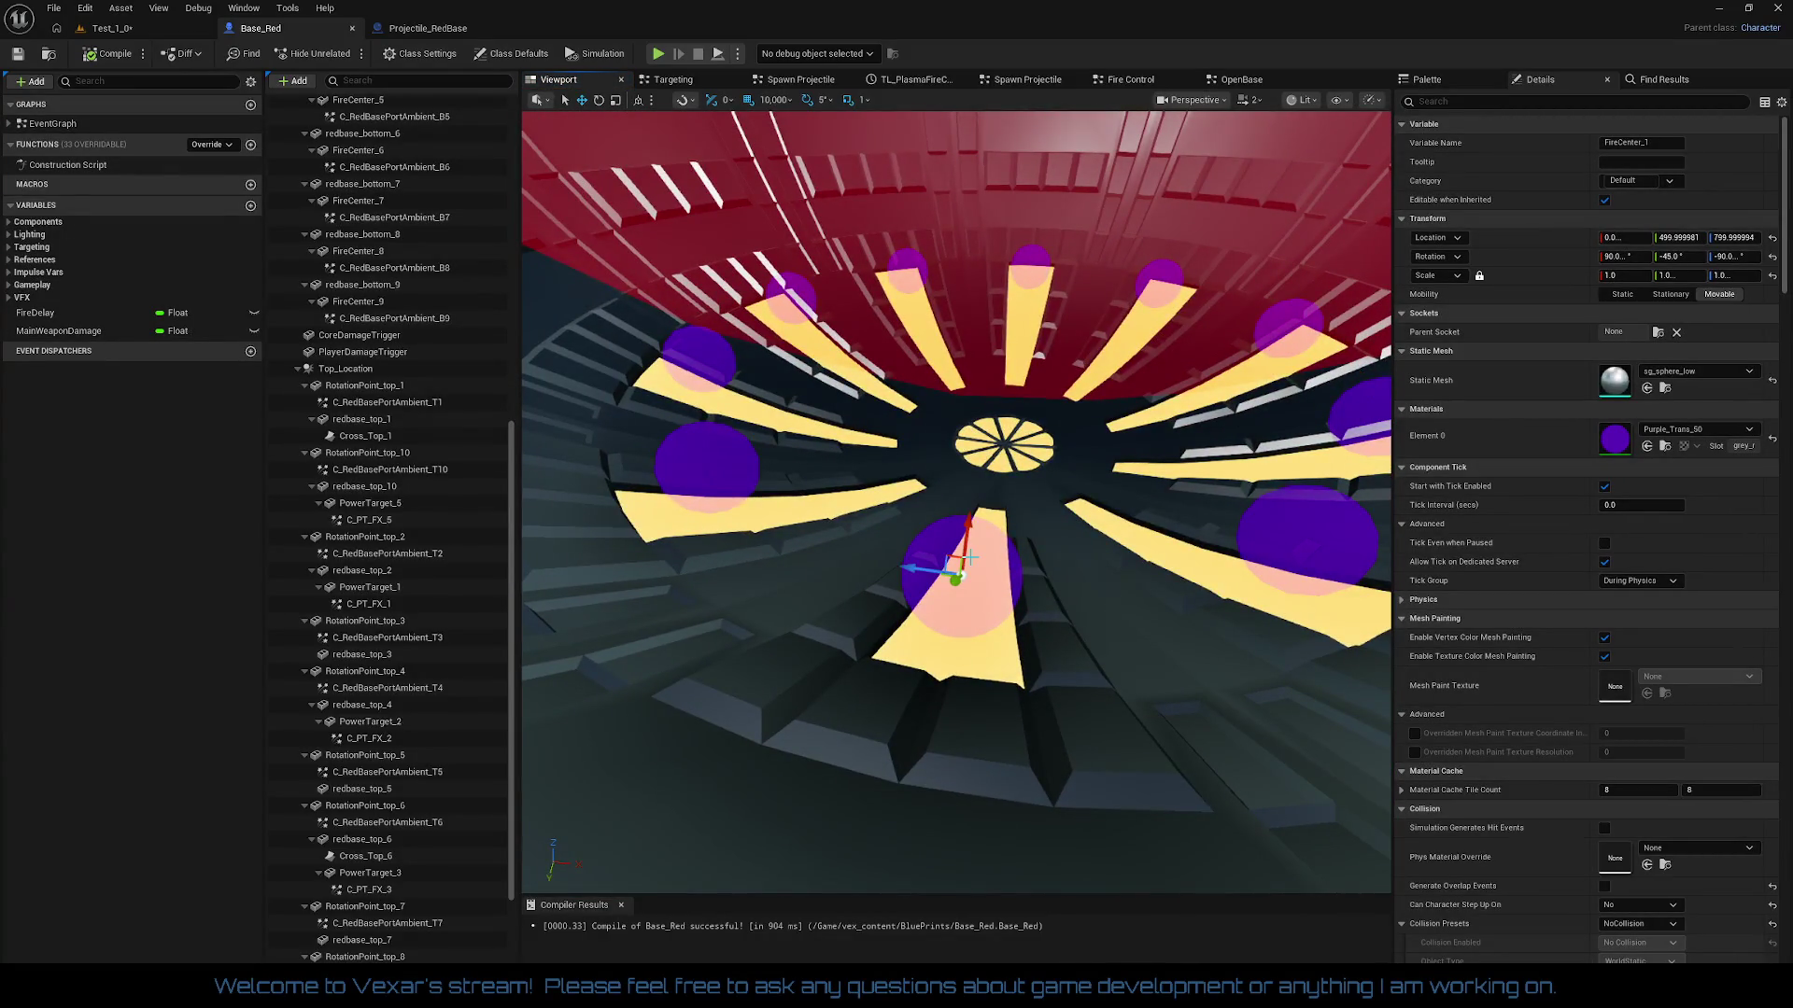
left_click(640, 103)
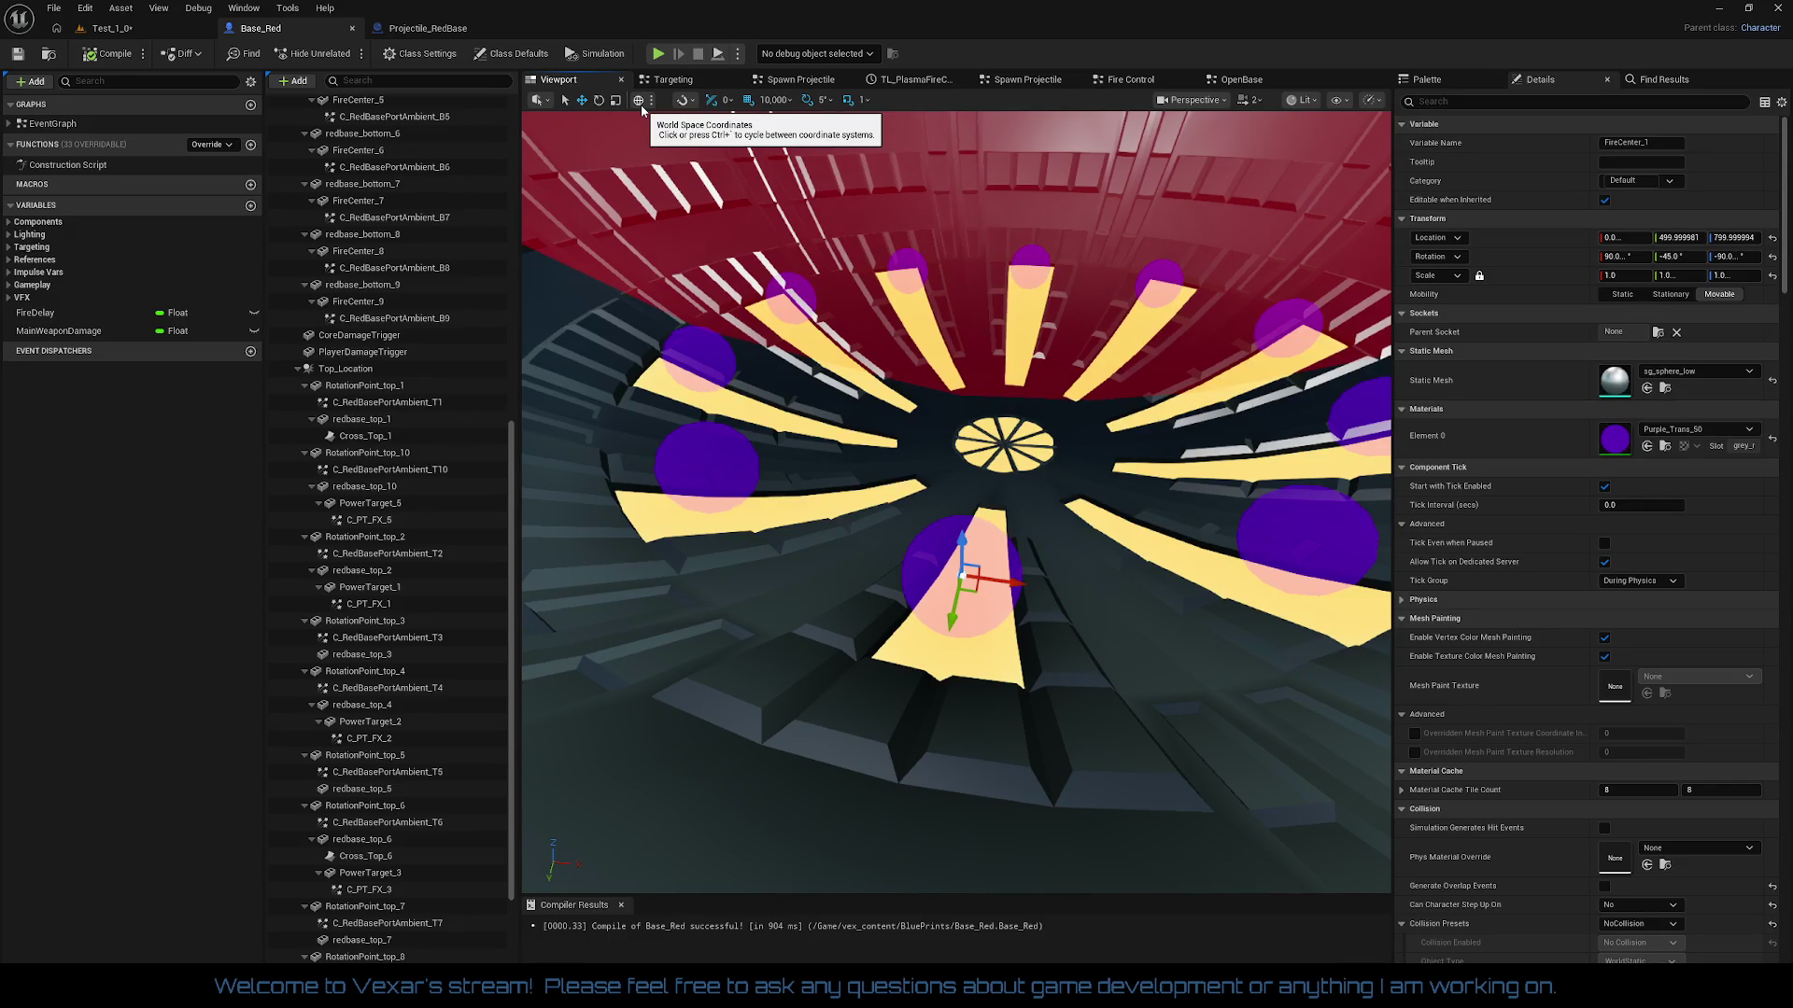
left_click(640, 103)
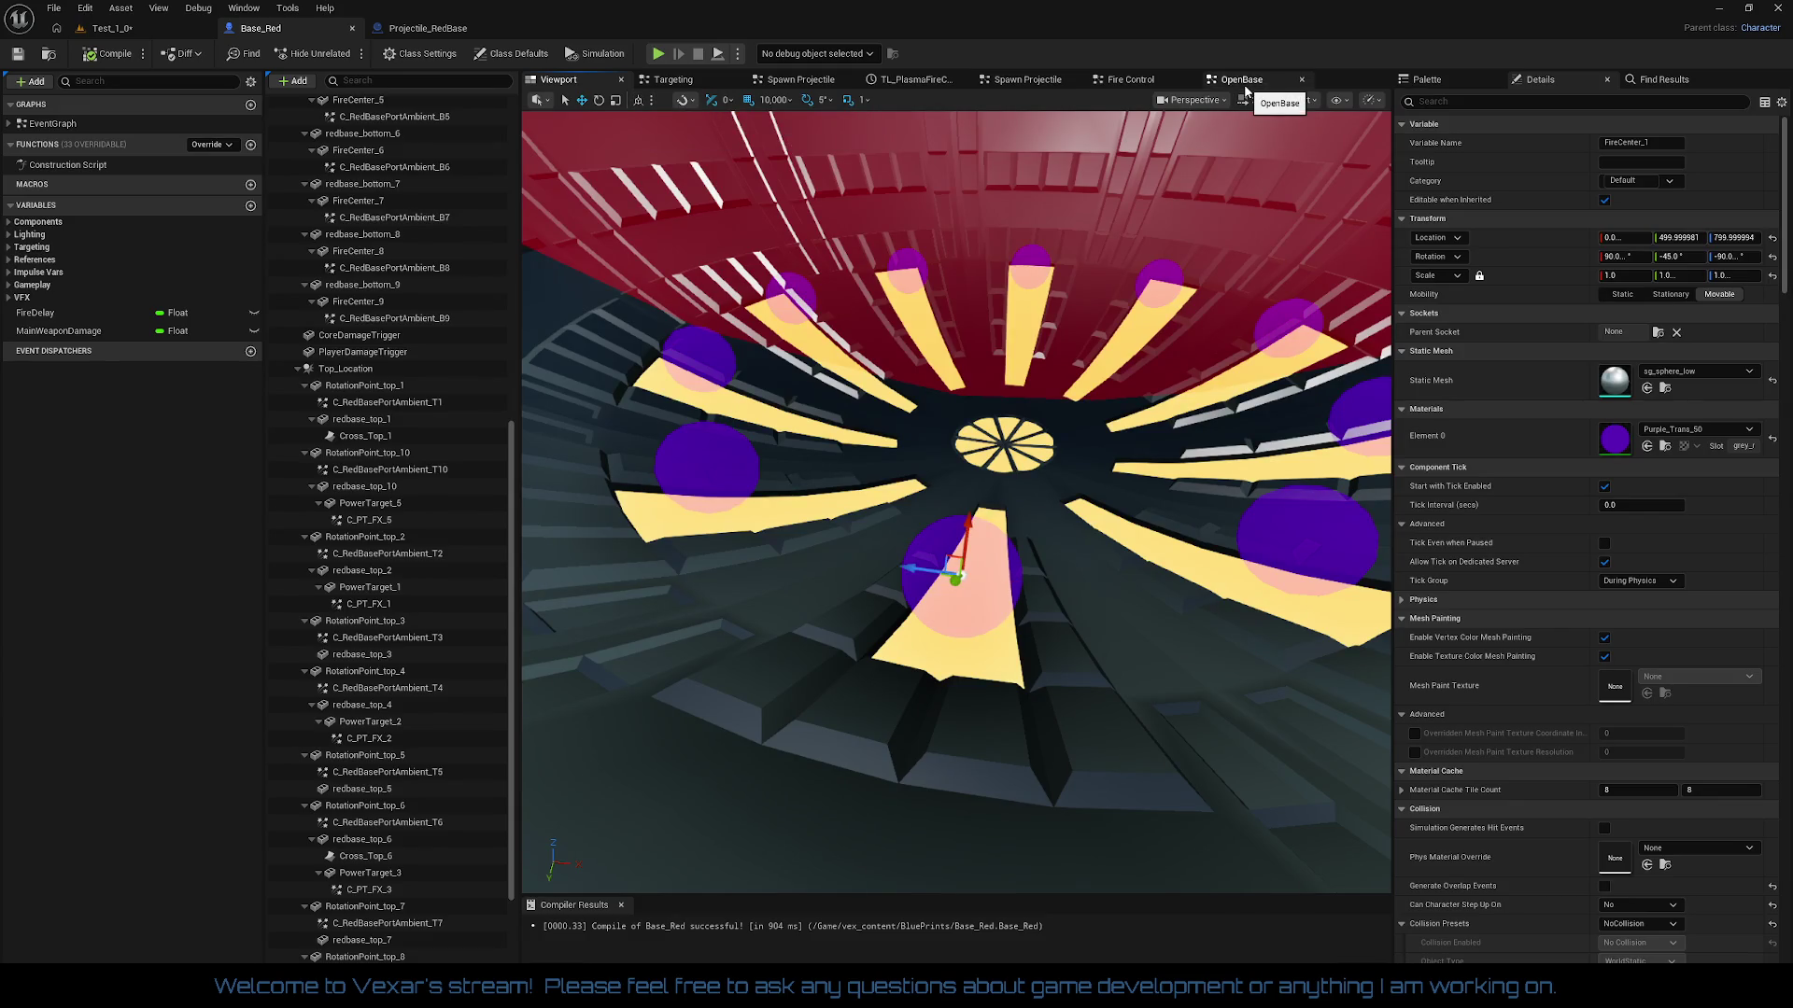
Step: Set the TL_PlasmaFireControl timeline length to 5.00 seconds, check the Reload track, and compile
left_click(1118, 77)
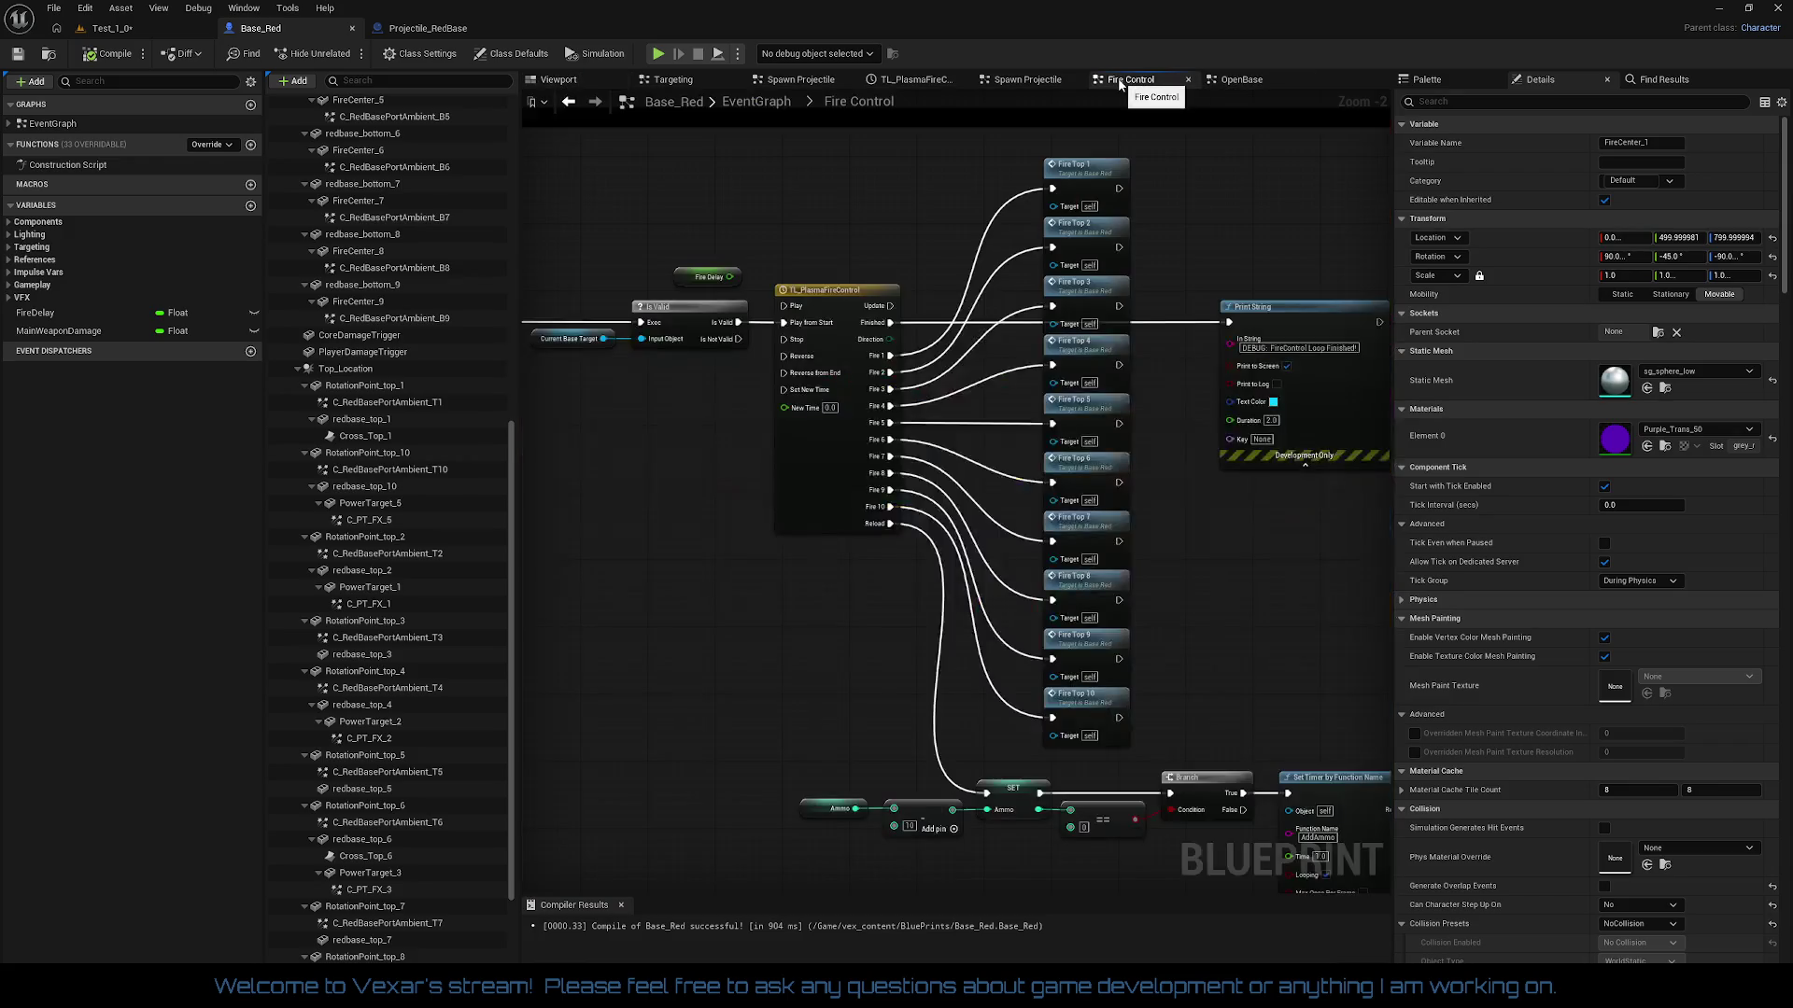
left_click_drag(1089, 587, 1064, 481)
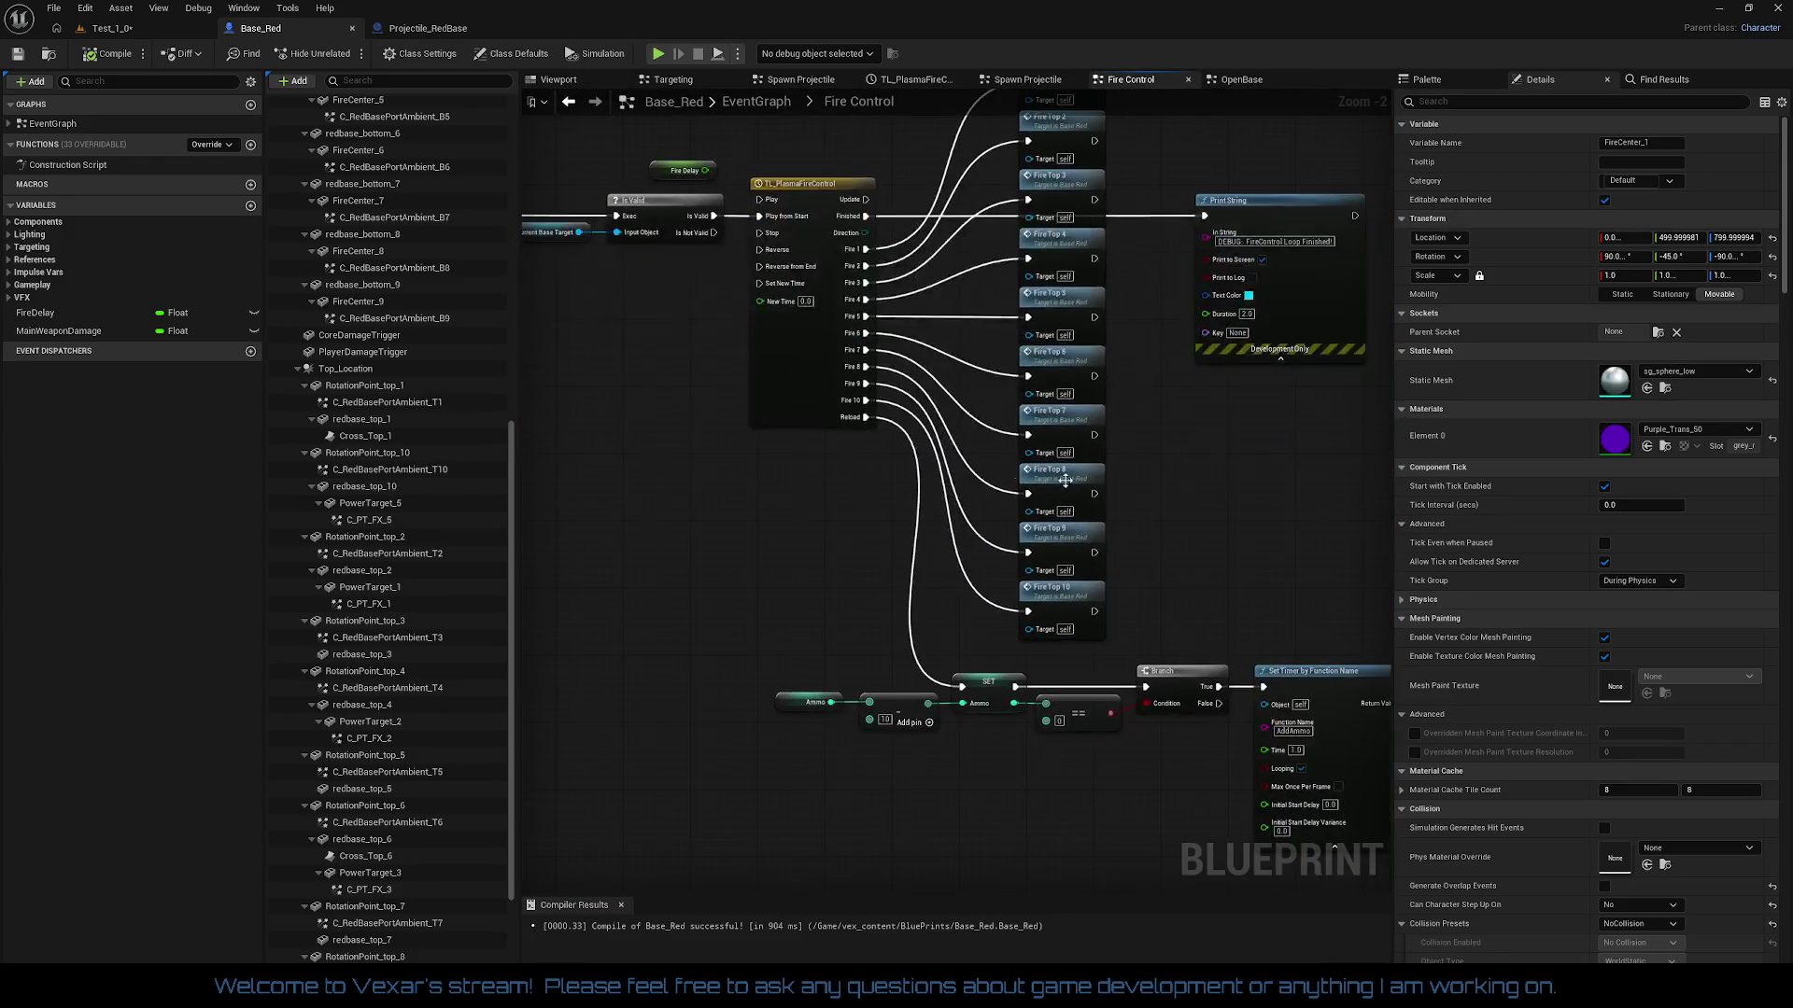
double_click(798, 387)
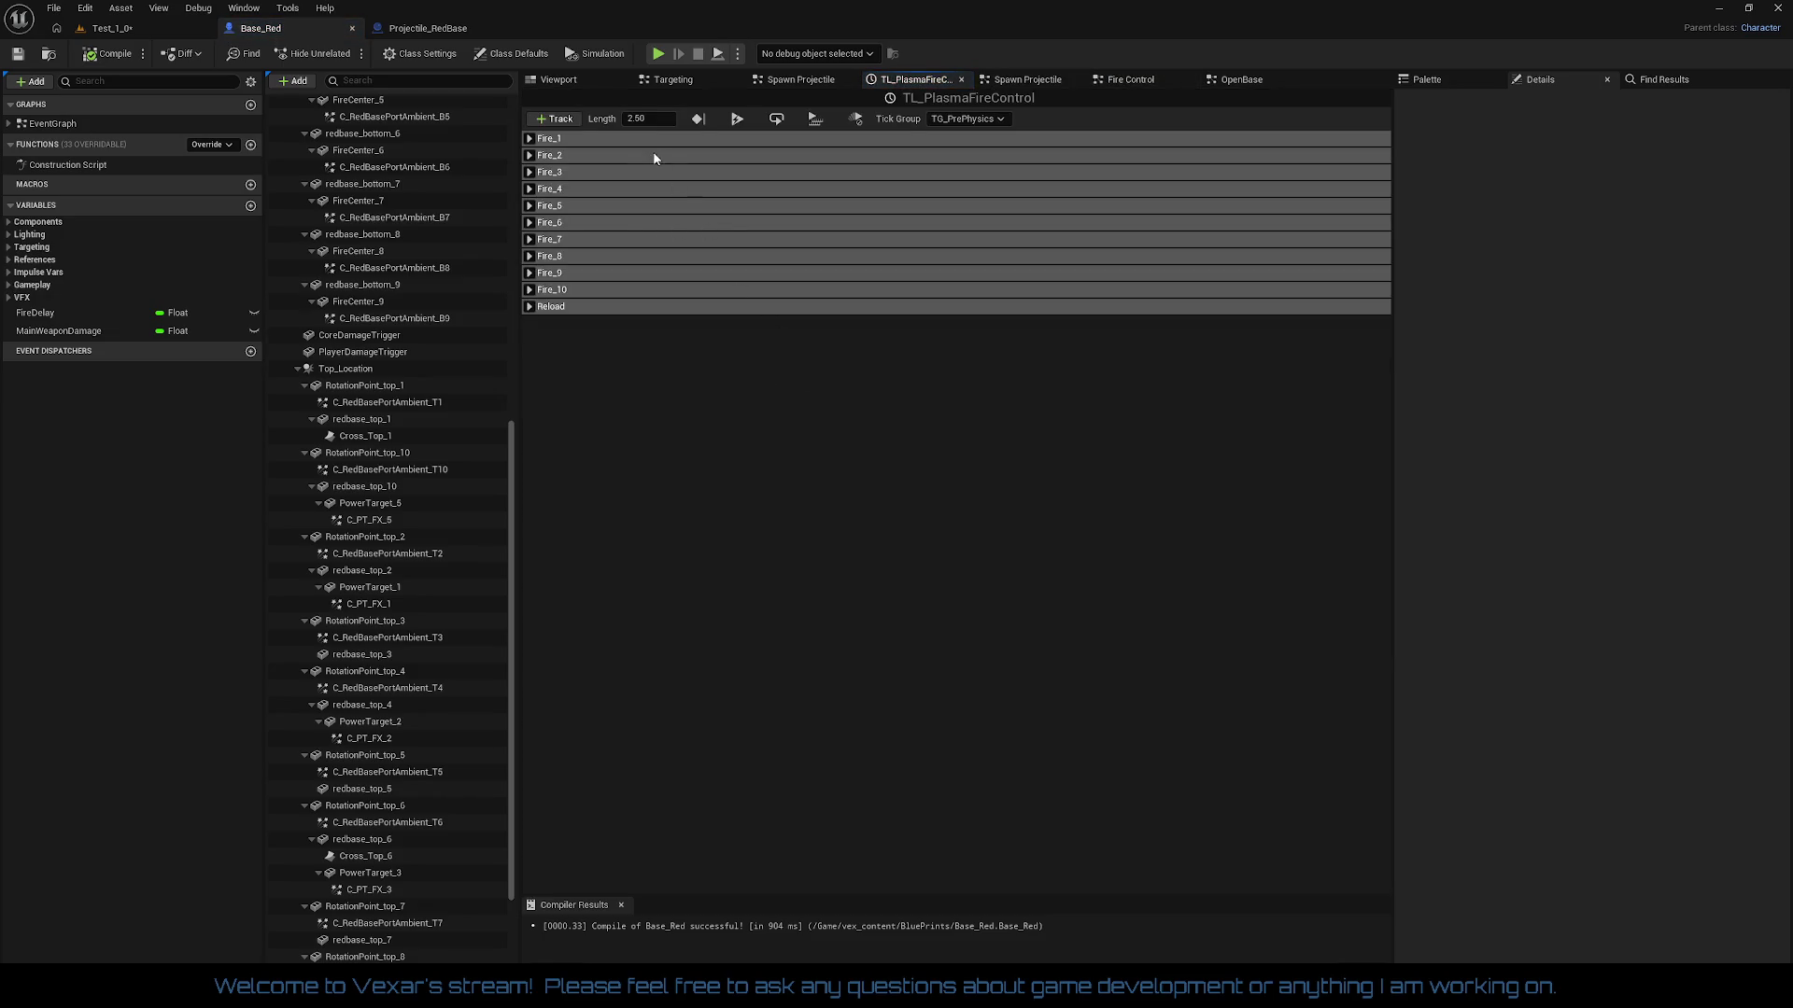
left_click(654, 122)
type("5")
key("Return")
left_click(792, 306)
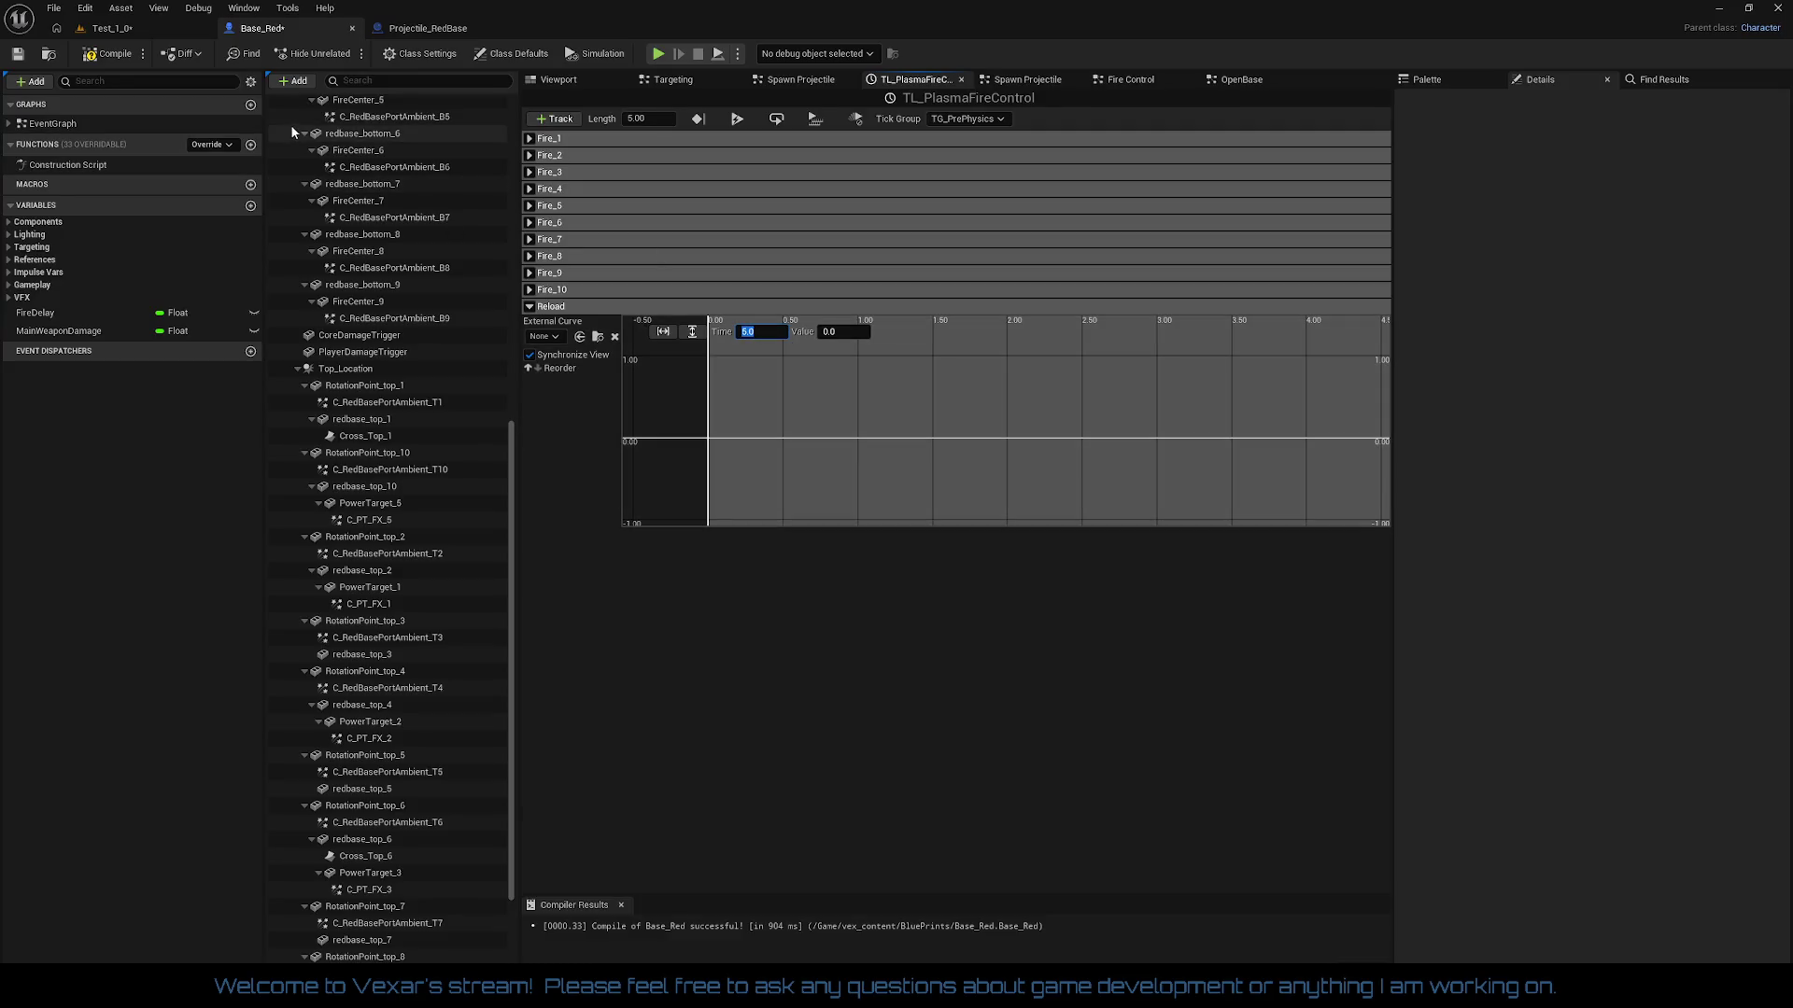
left_click(110, 56)
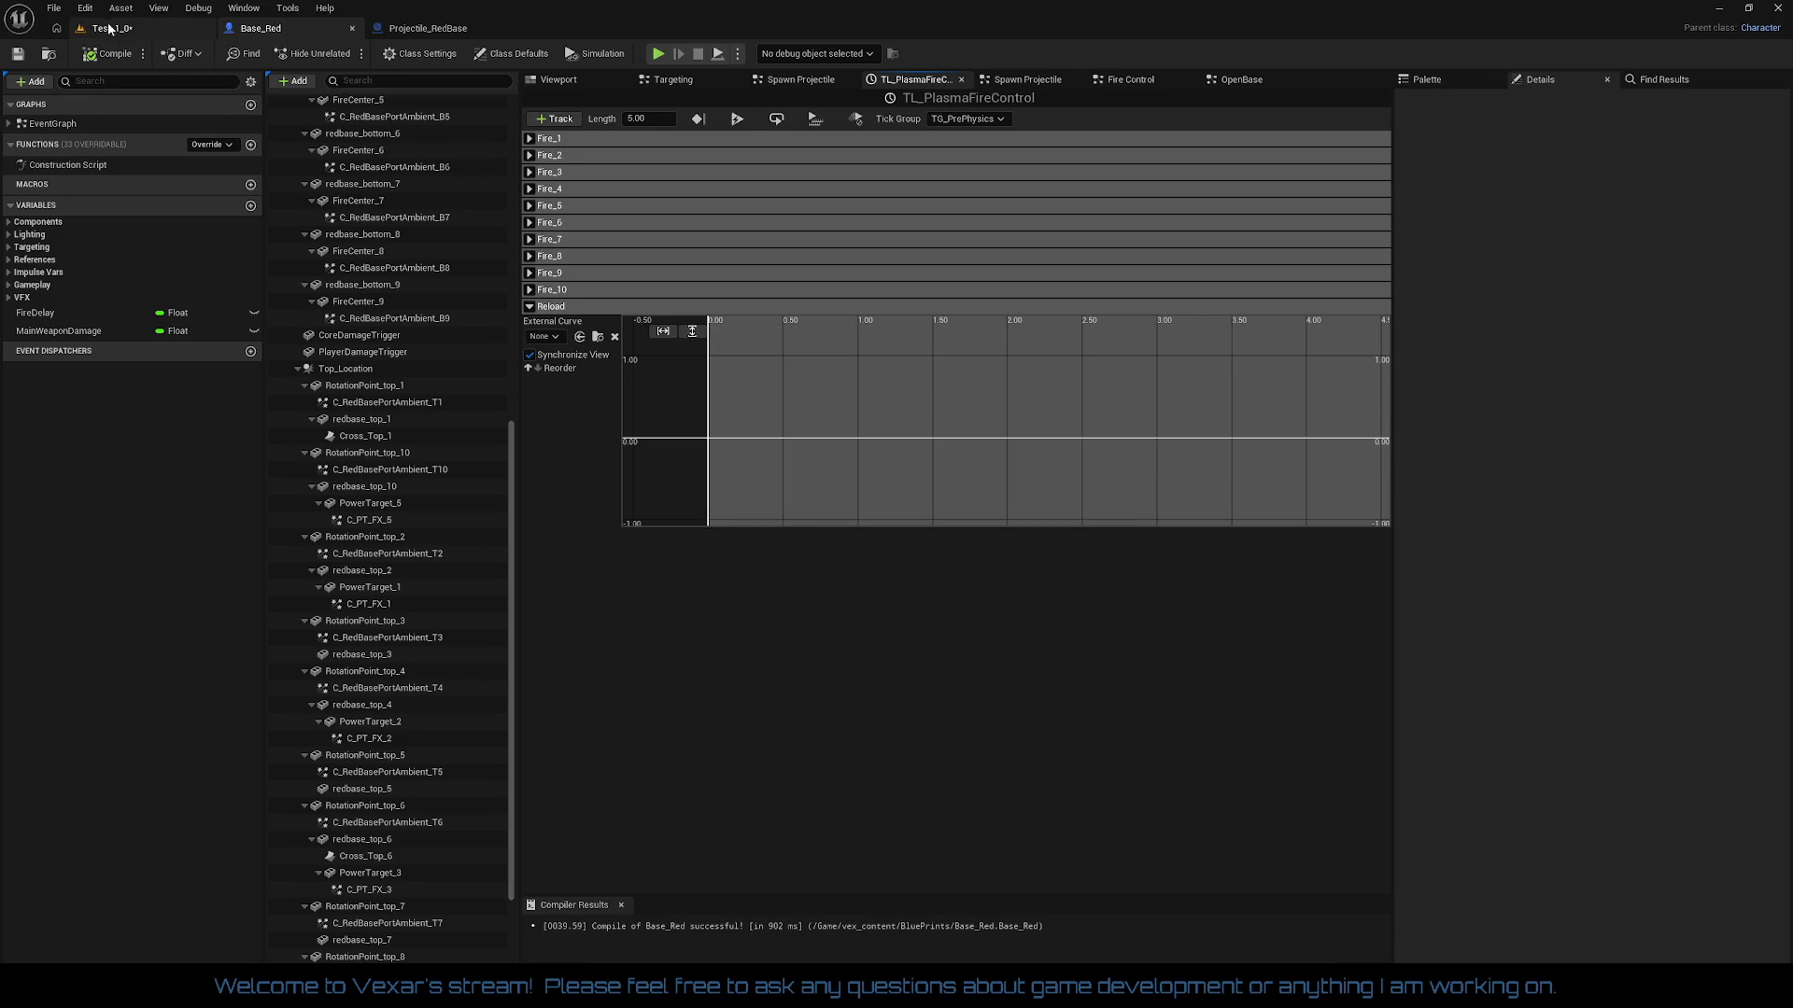
left_click(110, 28)
left_click(26, 54)
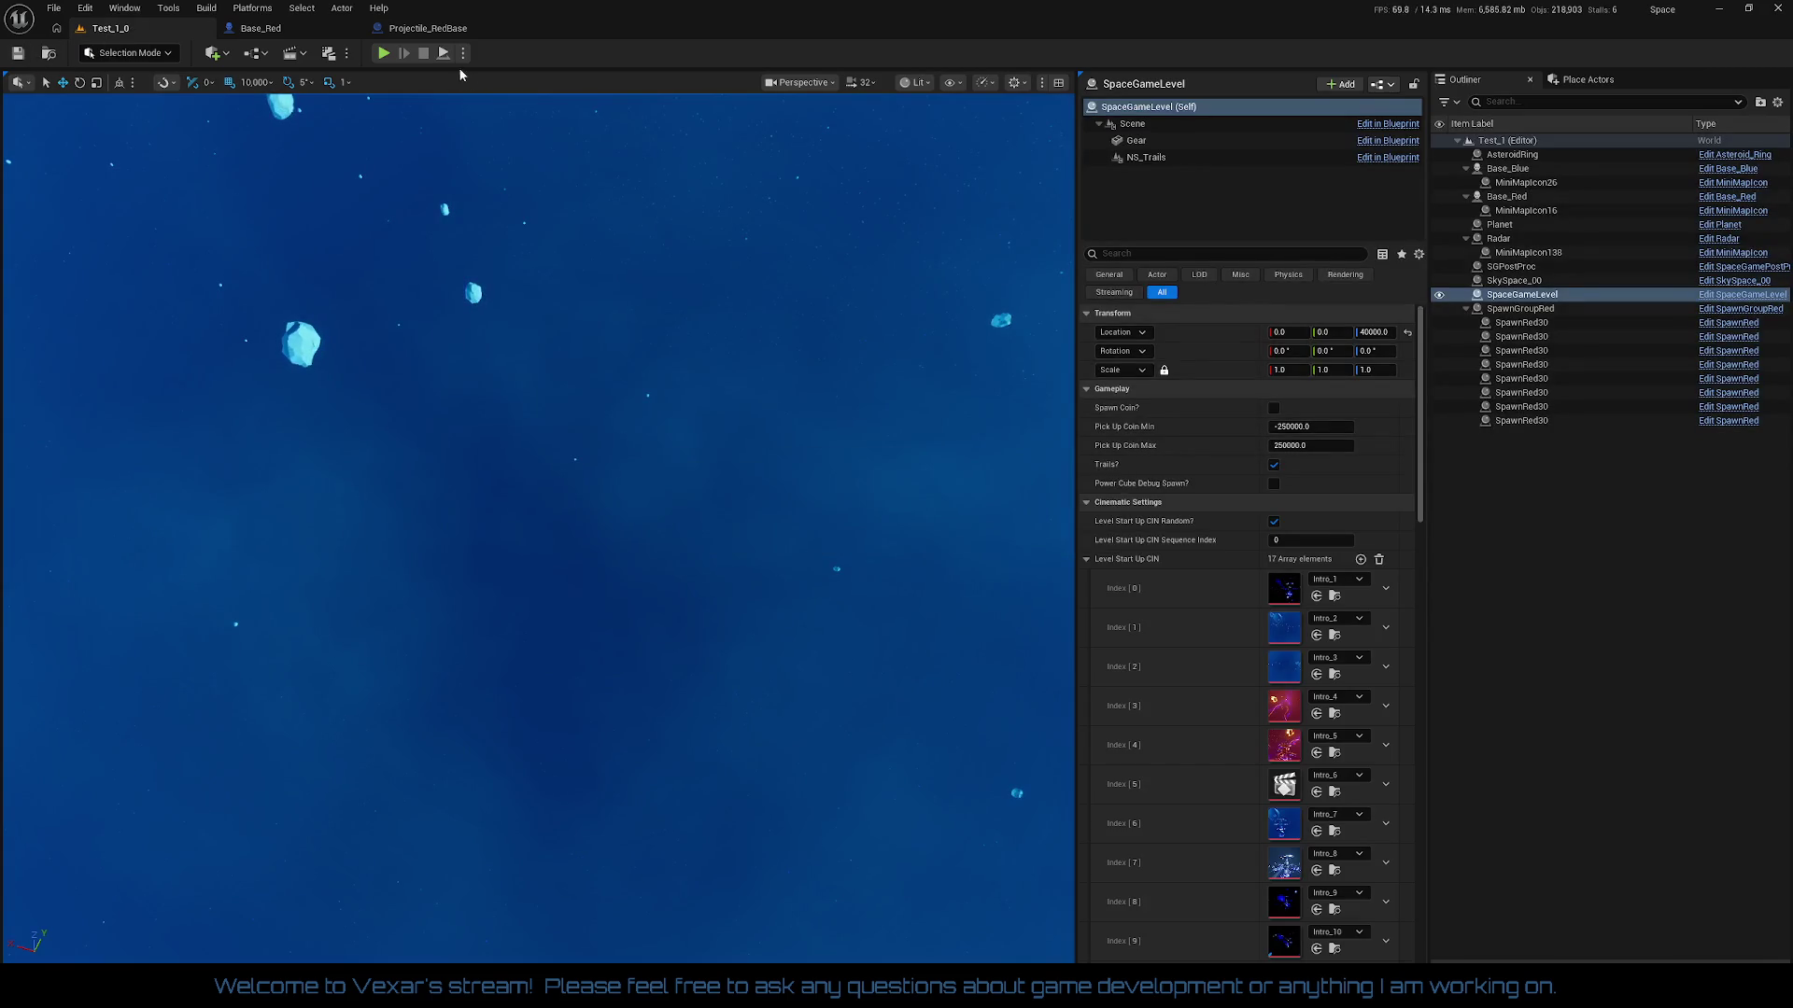
left_click(384, 54)
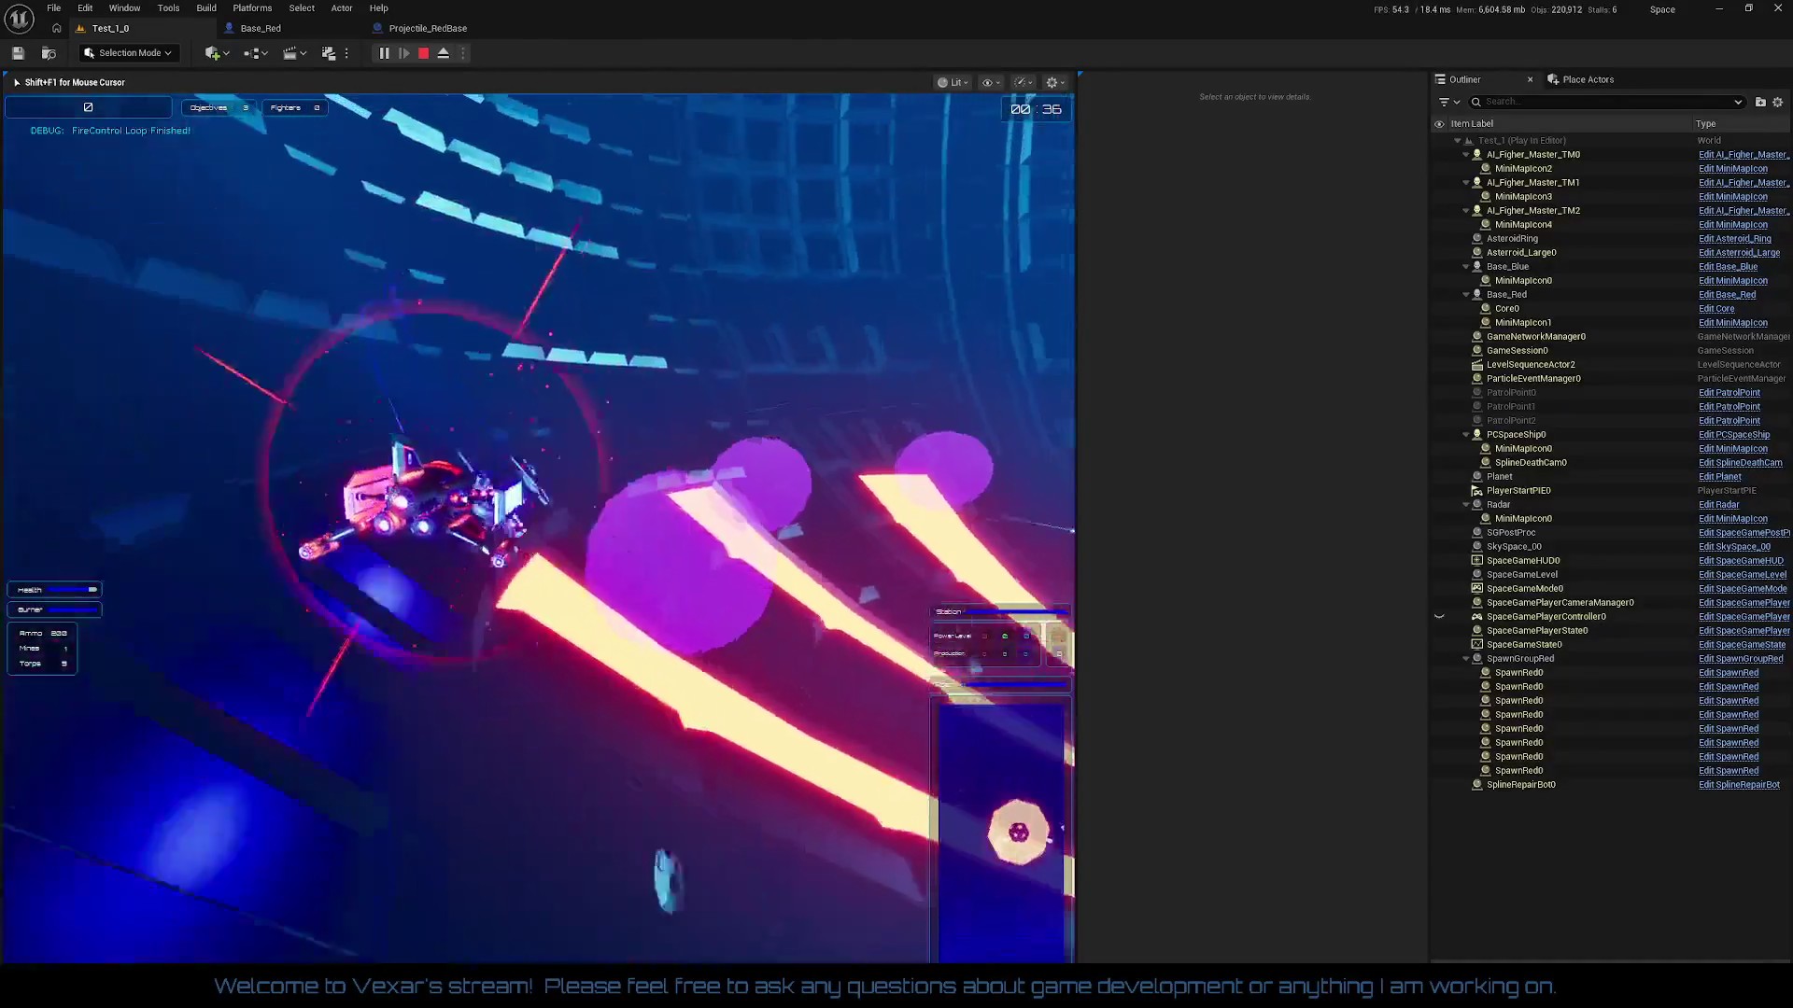
key("Escape")
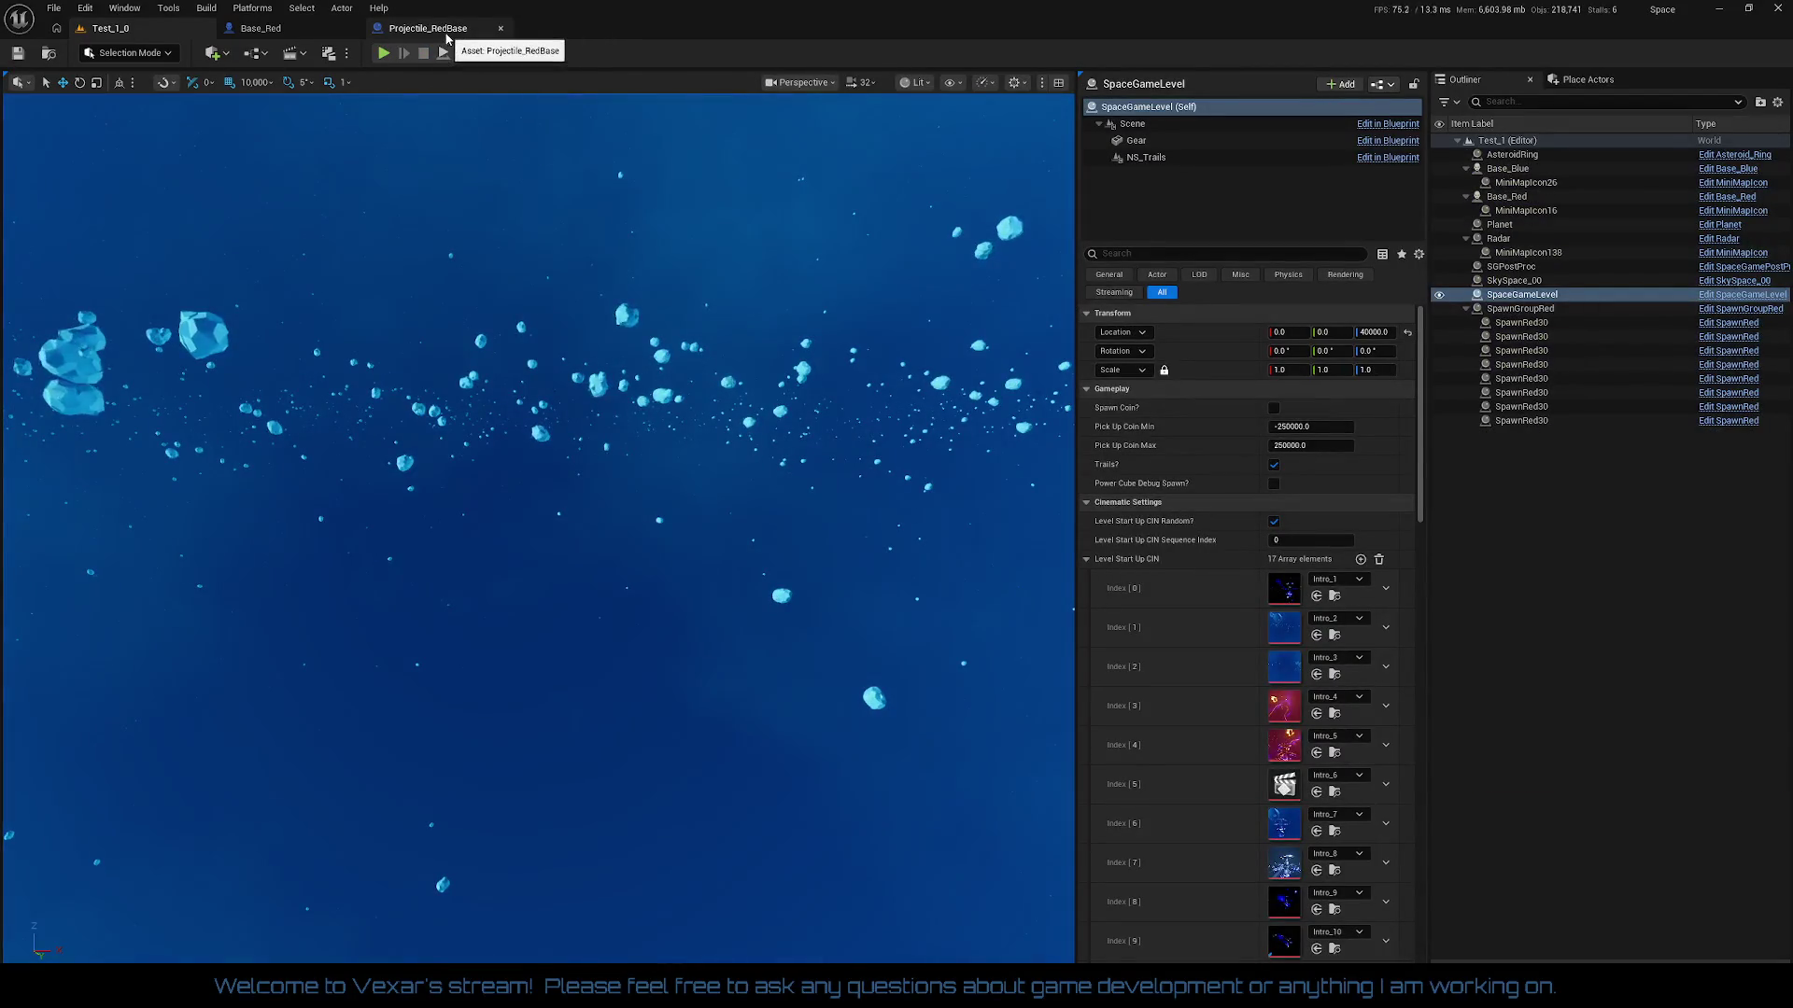
left_click(261, 28)
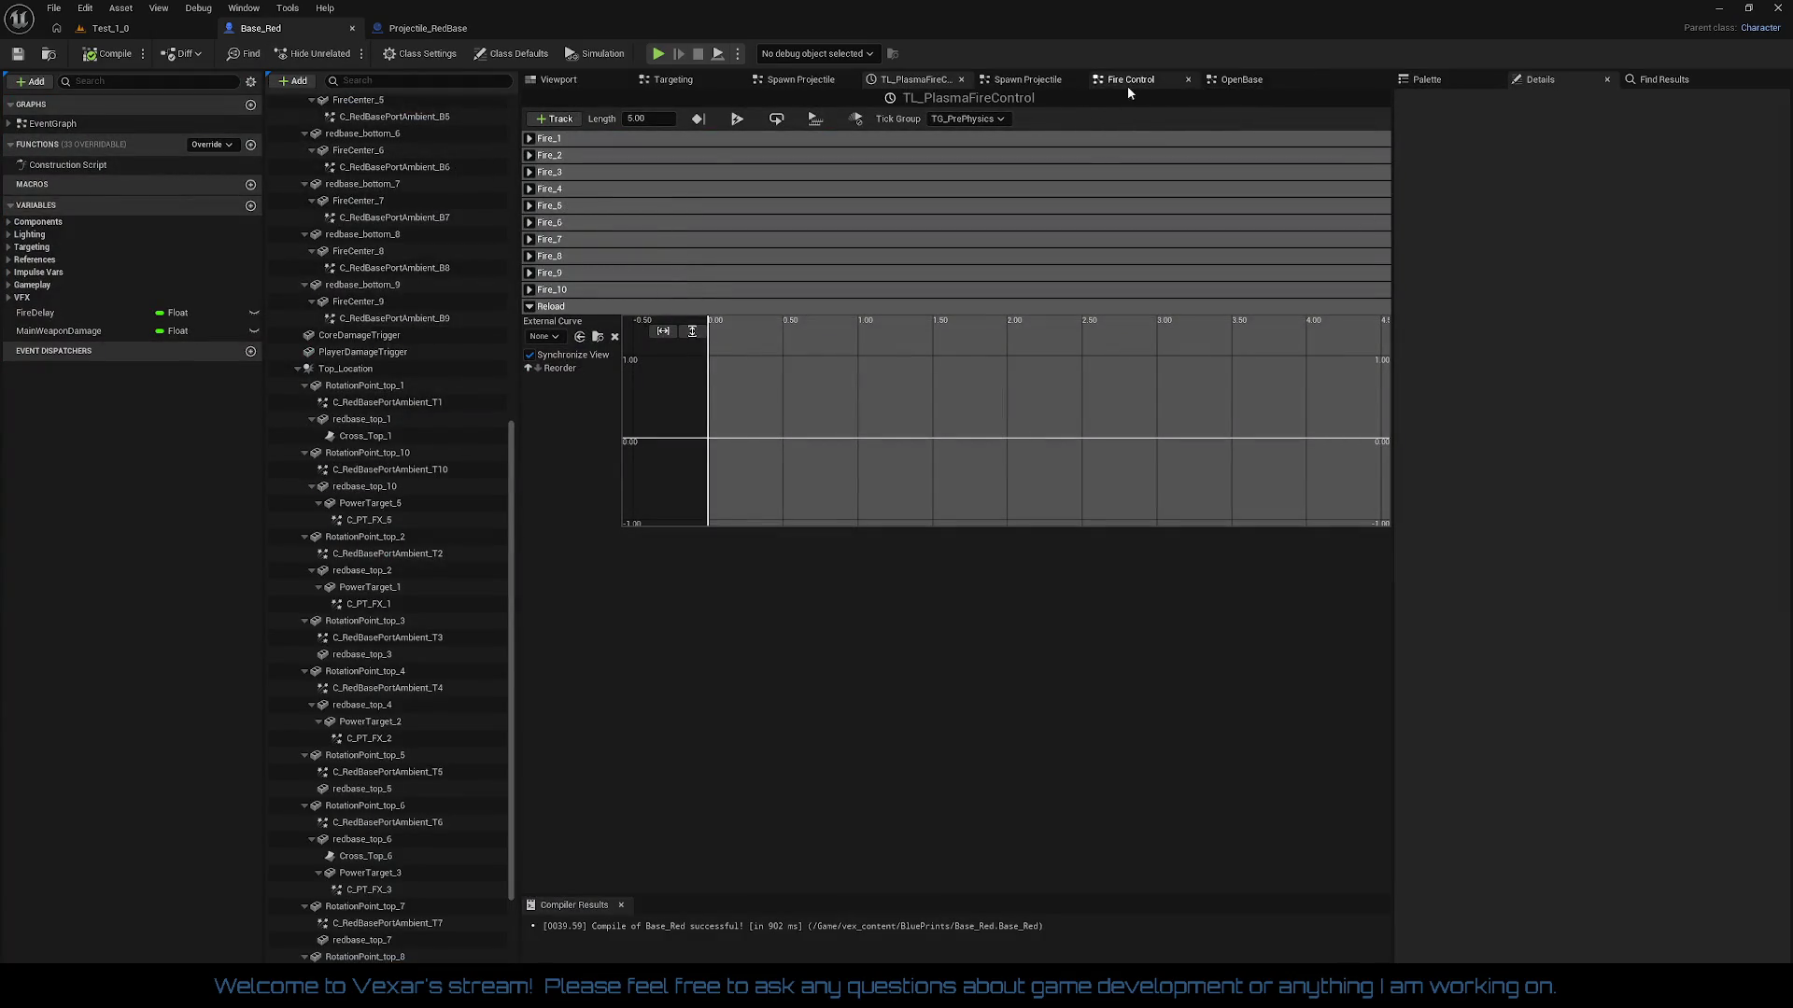
Step: Change Launch Distance's default value to 0, 0, 10000 in the Spawn Projectile graph
left_click(1016, 81)
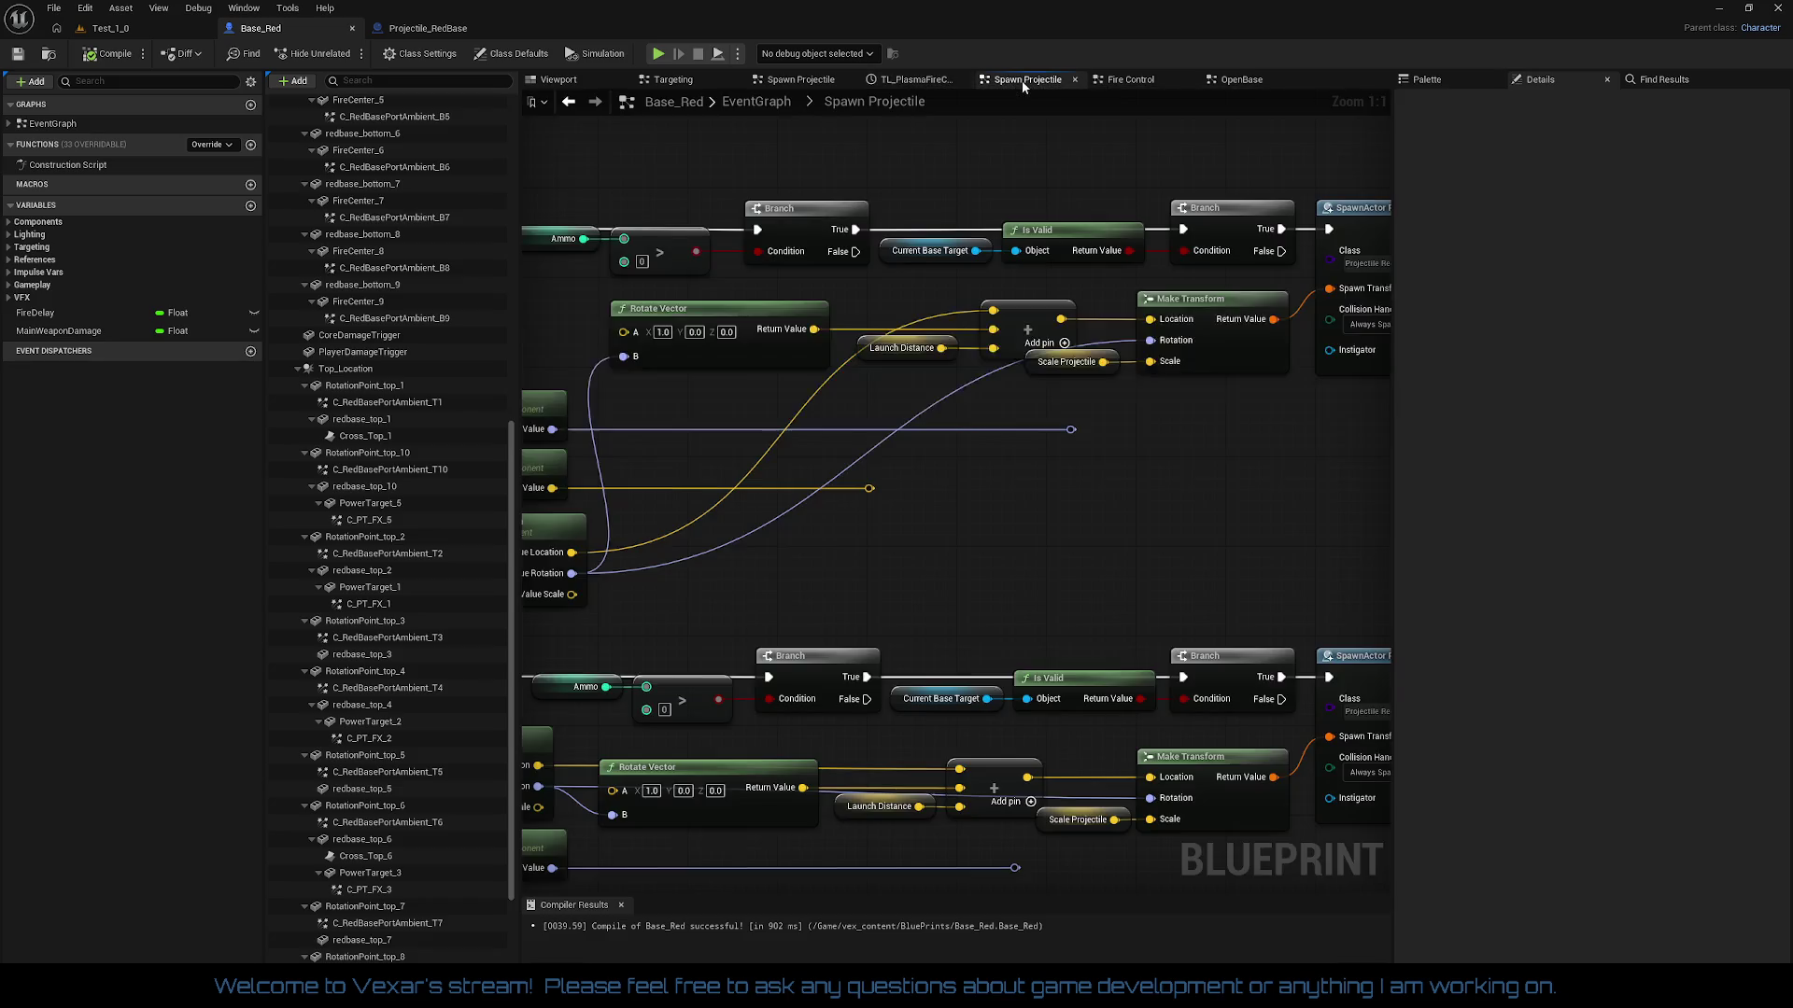
left_click(920, 349)
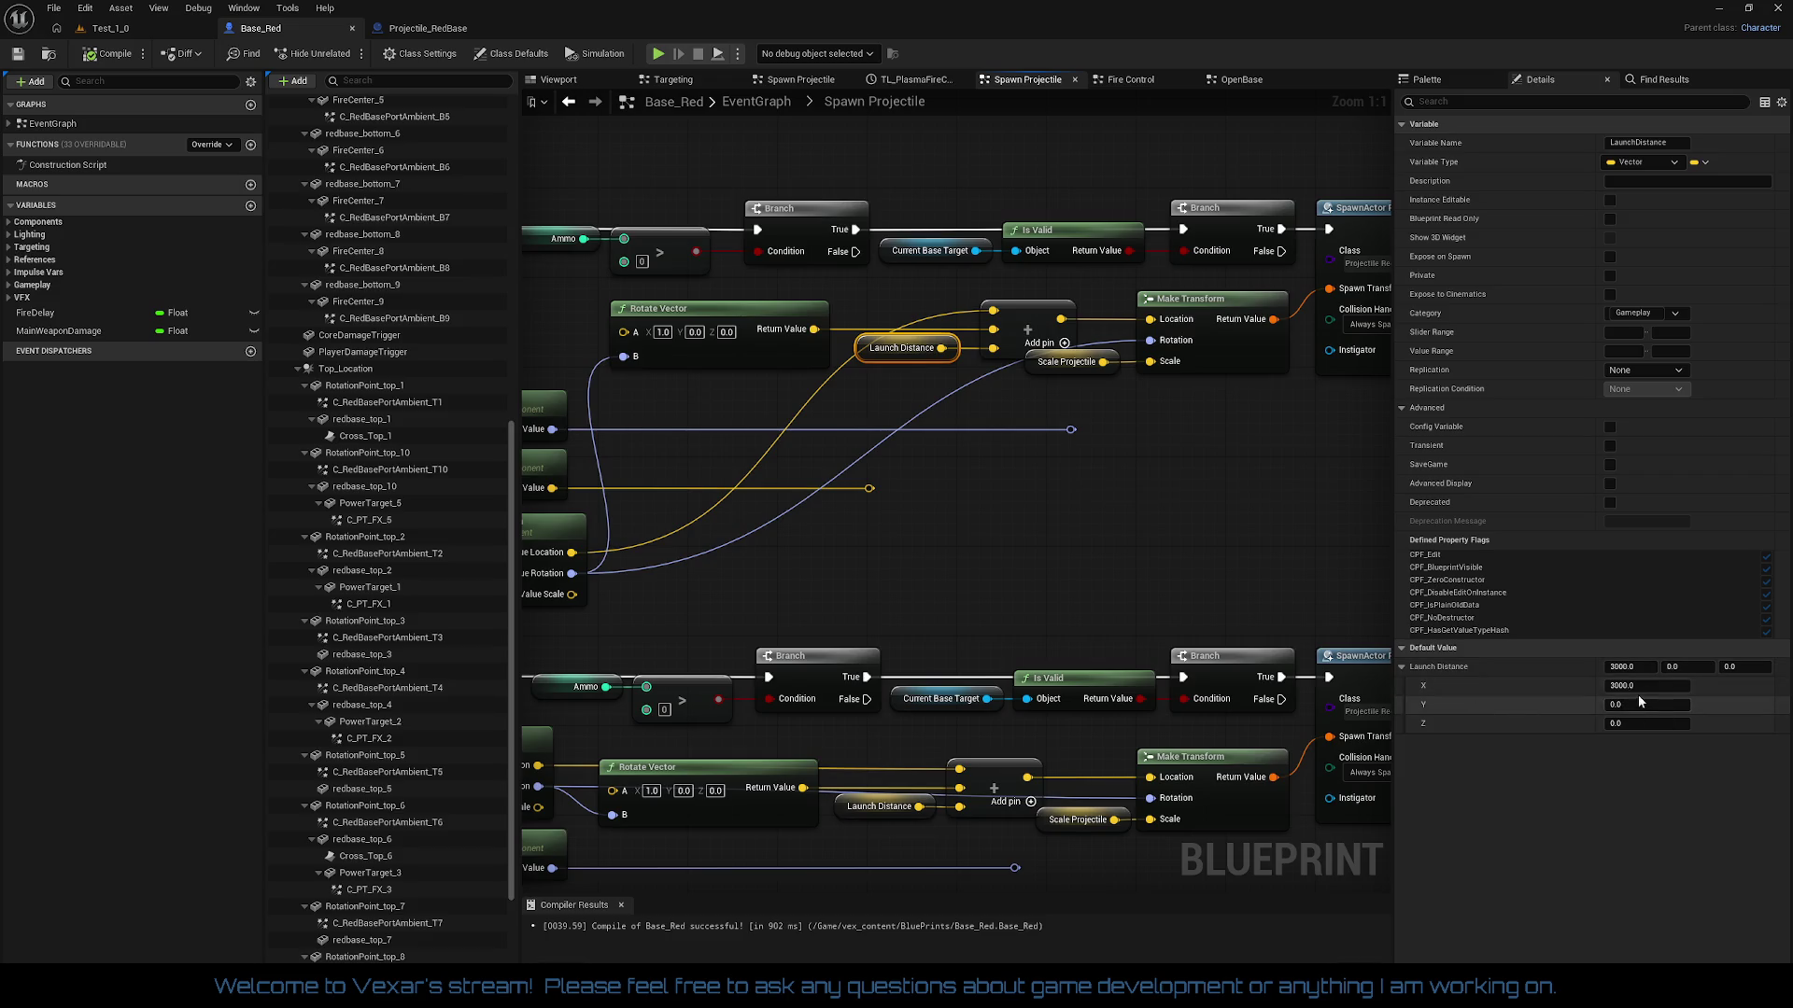
left_click(1638, 691)
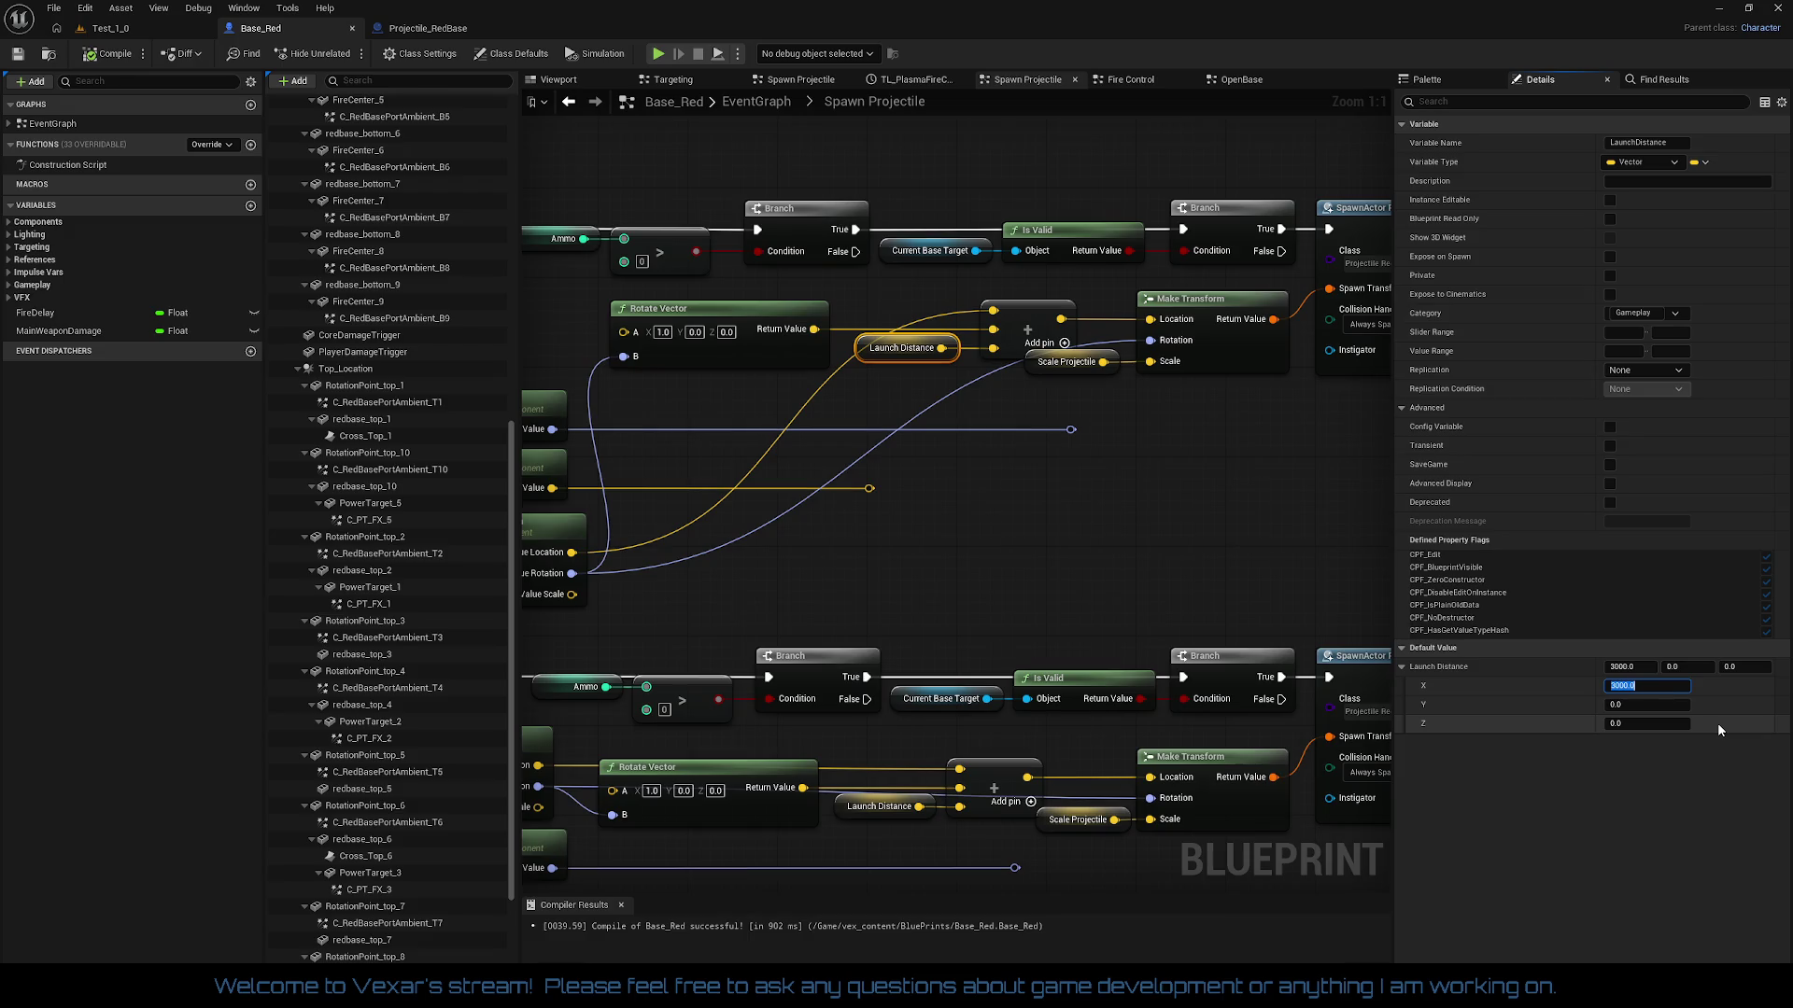
key("Tab")
key("Tab")
type("1000")
key("Return")
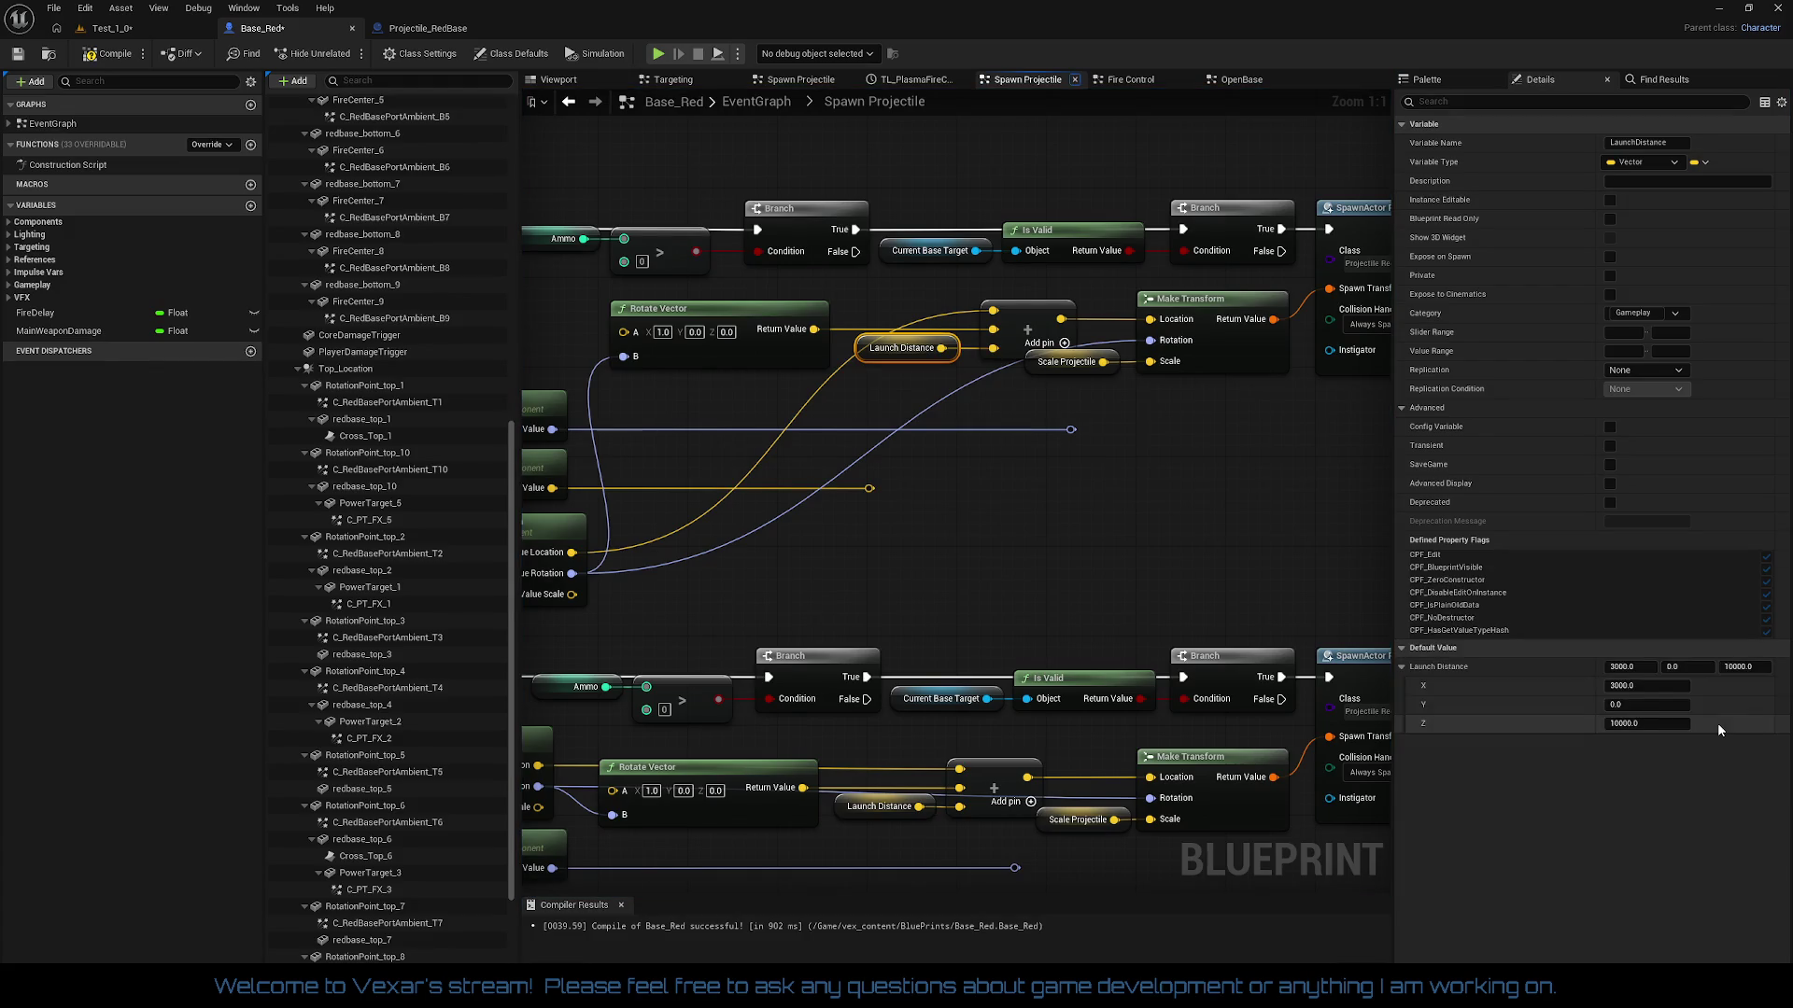
left_click(1636, 680)
type("0")
key("Return")
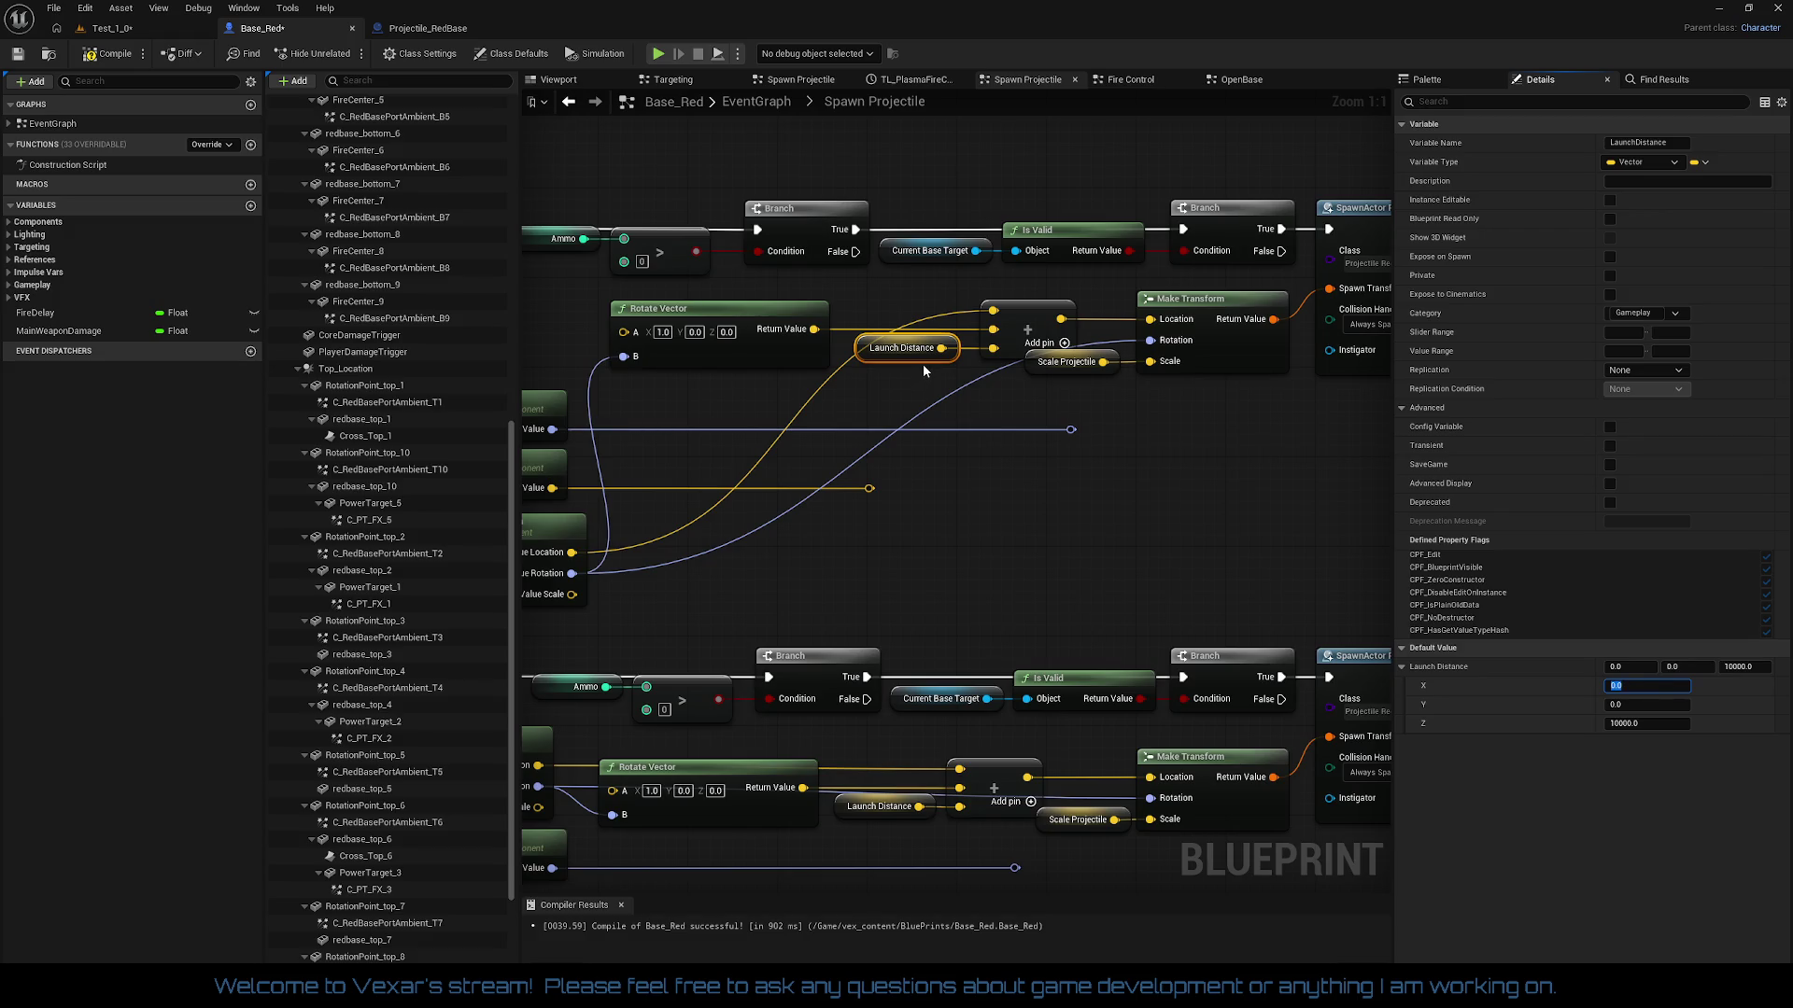
Step: Play-test Test_1_0 with the 0, 0, 10000 launch distance, then return to Base_Red
left_click(132, 30)
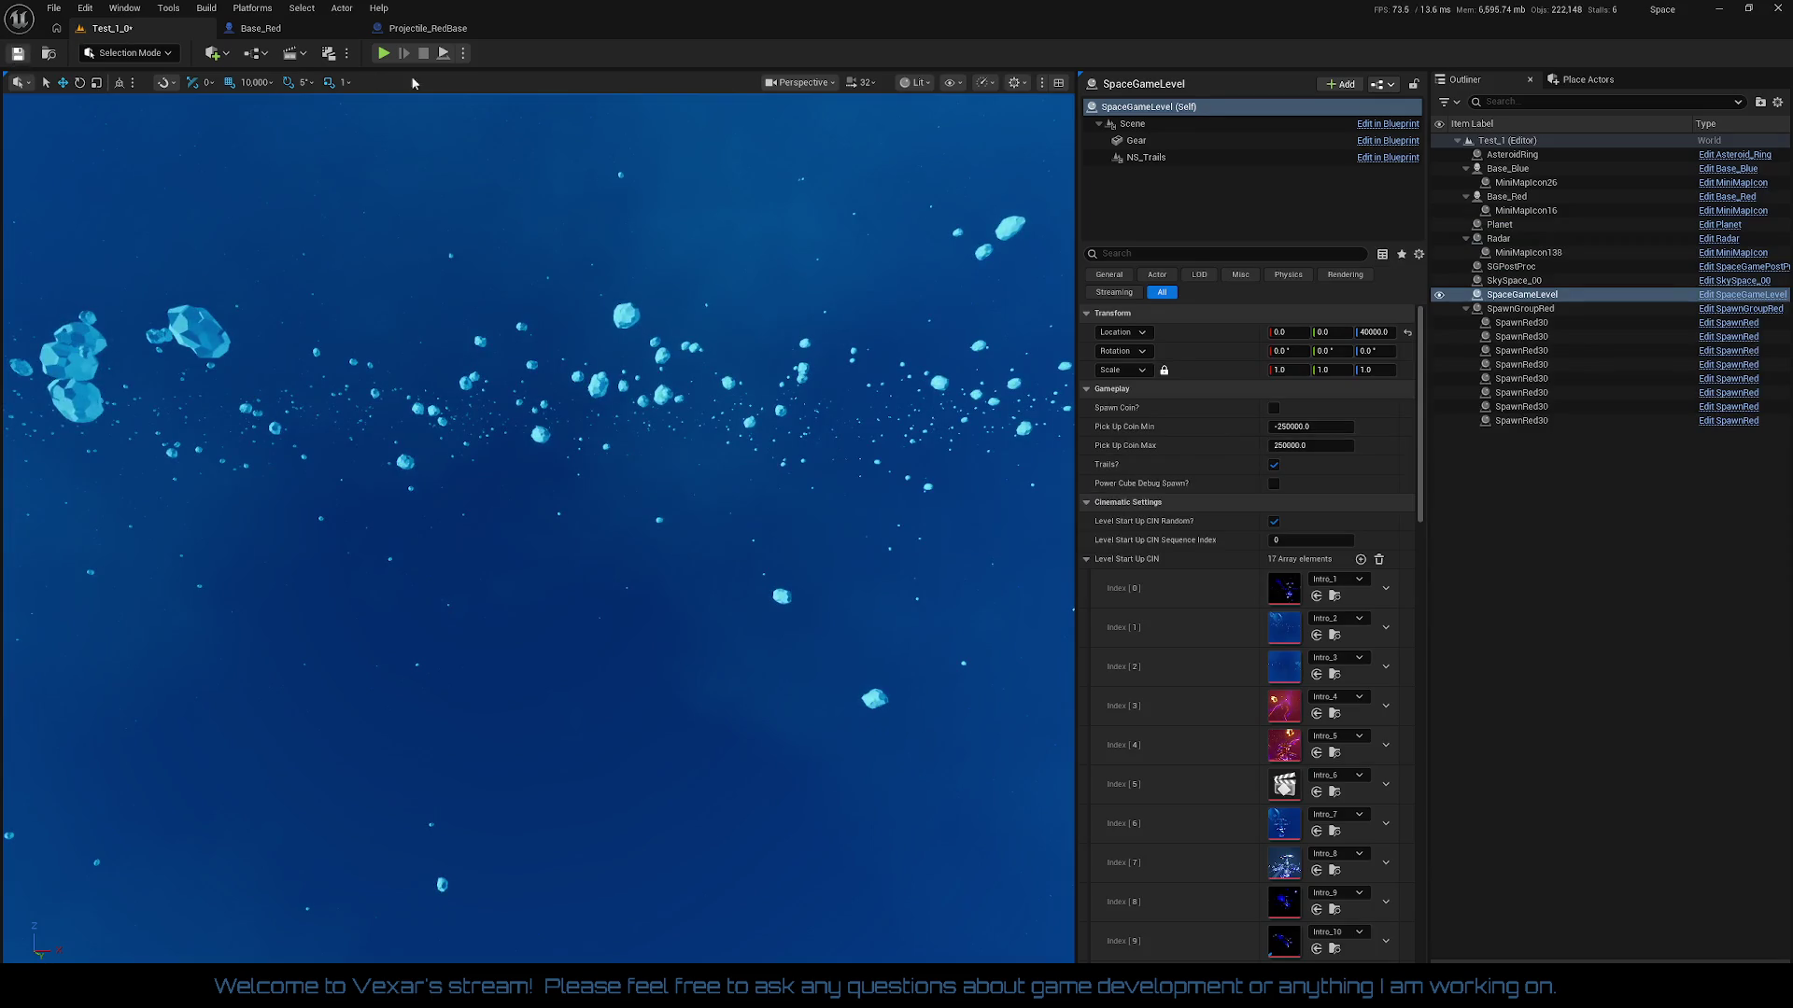
left_click(383, 53)
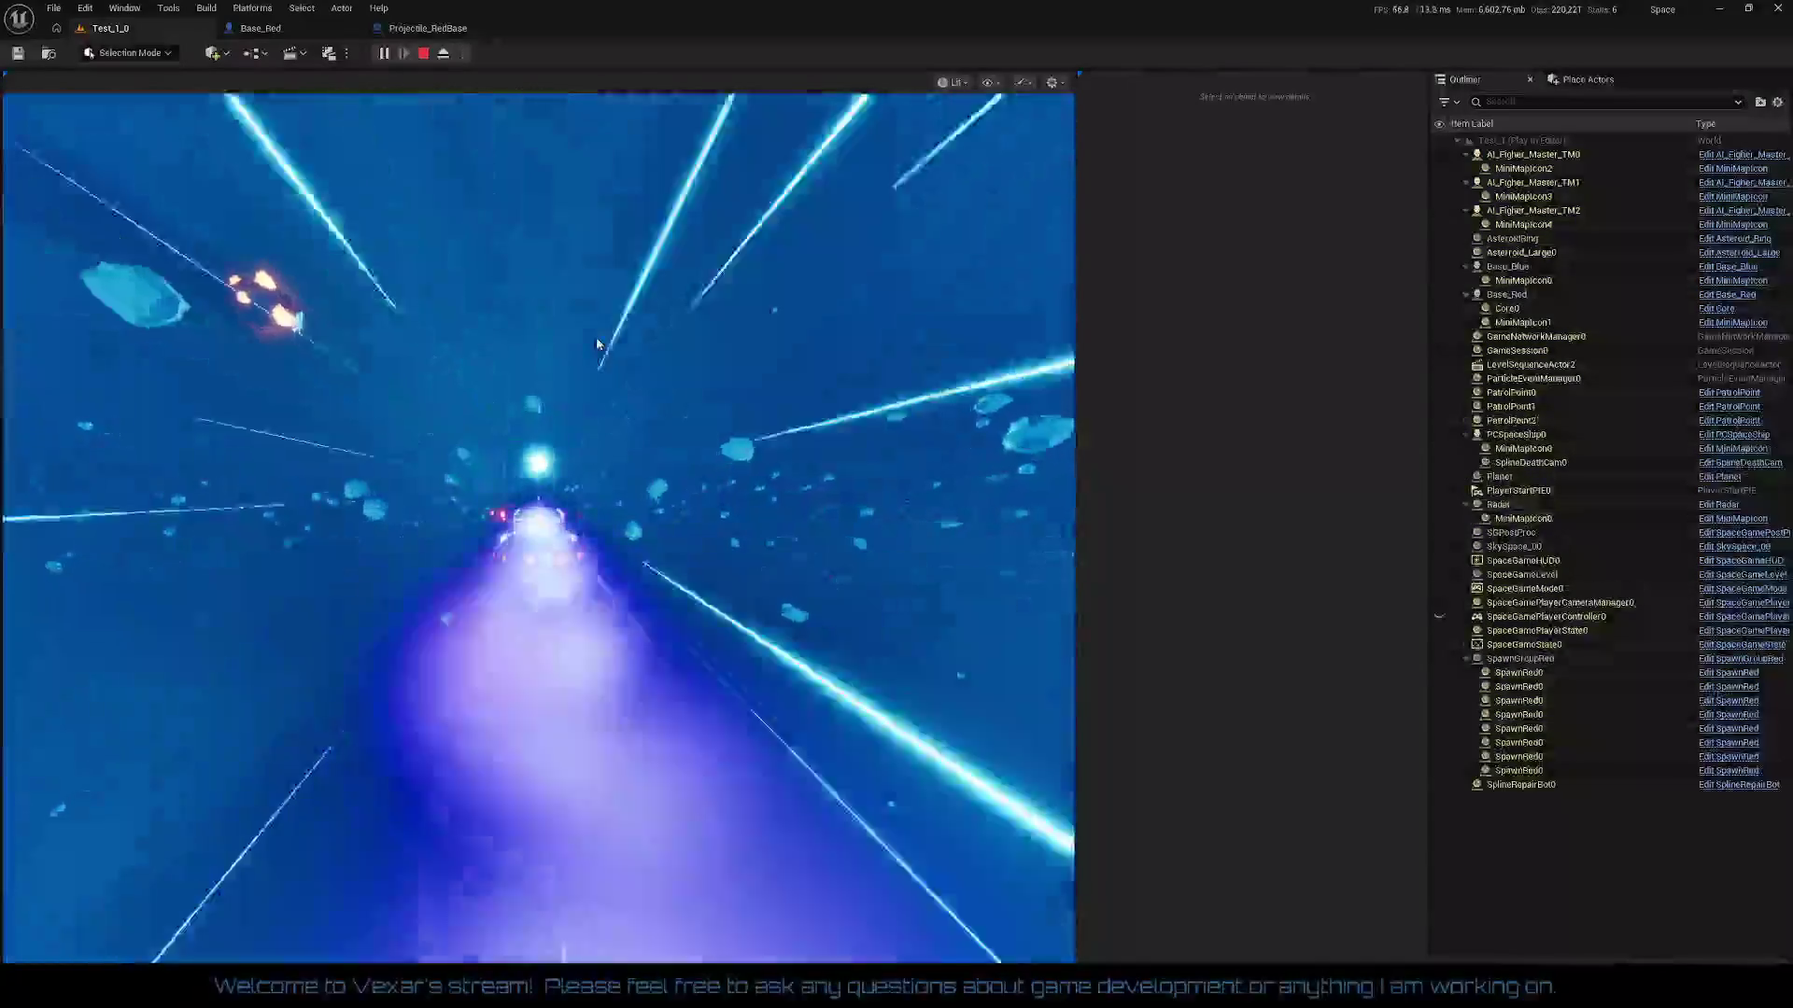
left_click(597, 342)
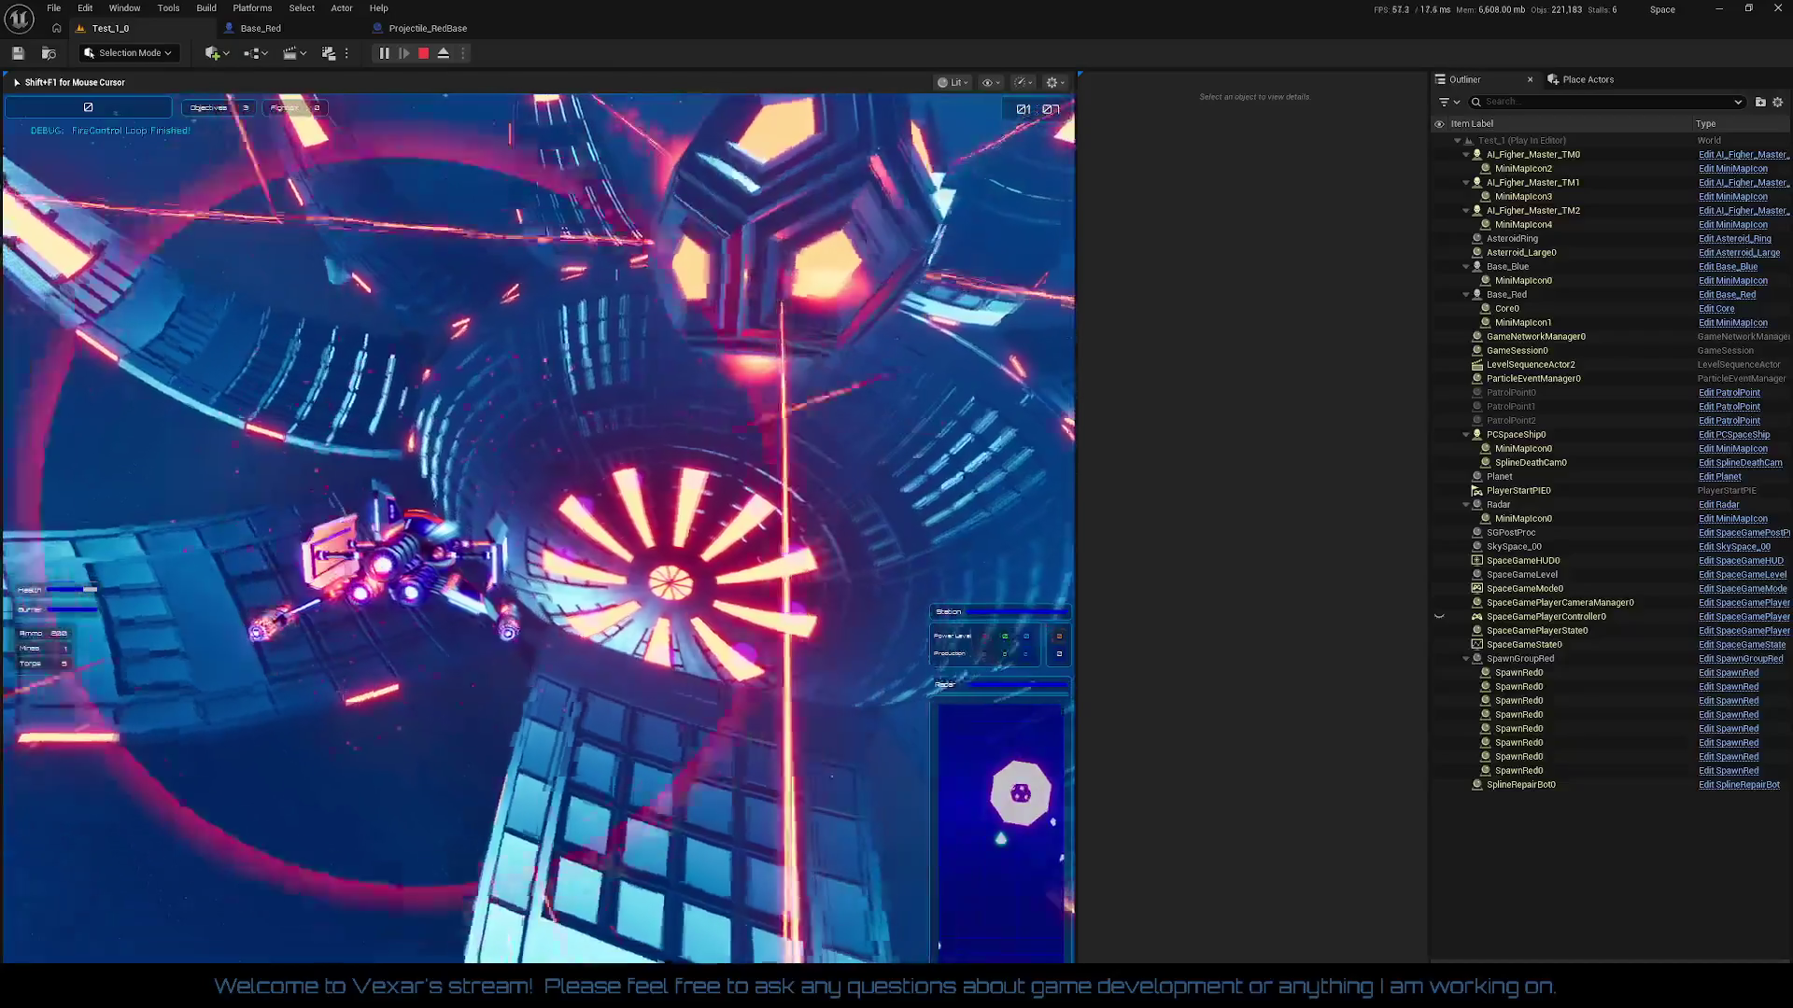
key("Escape")
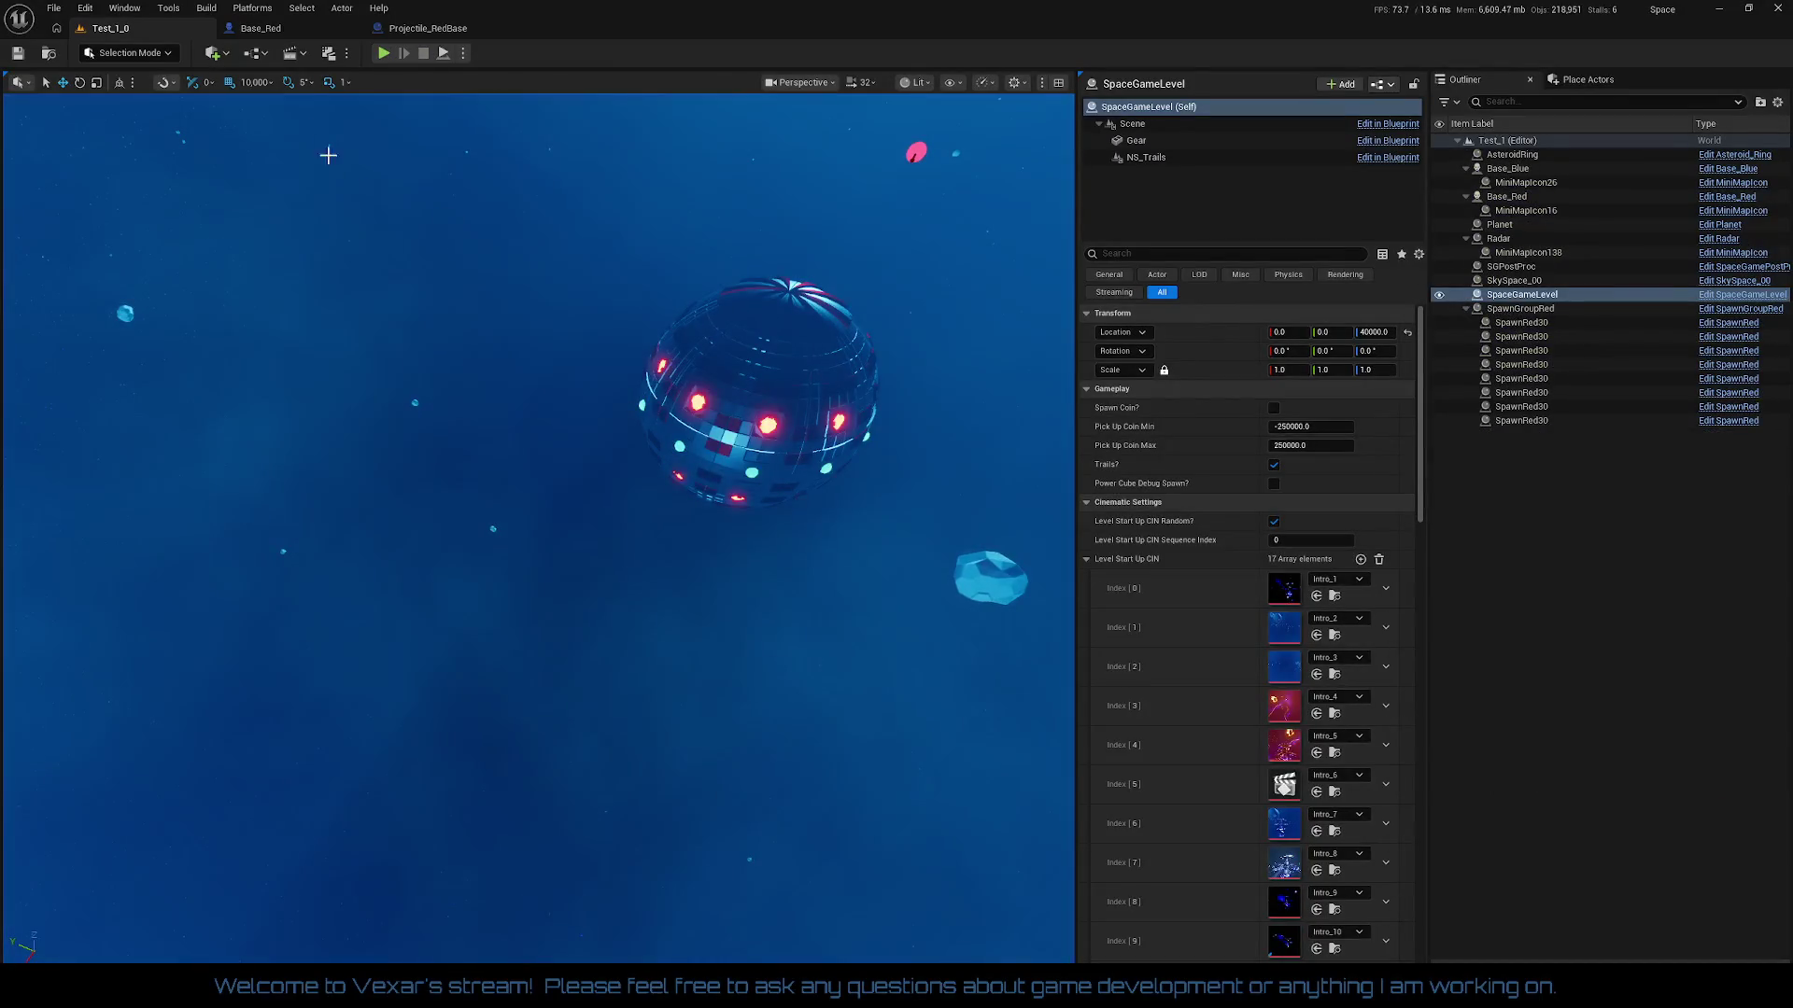
left_click(261, 28)
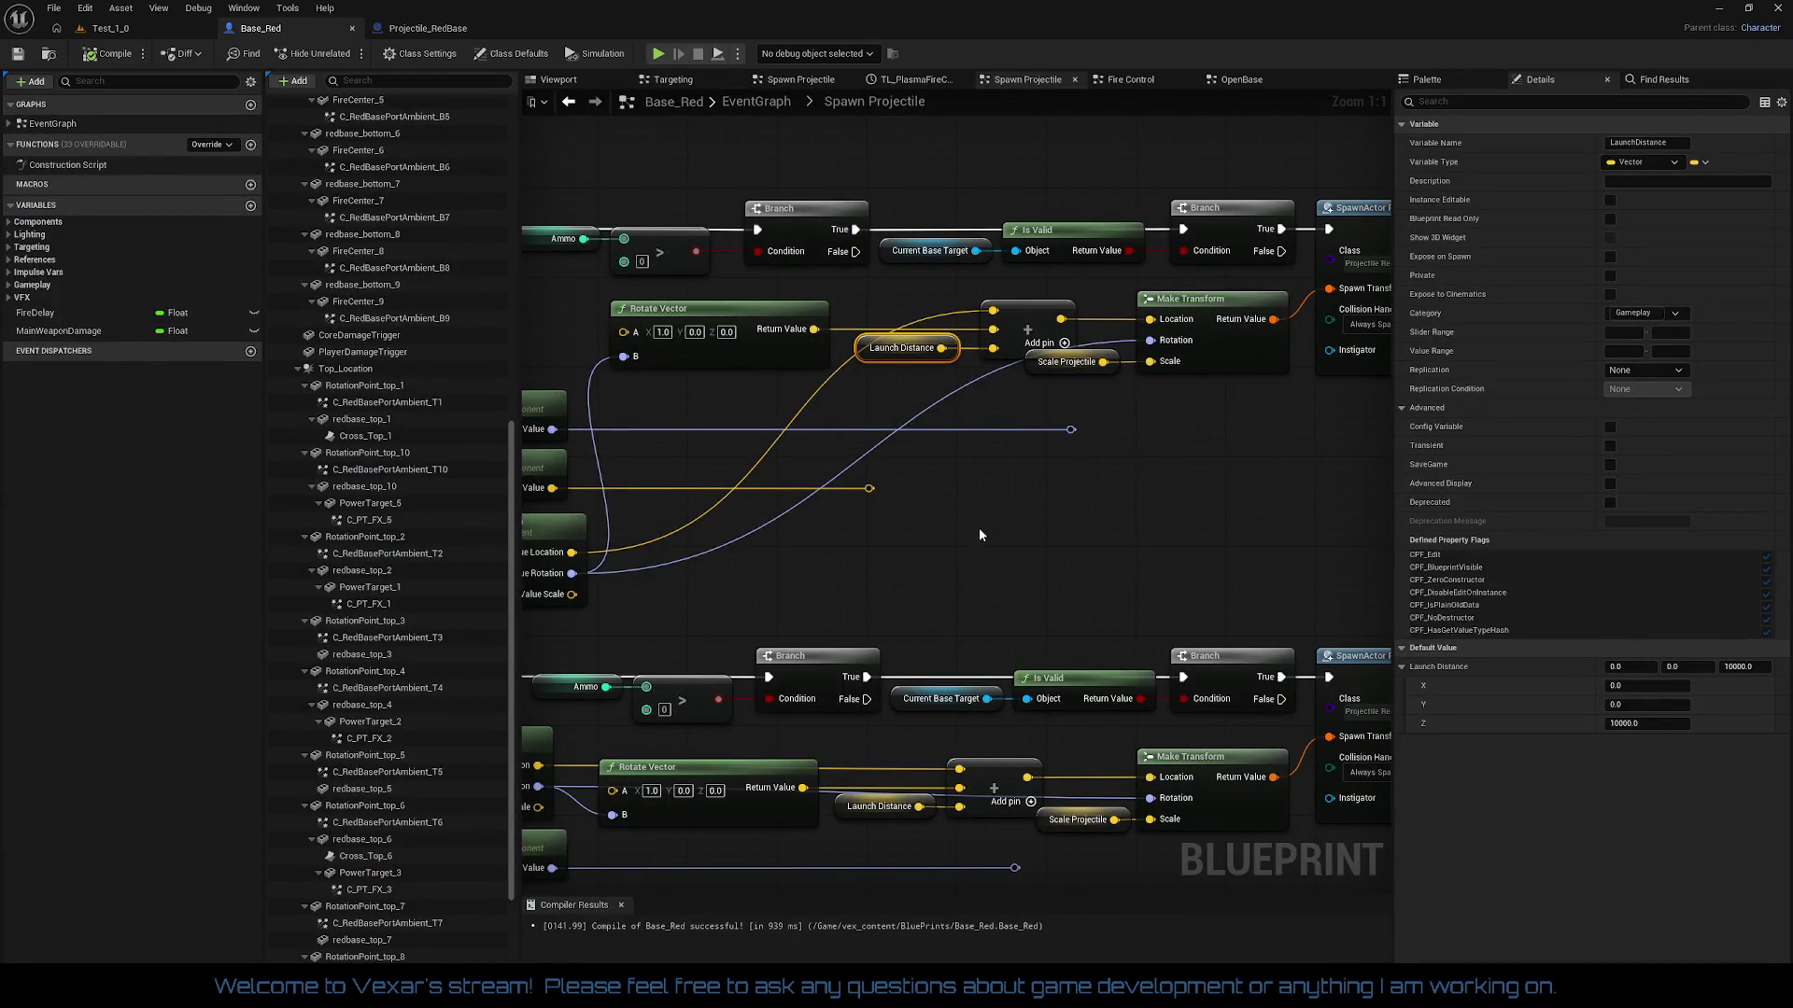
Step: Disconnect Fire_Top_1's Launch Distance from the add node and remove the node's unused third input
left_click_drag(980, 534, 1174, 542)
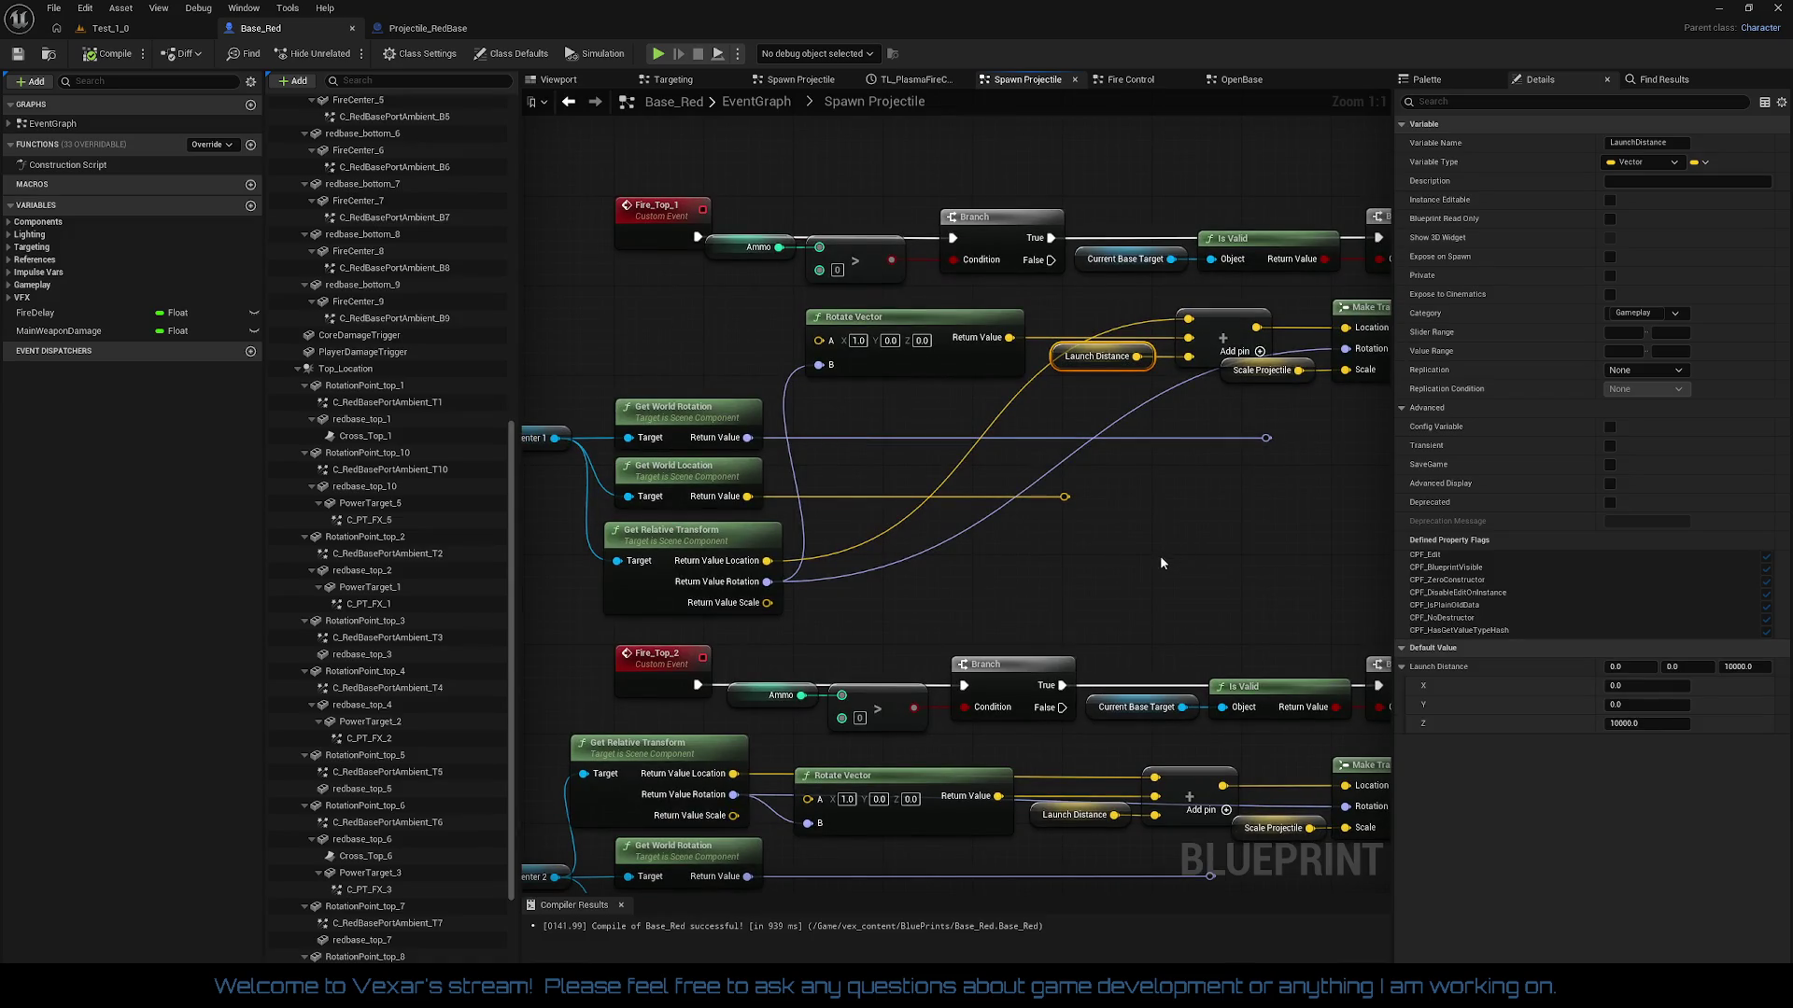
mouse_move(1158, 558)
left_mouse_down()
mouse_move(1033, 552)
mouse_move(1035, 482)
left_mouse_up()
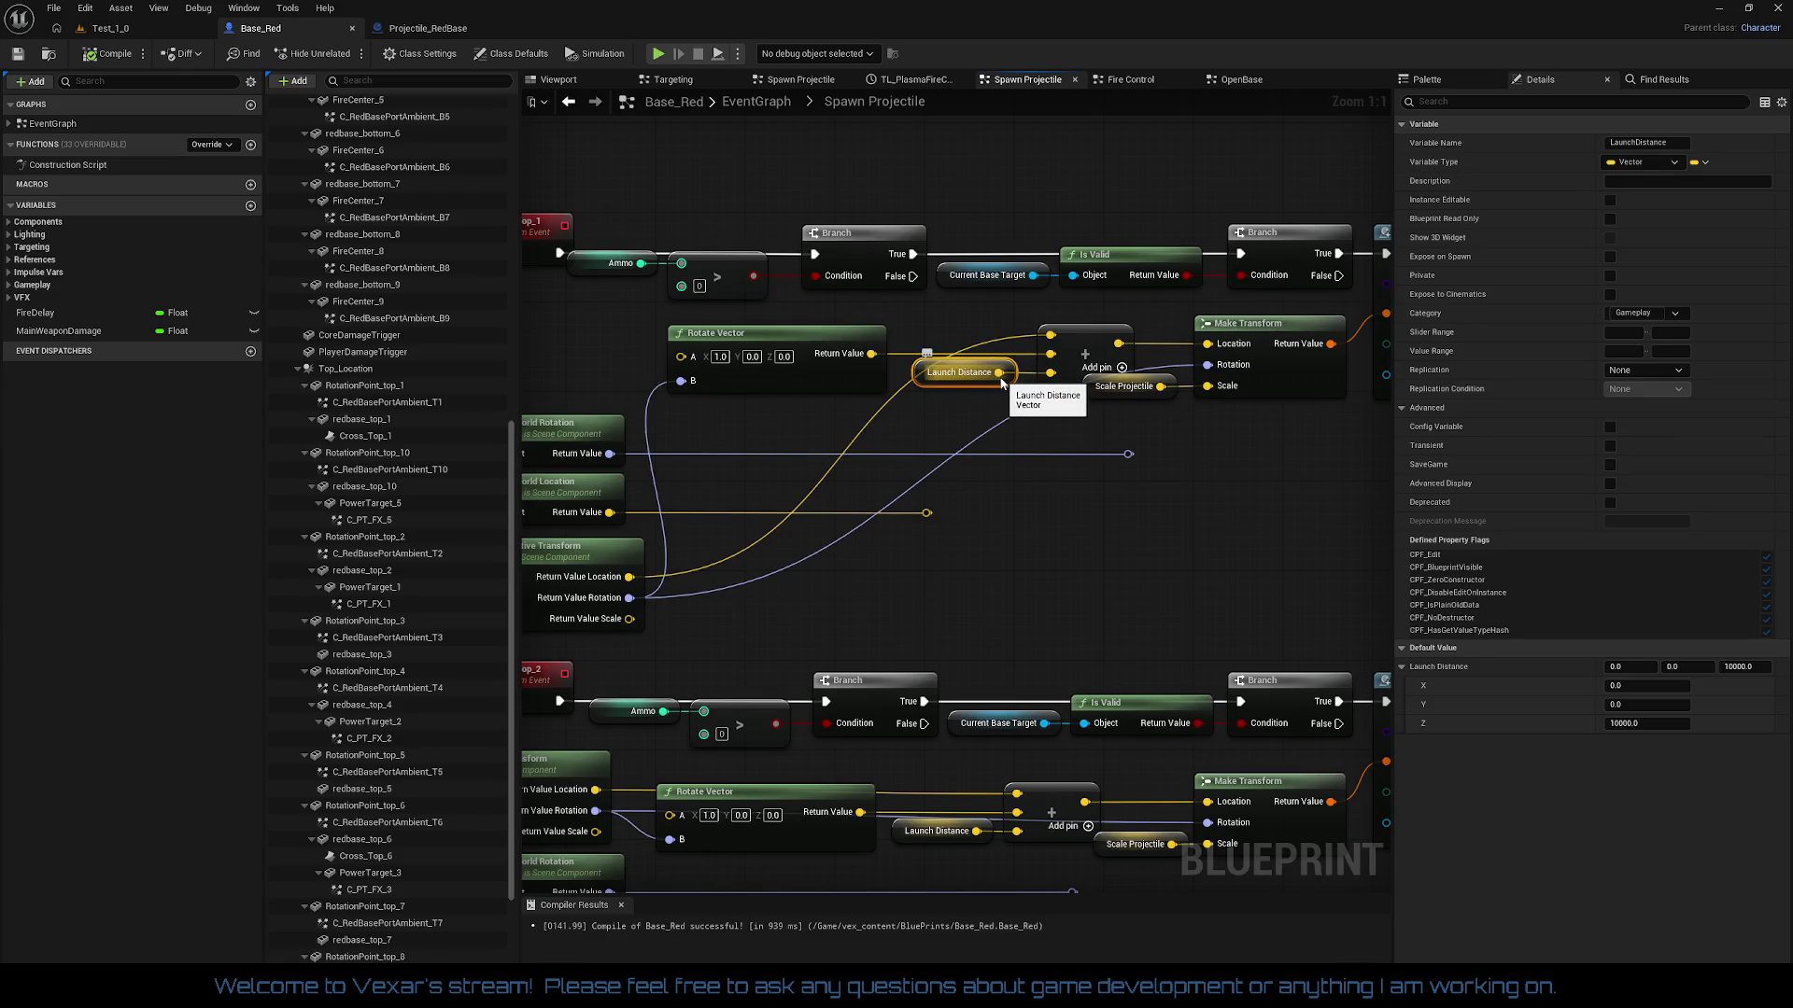
right_click(1001, 381)
left_click(1044, 437)
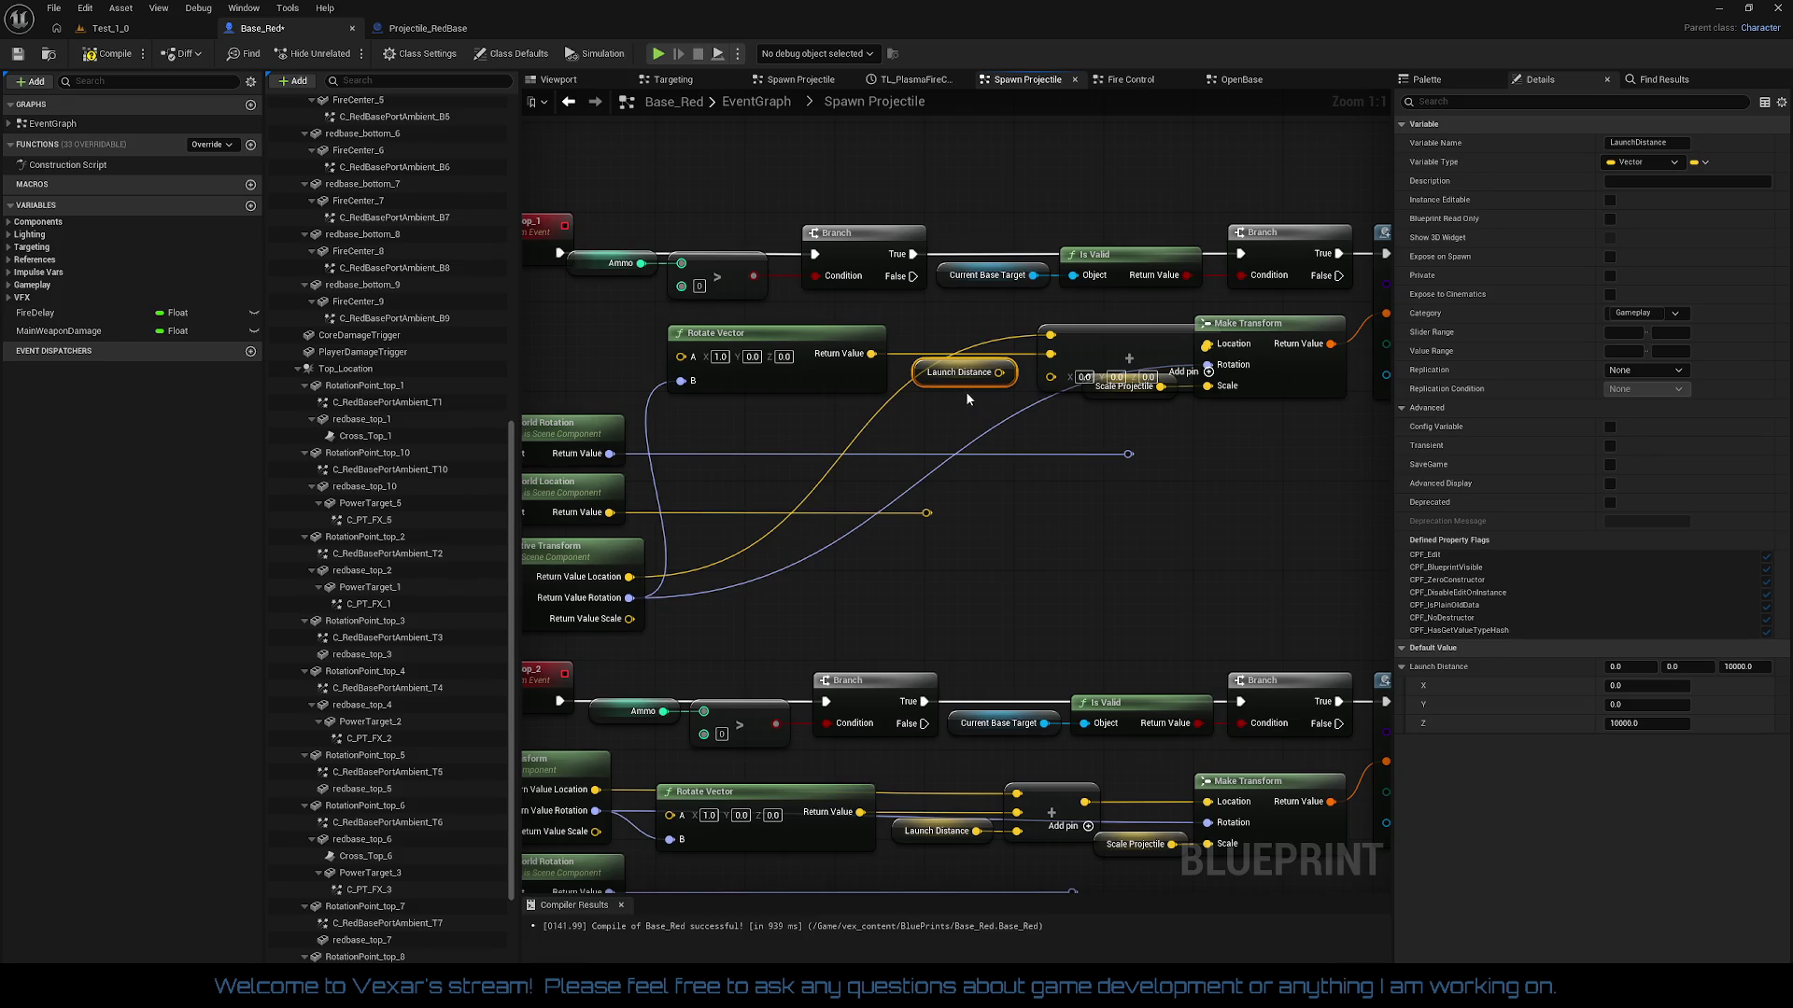
left_click_drag(966, 378, 1045, 579)
left_click_drag(1107, 344, 1025, 344)
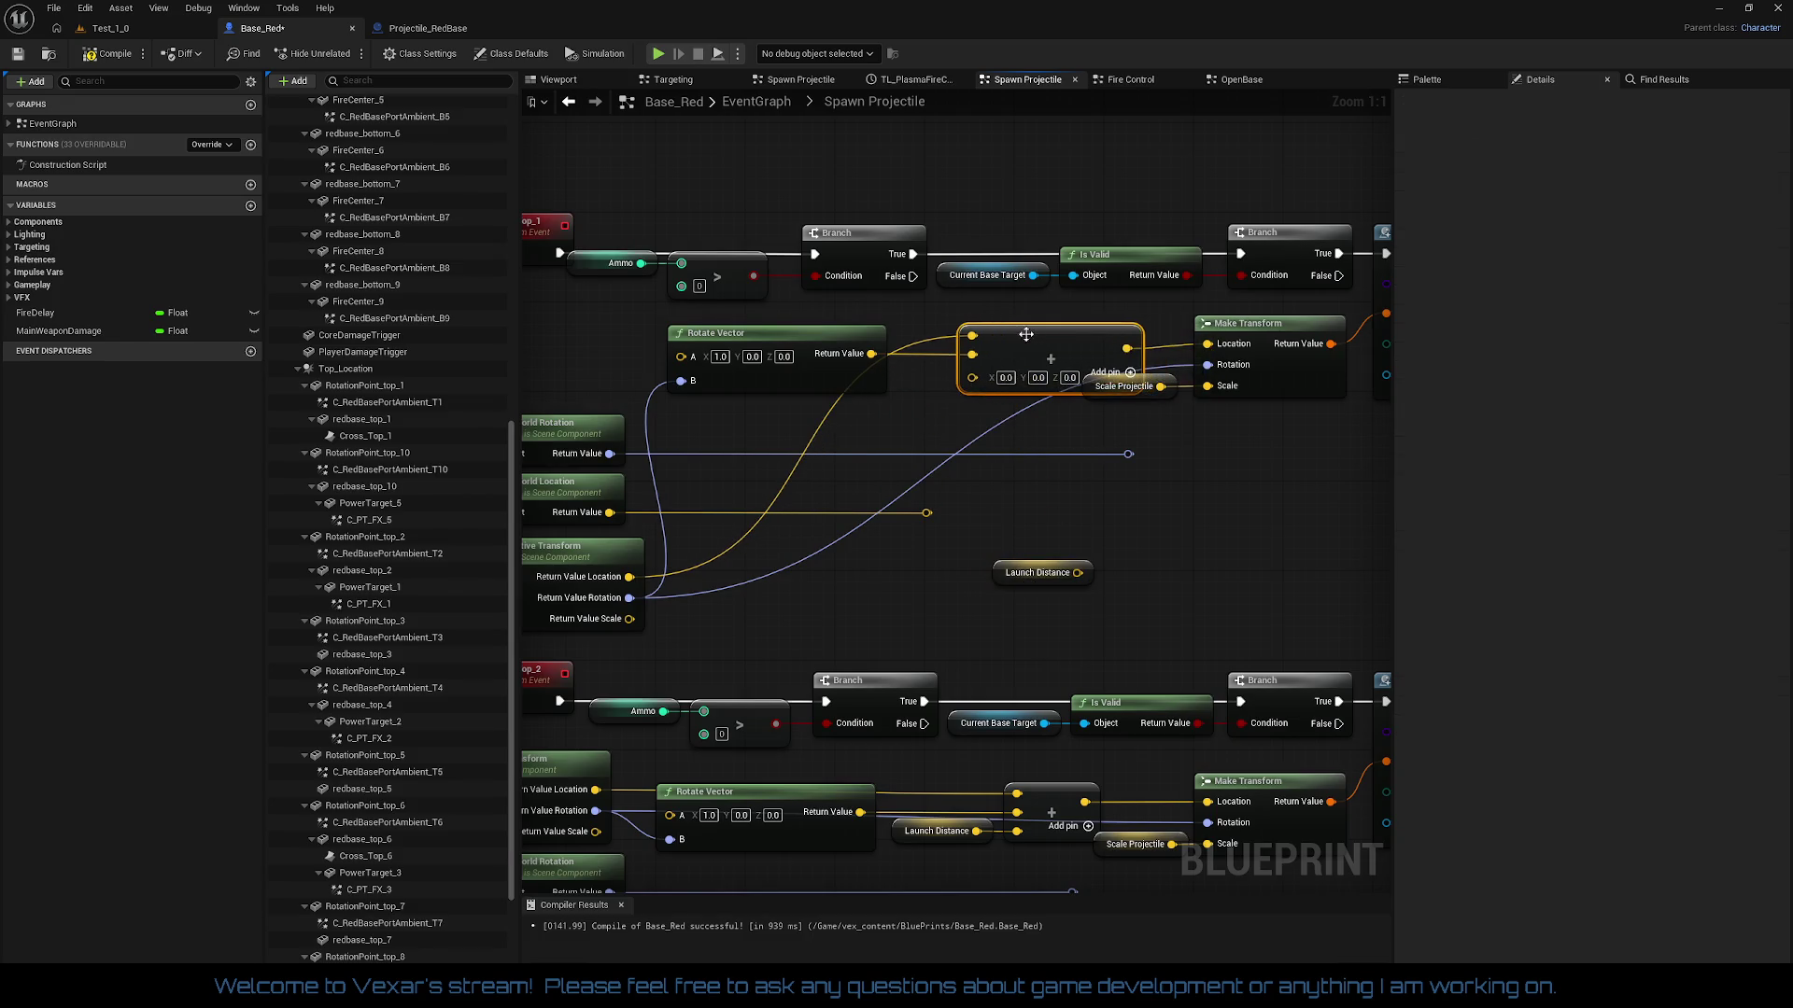
right_click(974, 377)
left_click(1030, 571)
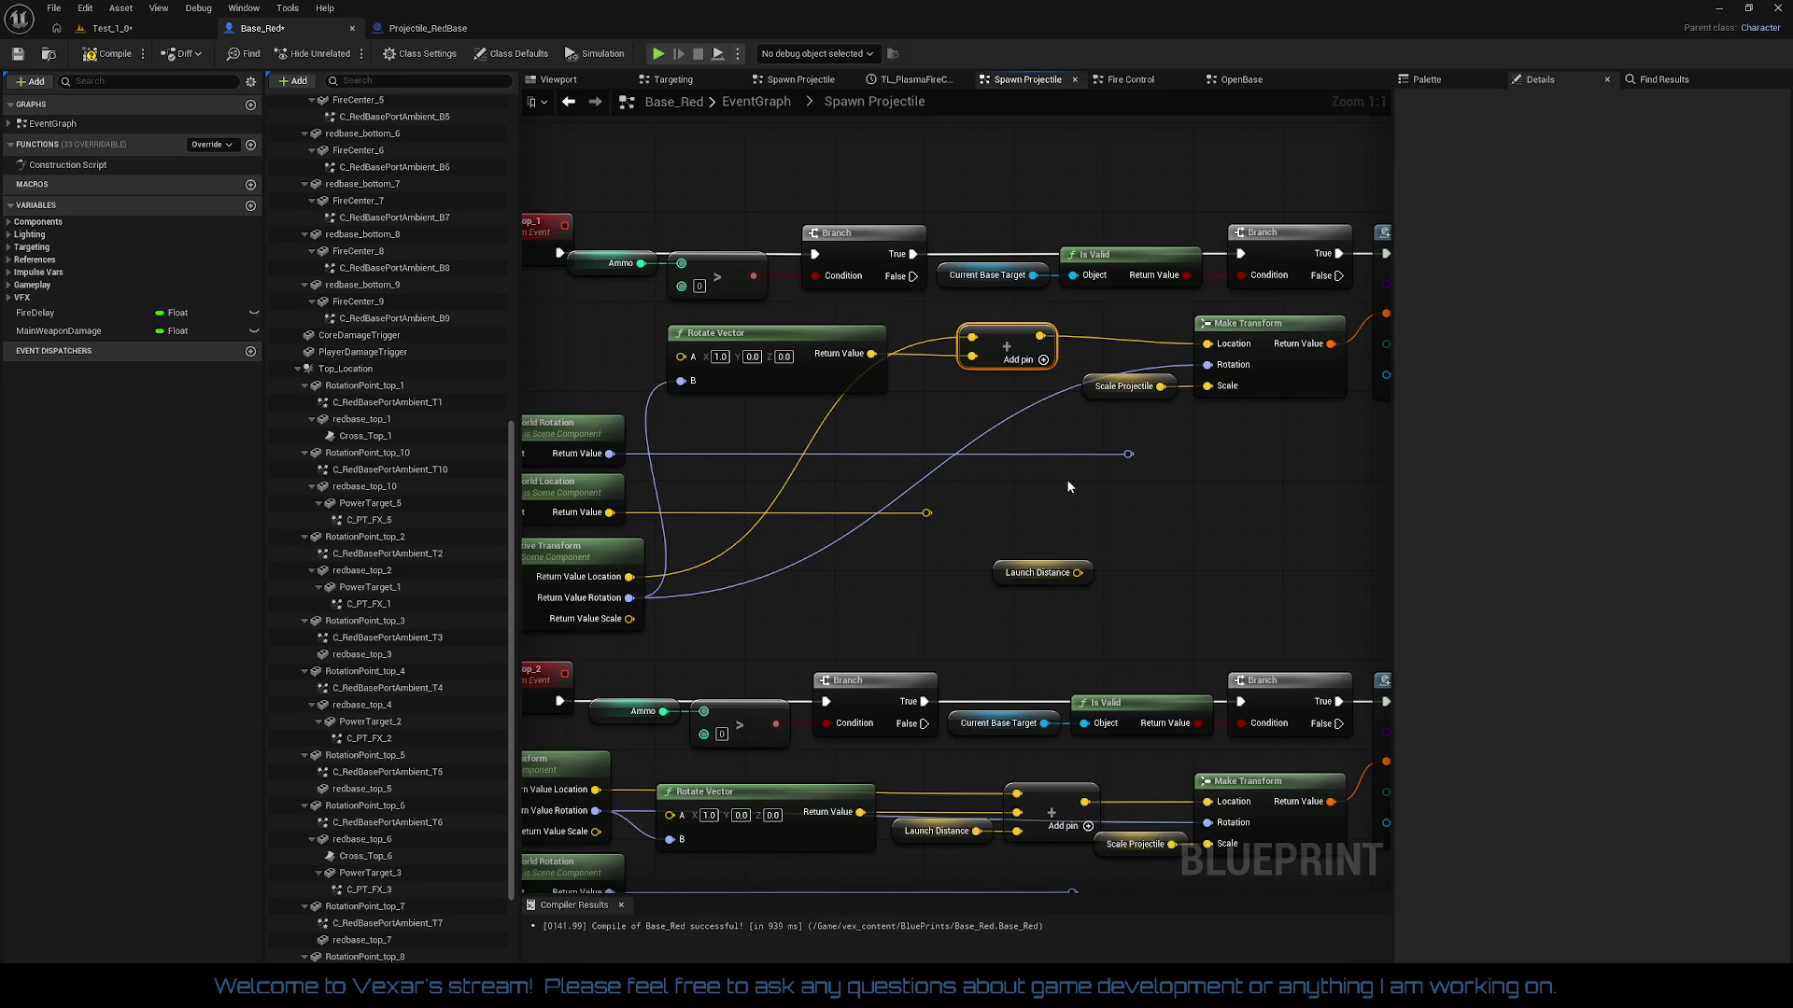
Step: Review the Fire_Top graph and start, then cancel, a new Launch Distance connection
mouse_move(997, 470)
left_mouse_down()
mouse_move(1050, 469)
mouse_move(808, 505)
left_mouse_up()
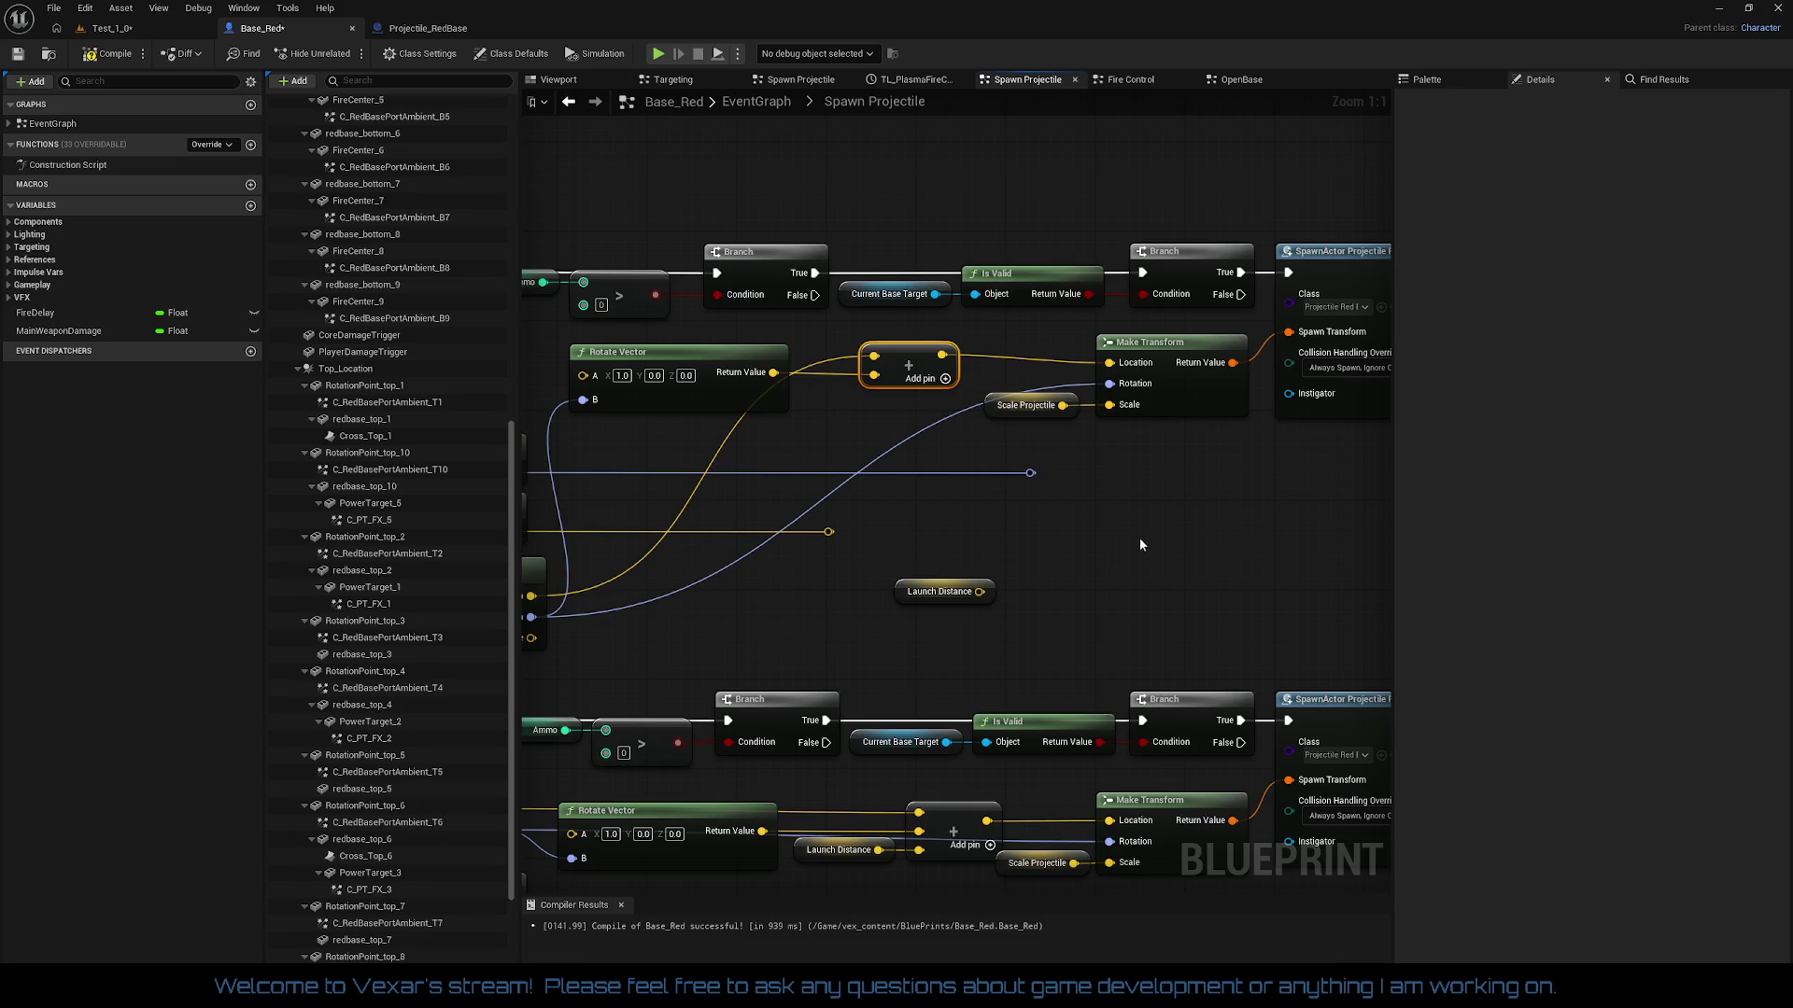
left_click_drag(1145, 551, 1103, 555)
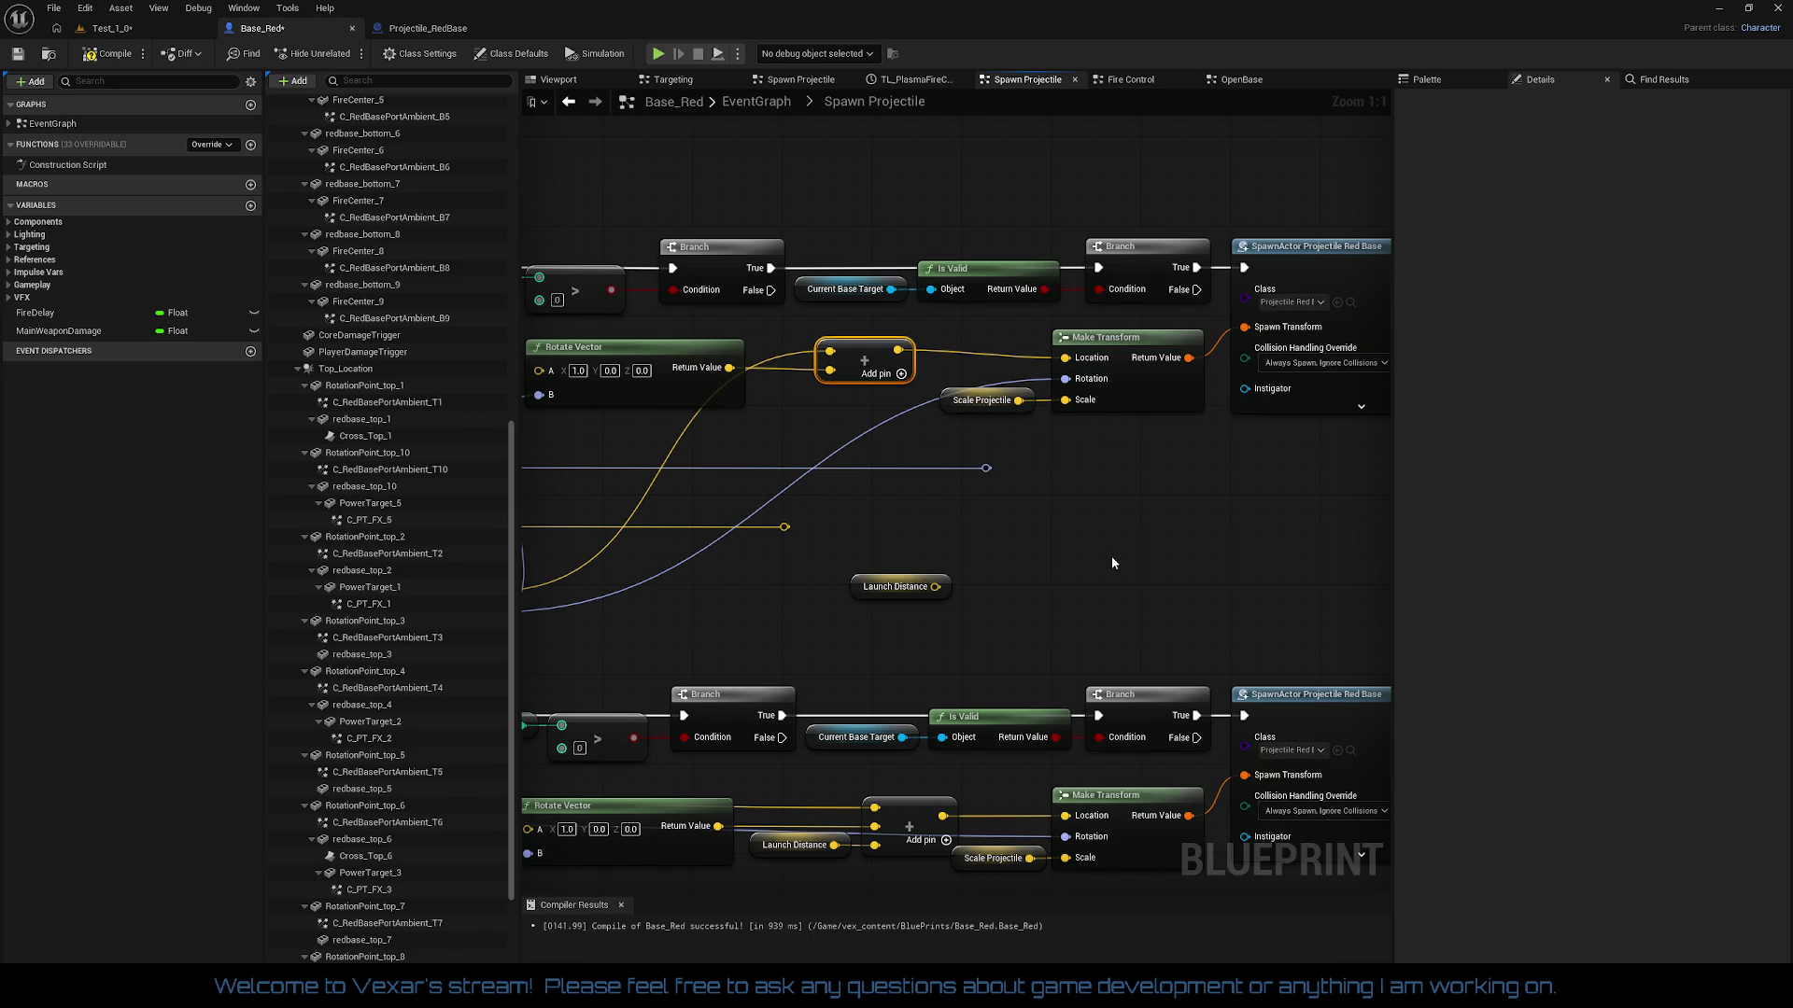
left_click_drag(1112, 563, 1342, 553)
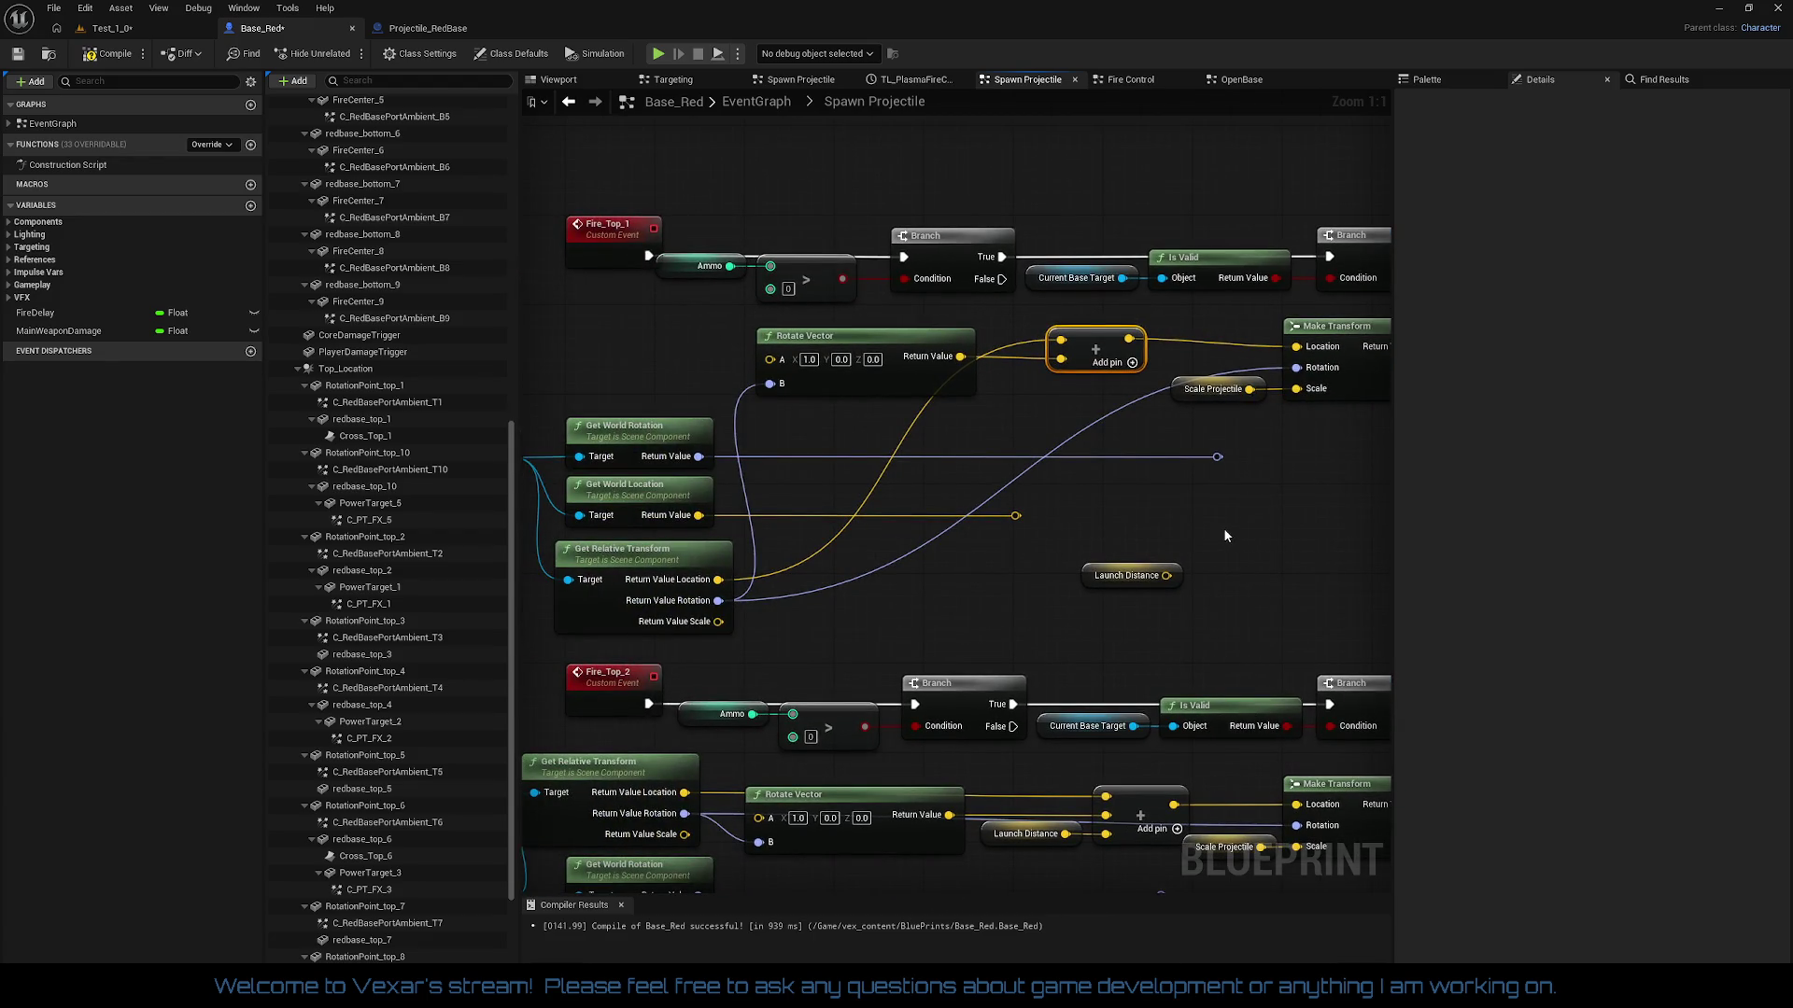
left_click_drag(1226, 535, 1114, 536)
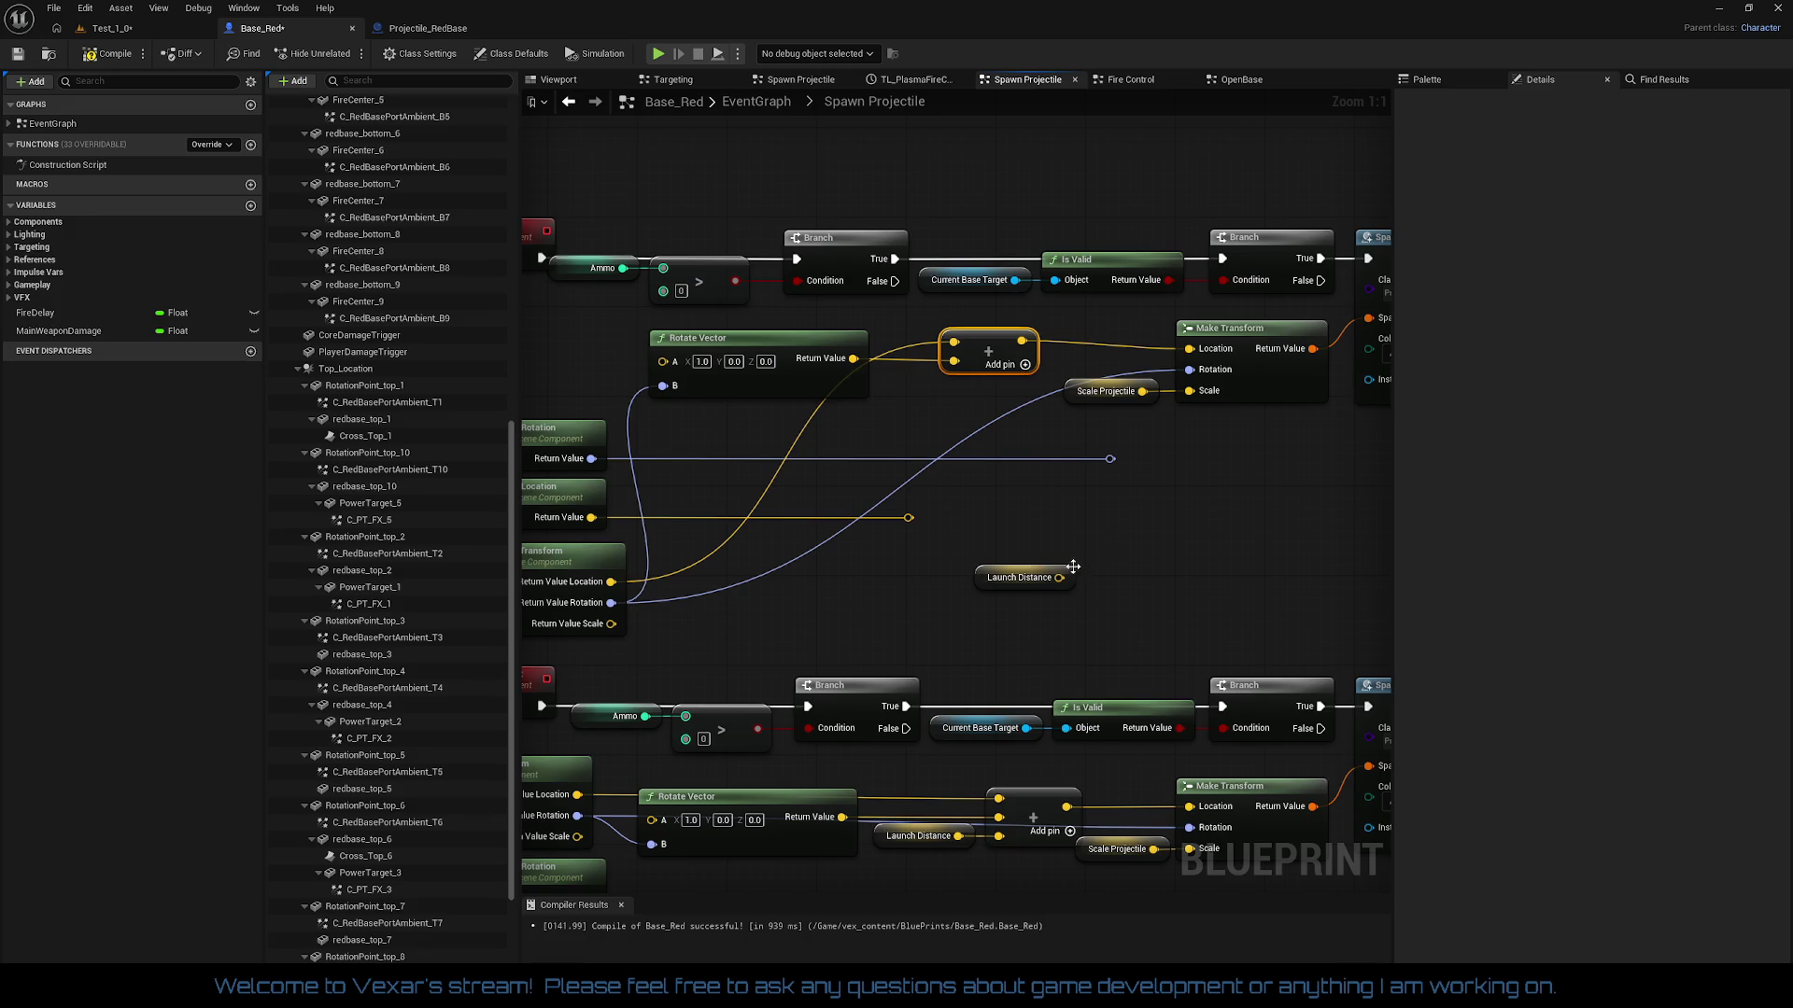
left_click_drag(1059, 577, 1145, 543)
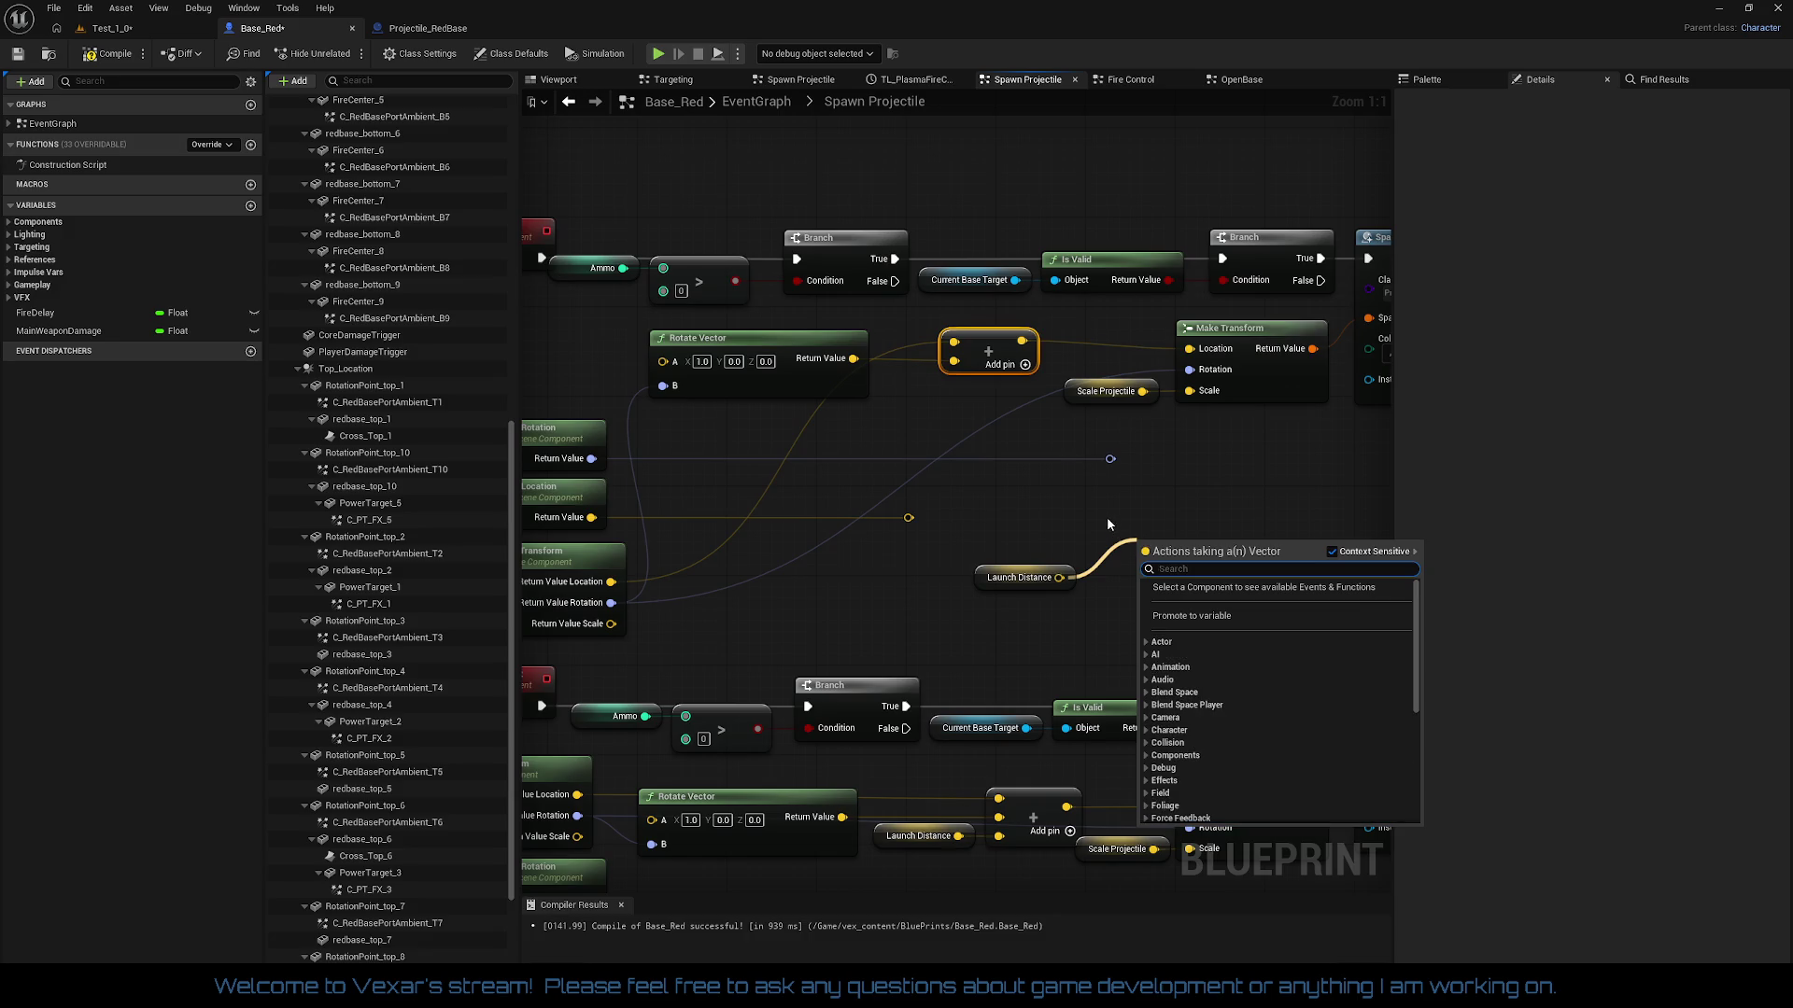
left_click(1106, 517)
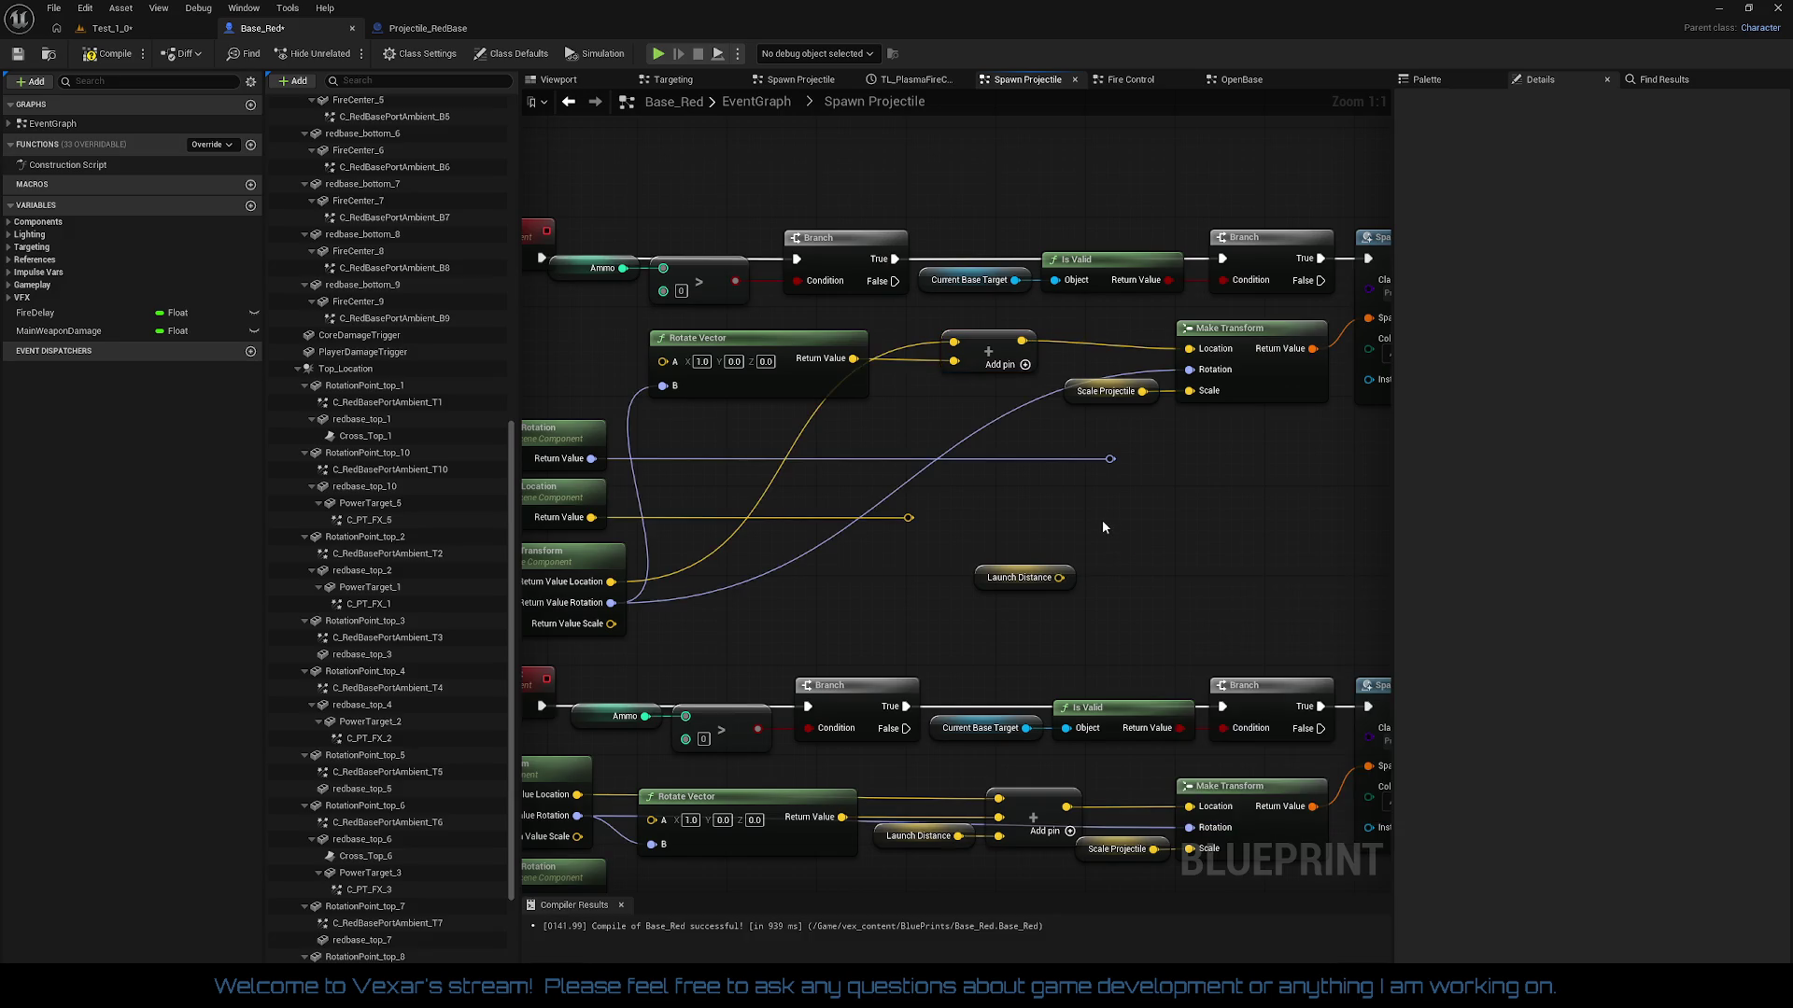
Step: Compile Base_Red, then play-test the Test_1_0 level and stop the session
left_click(128, 66)
left_click(96, 33)
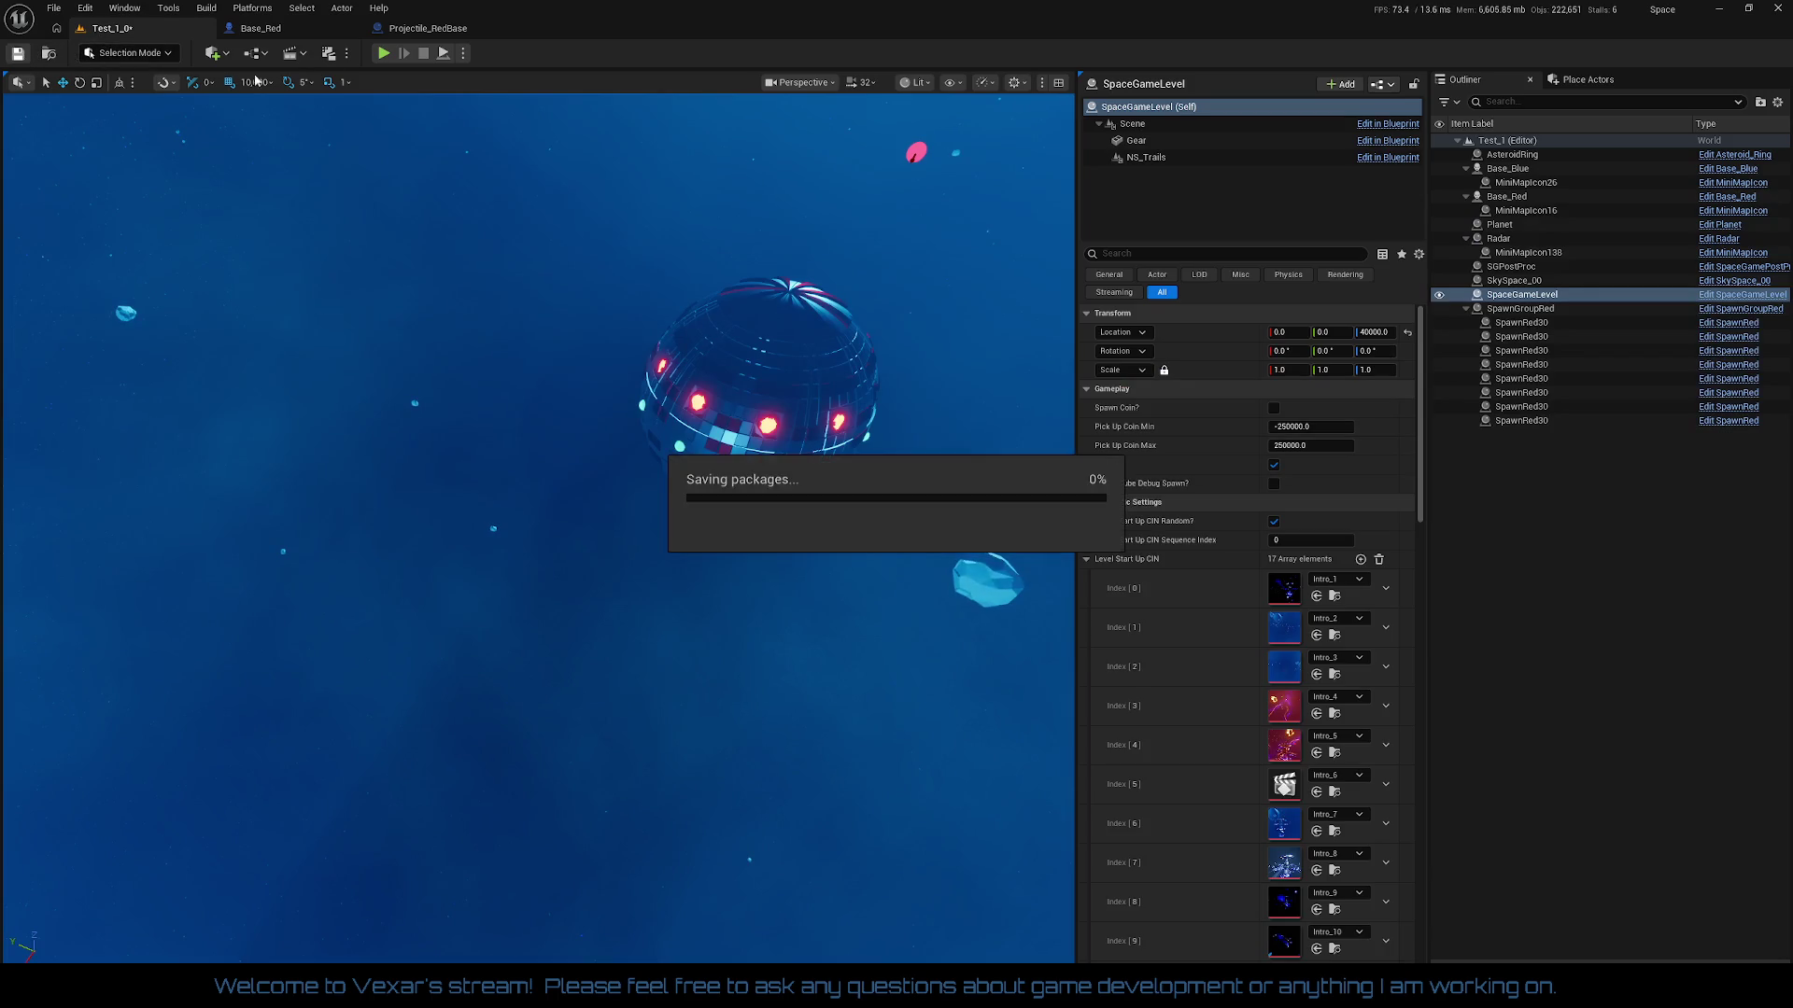
left_click(383, 53)
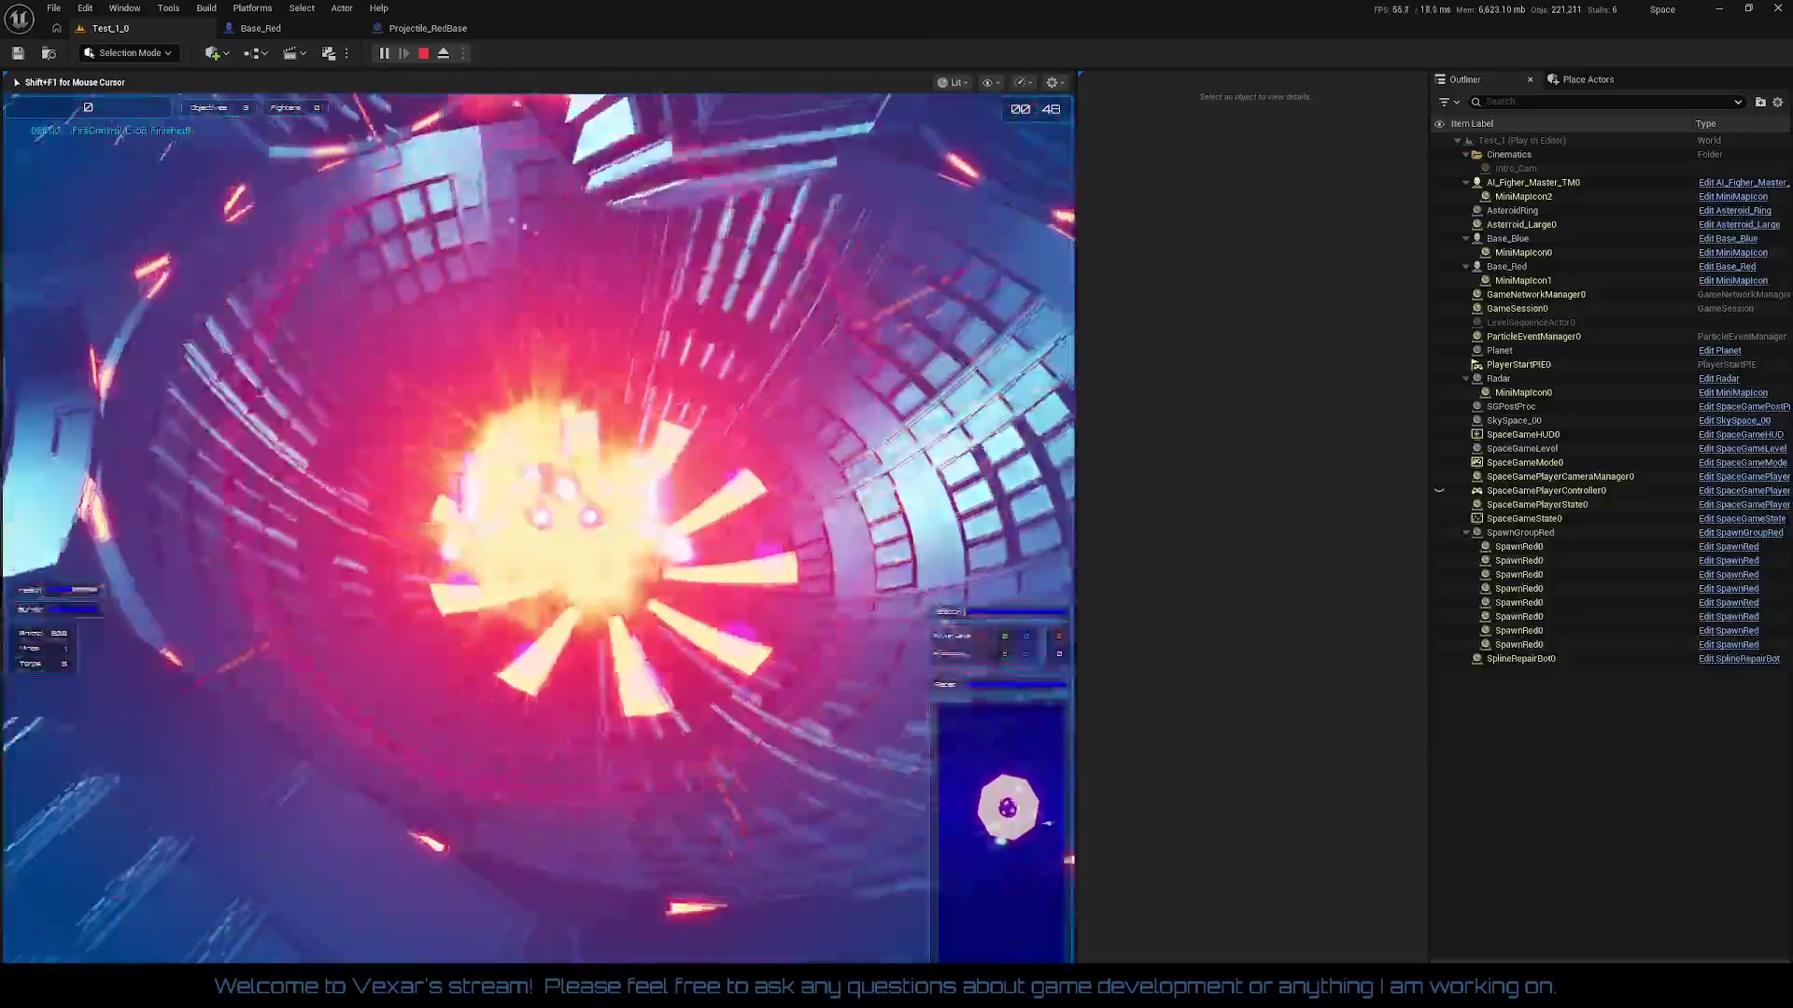
key("Escape")
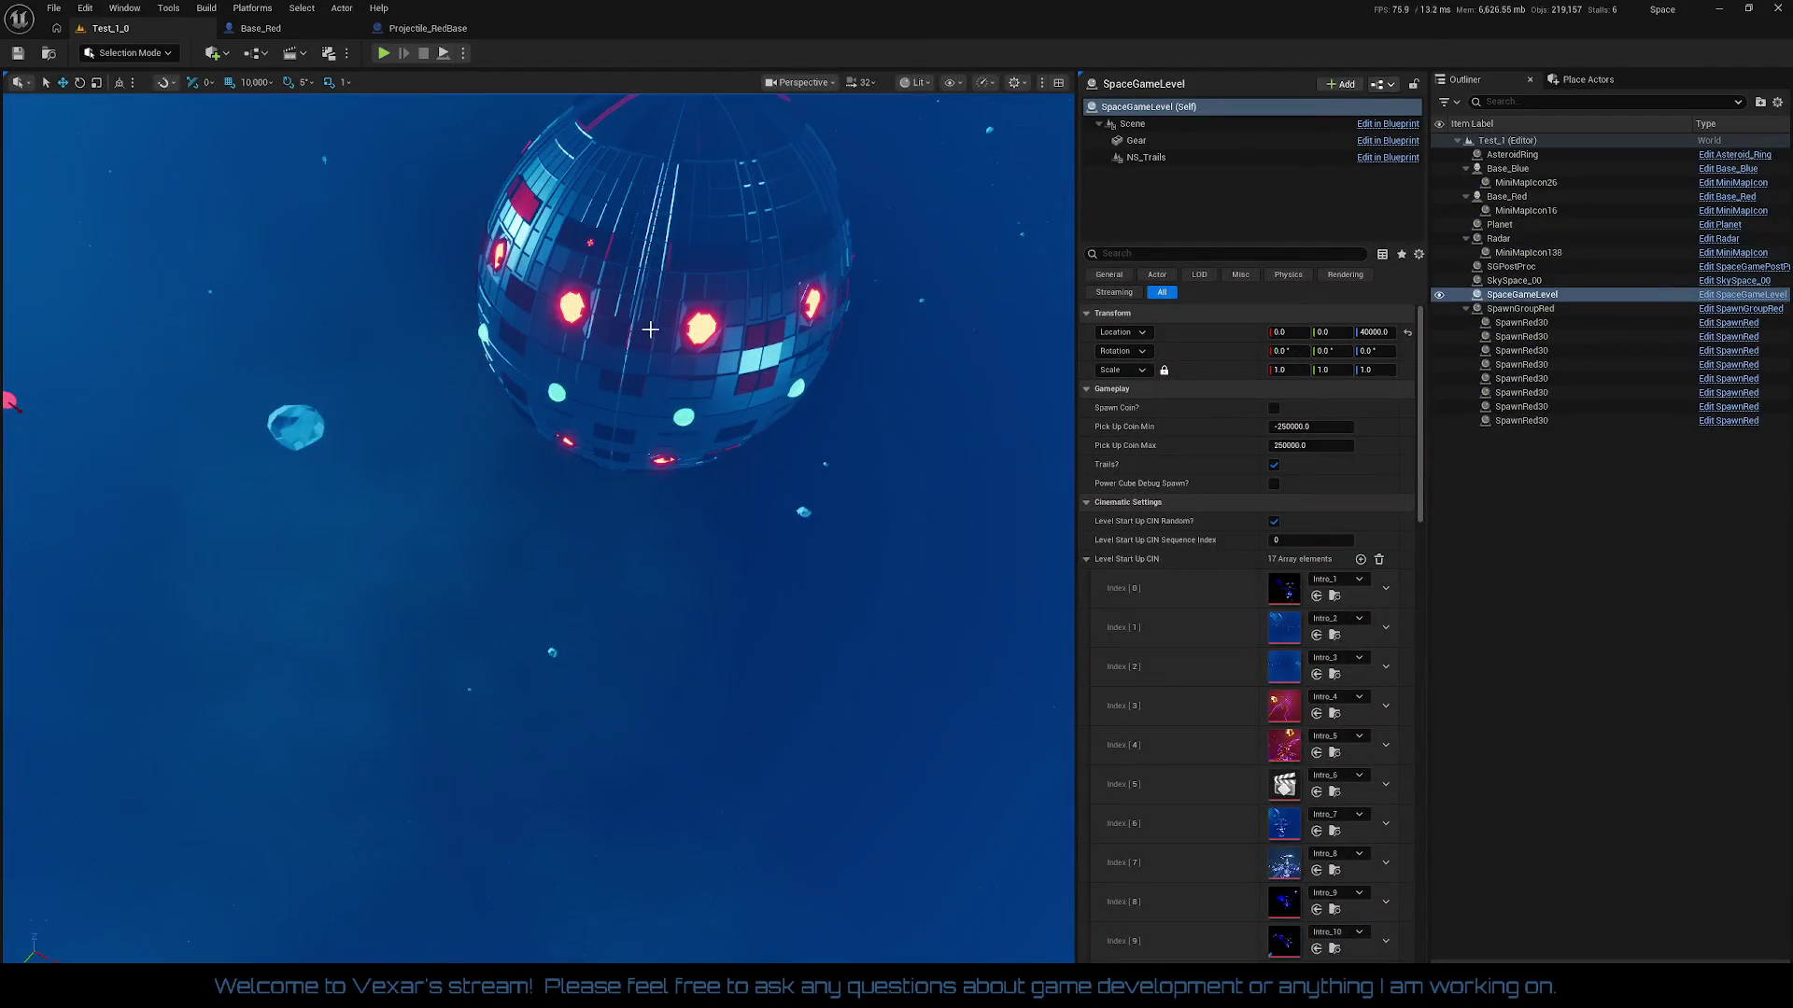
Step: Switch to the Projectile_RedBase blueprint and bring its BeginPlay logic into view
left_click(259, 28)
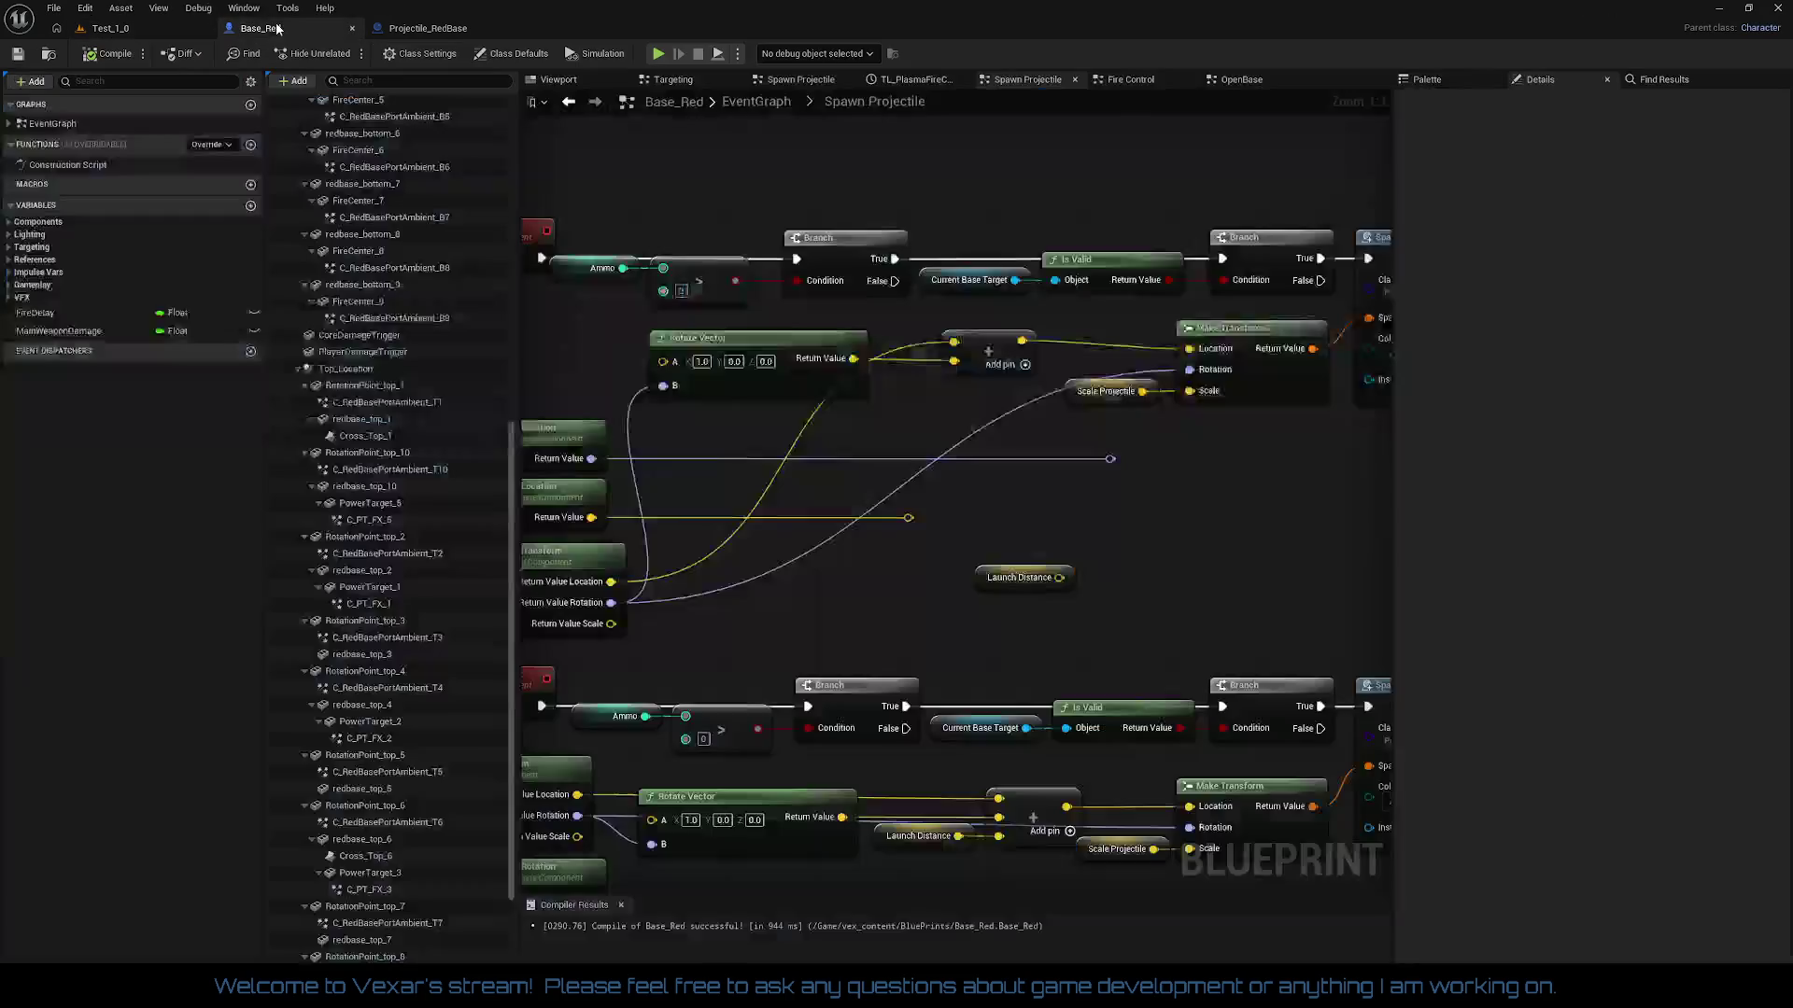
left_click(431, 29)
mouse_move(908, 496)
left_mouse_down()
mouse_move(1038, 584)
mouse_move(1097, 999)
mouse_move(882, 386)
left_mouse_up()
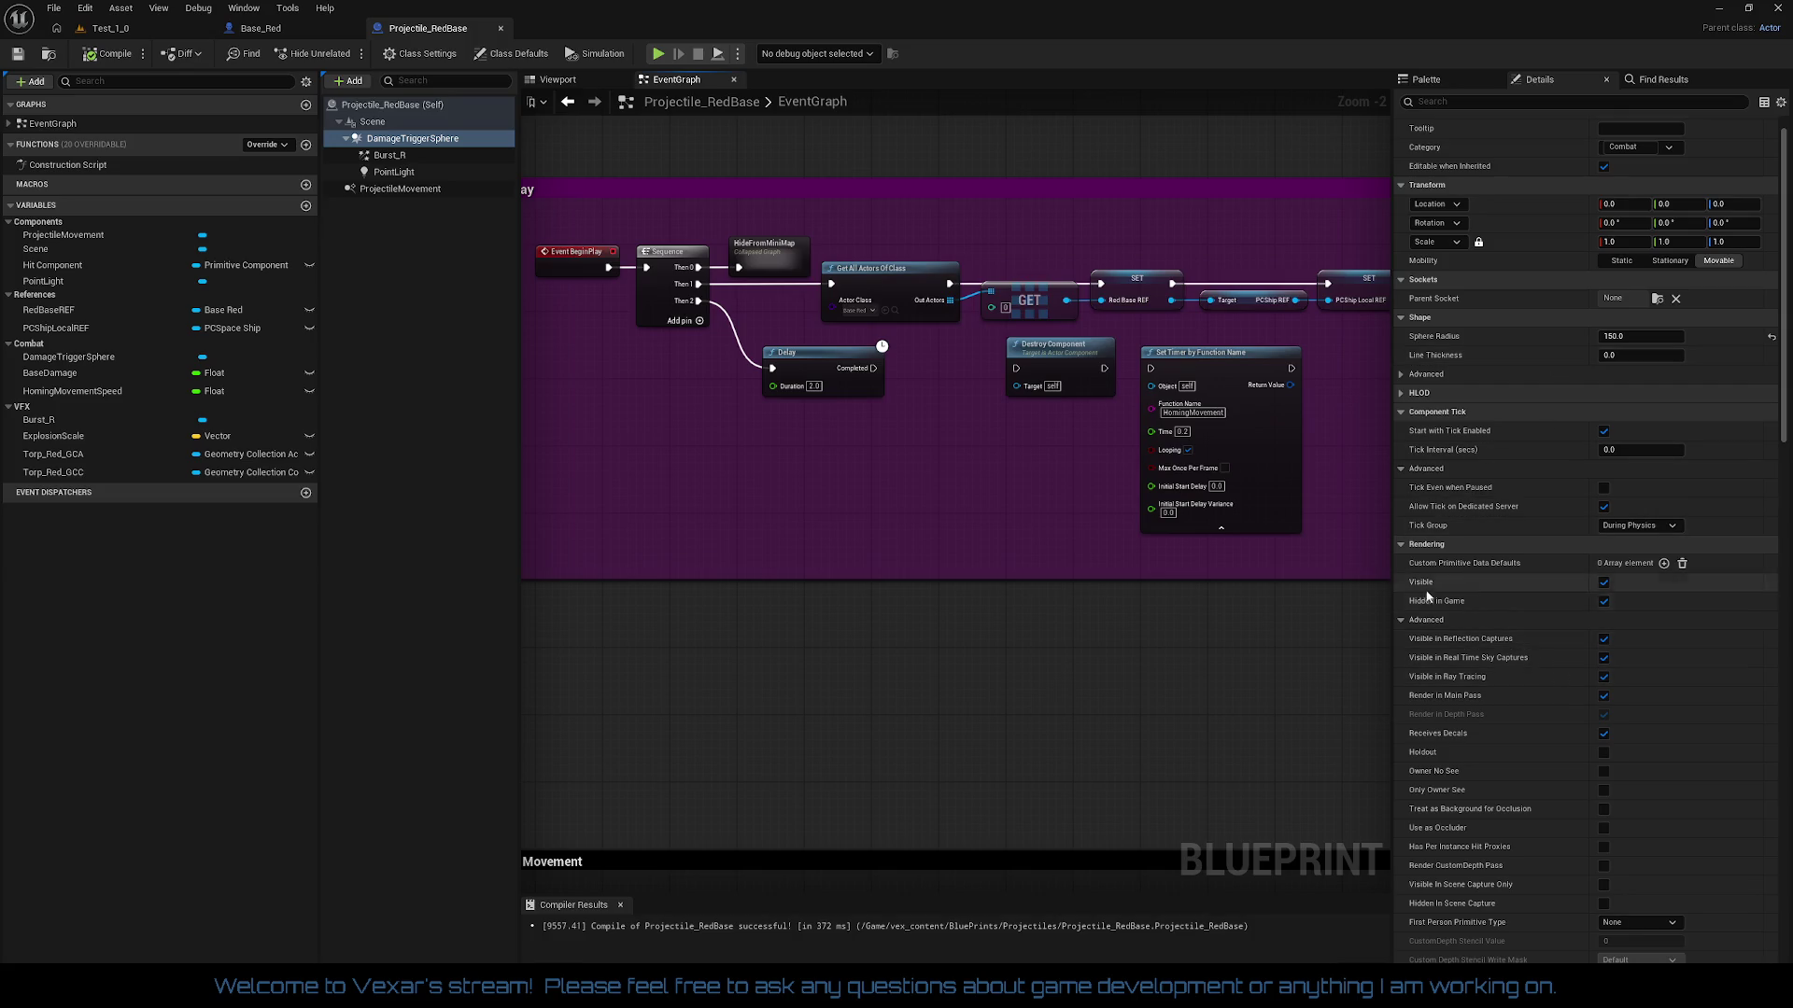
Step: Review the blueprint's Class Defaults, then the Scene component's properties
left_click(412, 107)
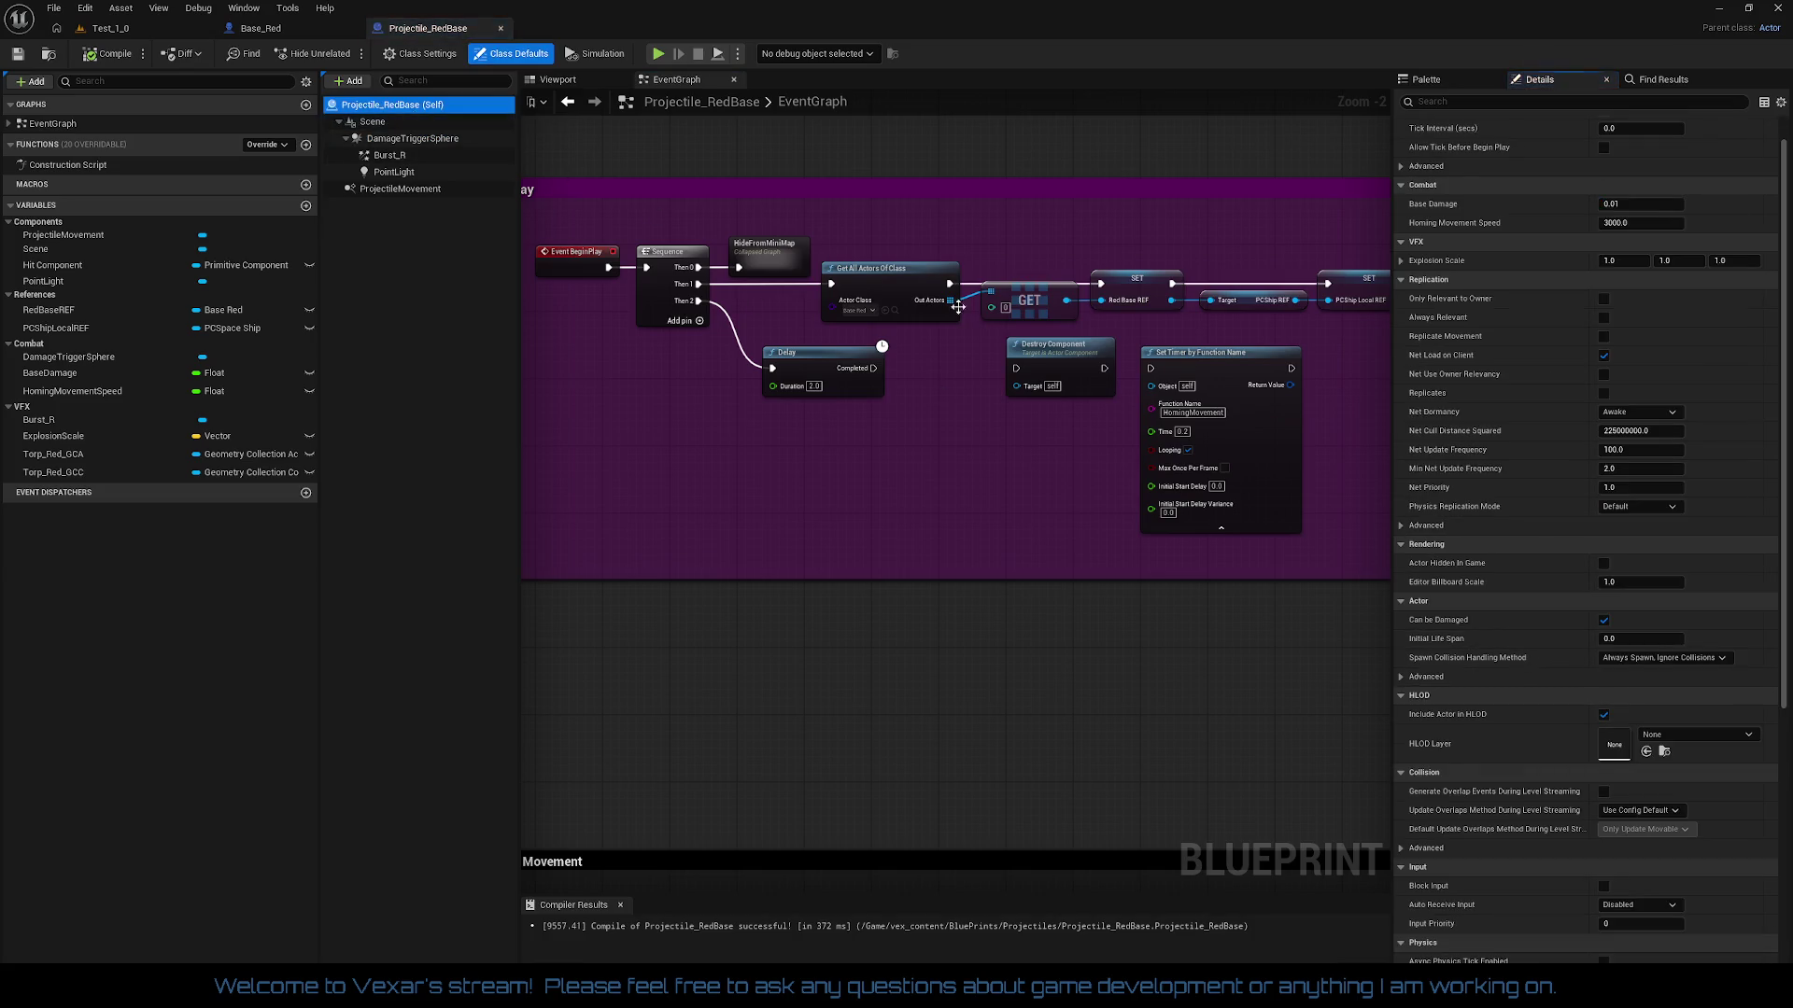
scroll(1701, 456, "down", 5)
scroll(1728, 570, "down", 3)
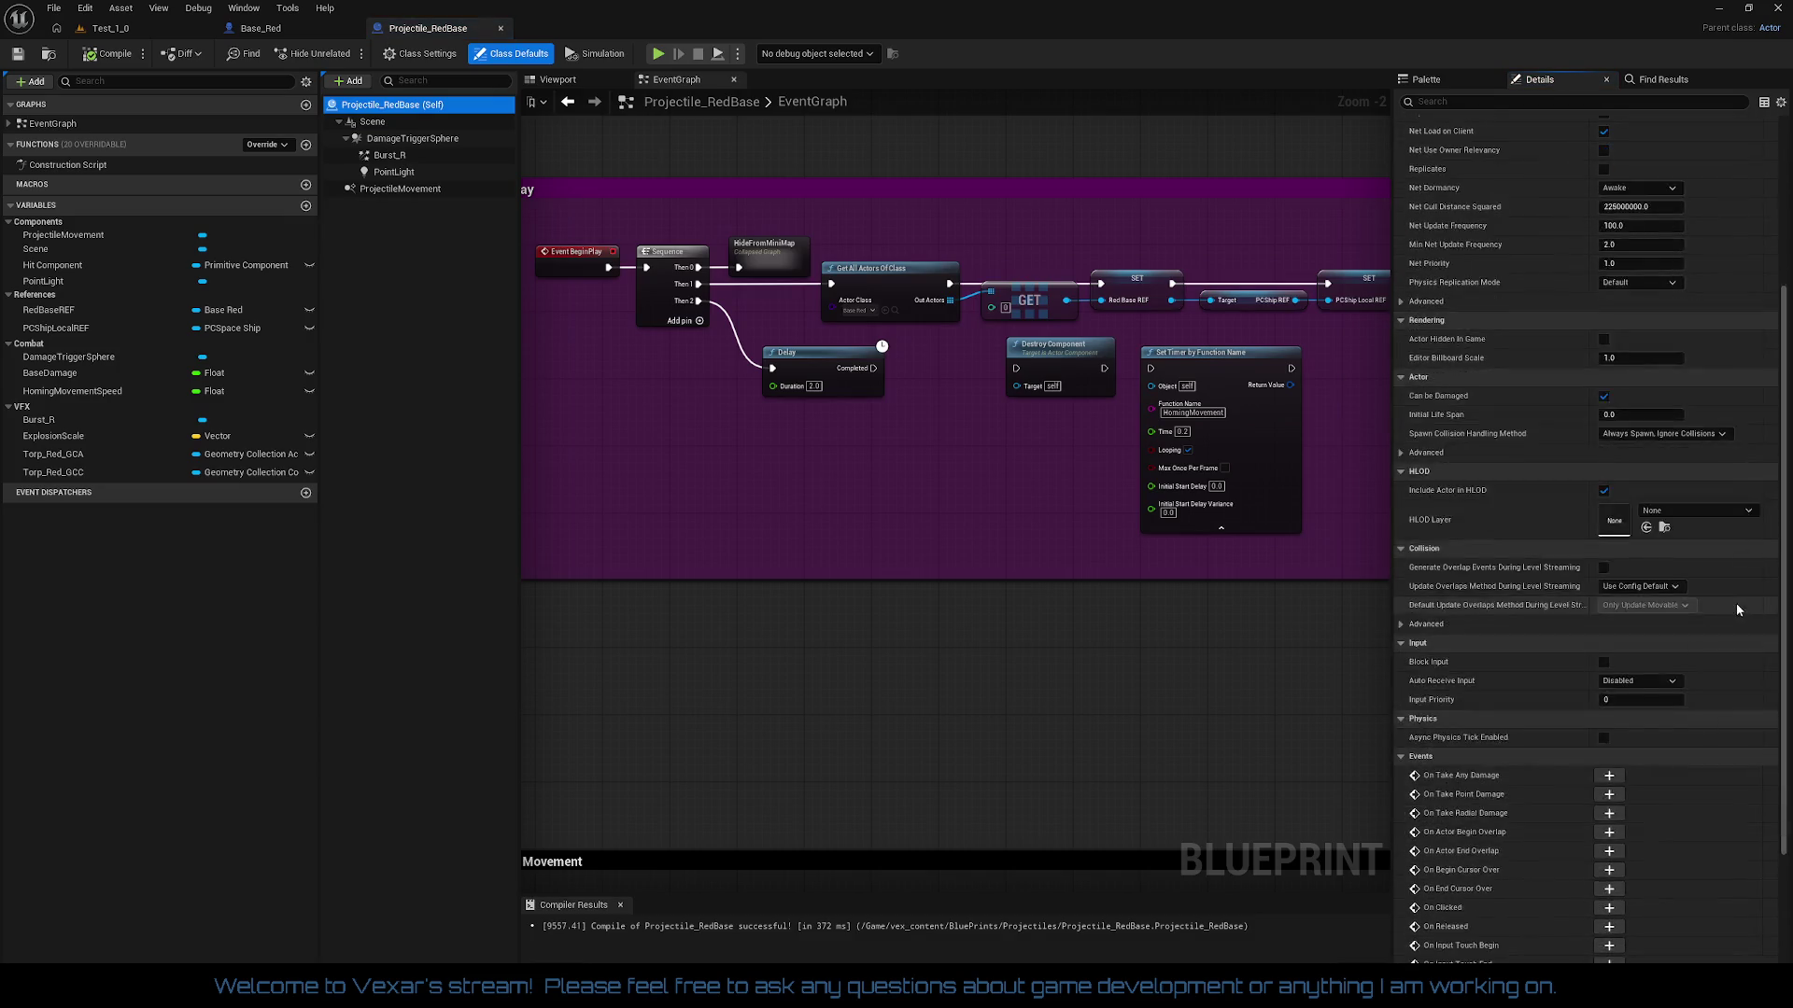
scroll(1683, 669, "up", 5)
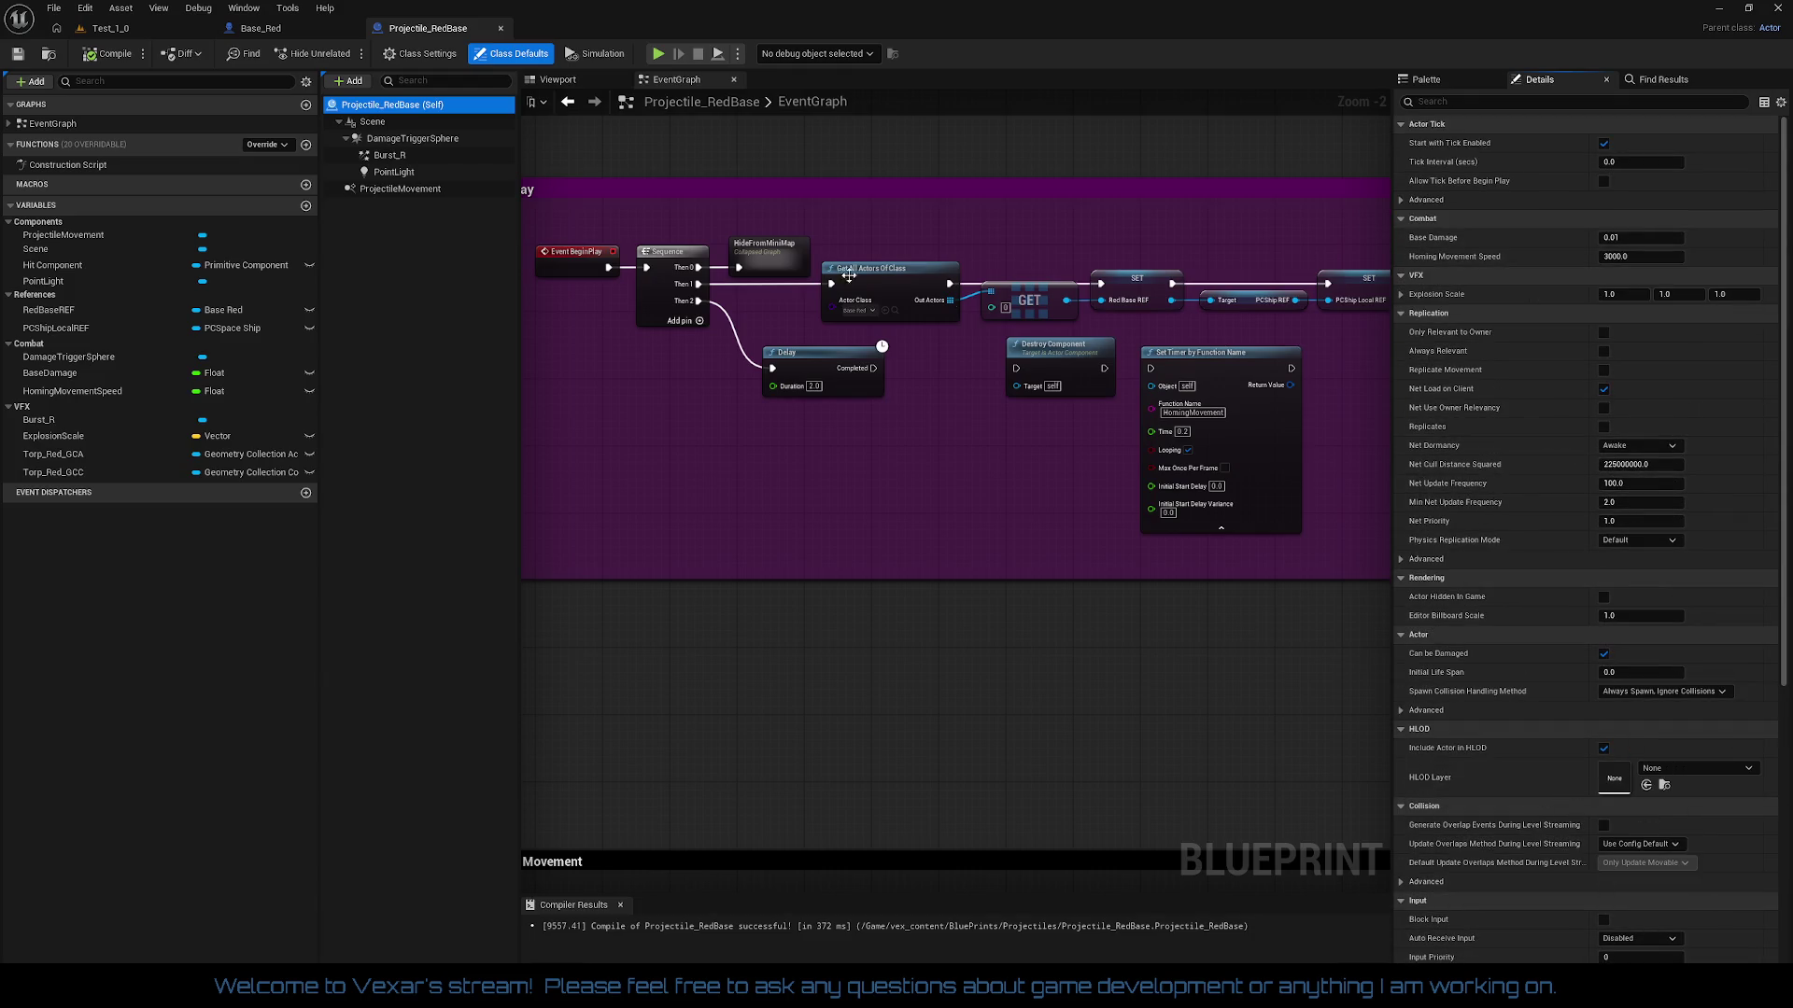
left_click(415, 122)
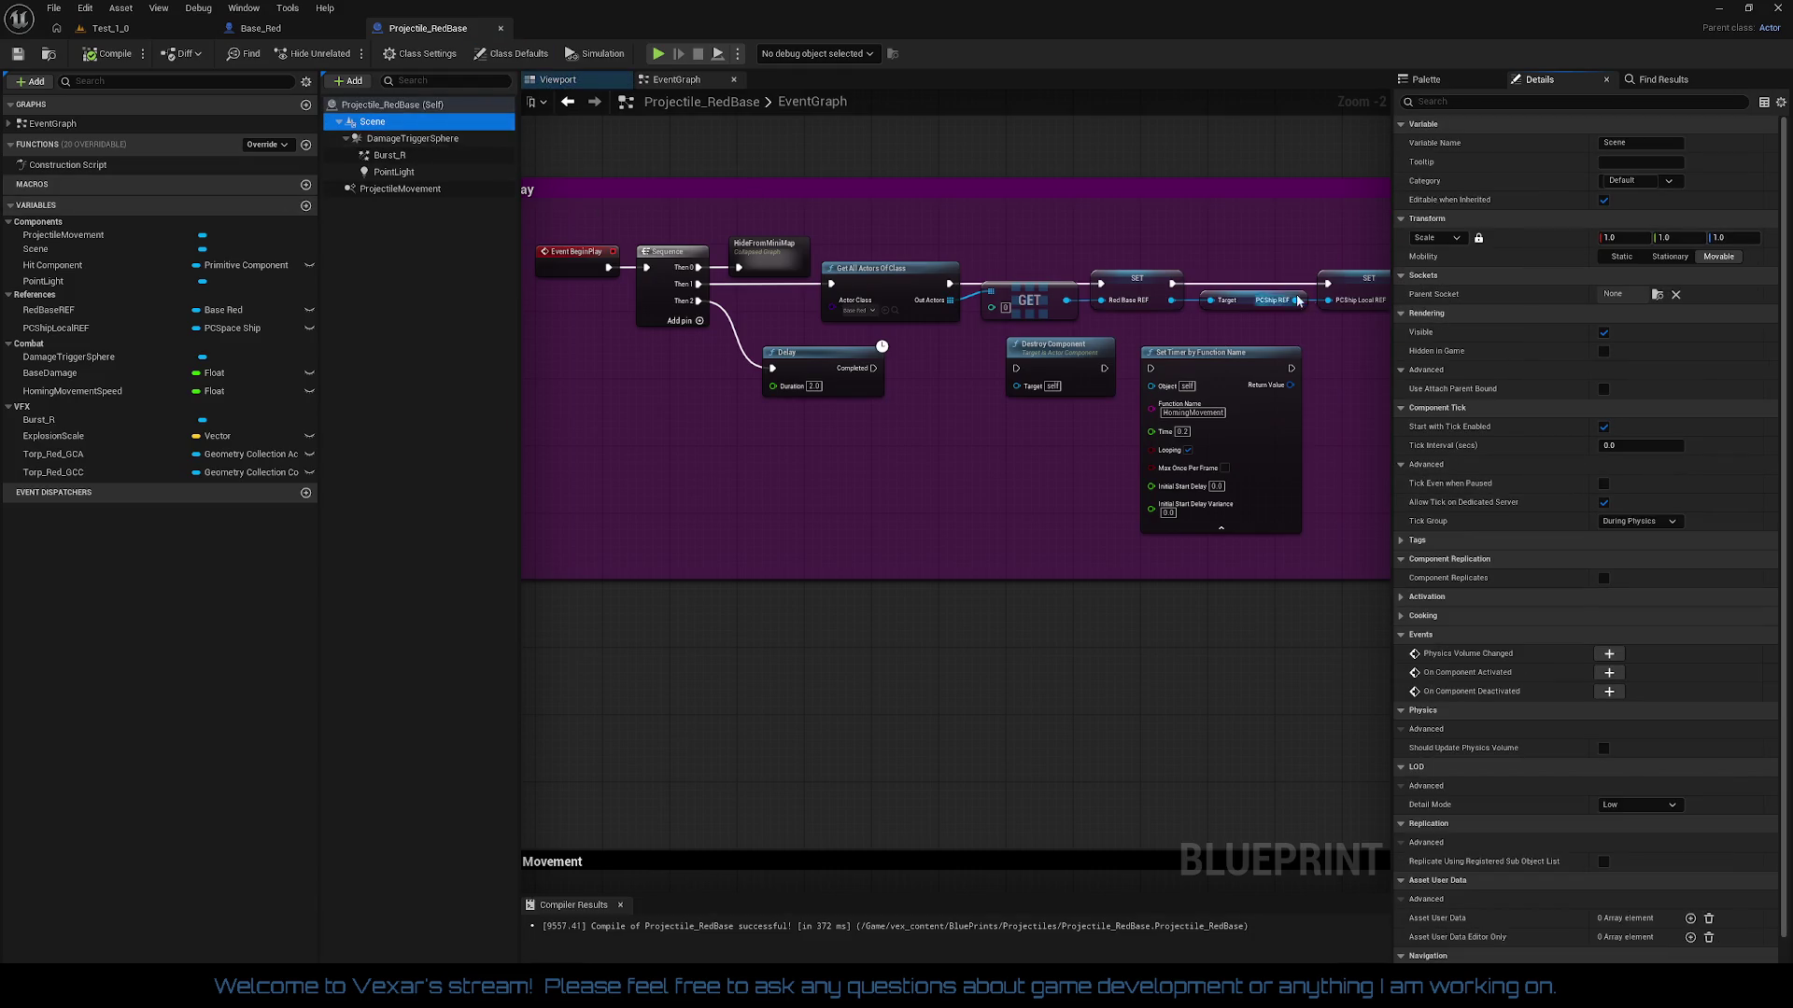
scroll(1630, 429, "down", 1)
scroll(1620, 439, "up", 1)
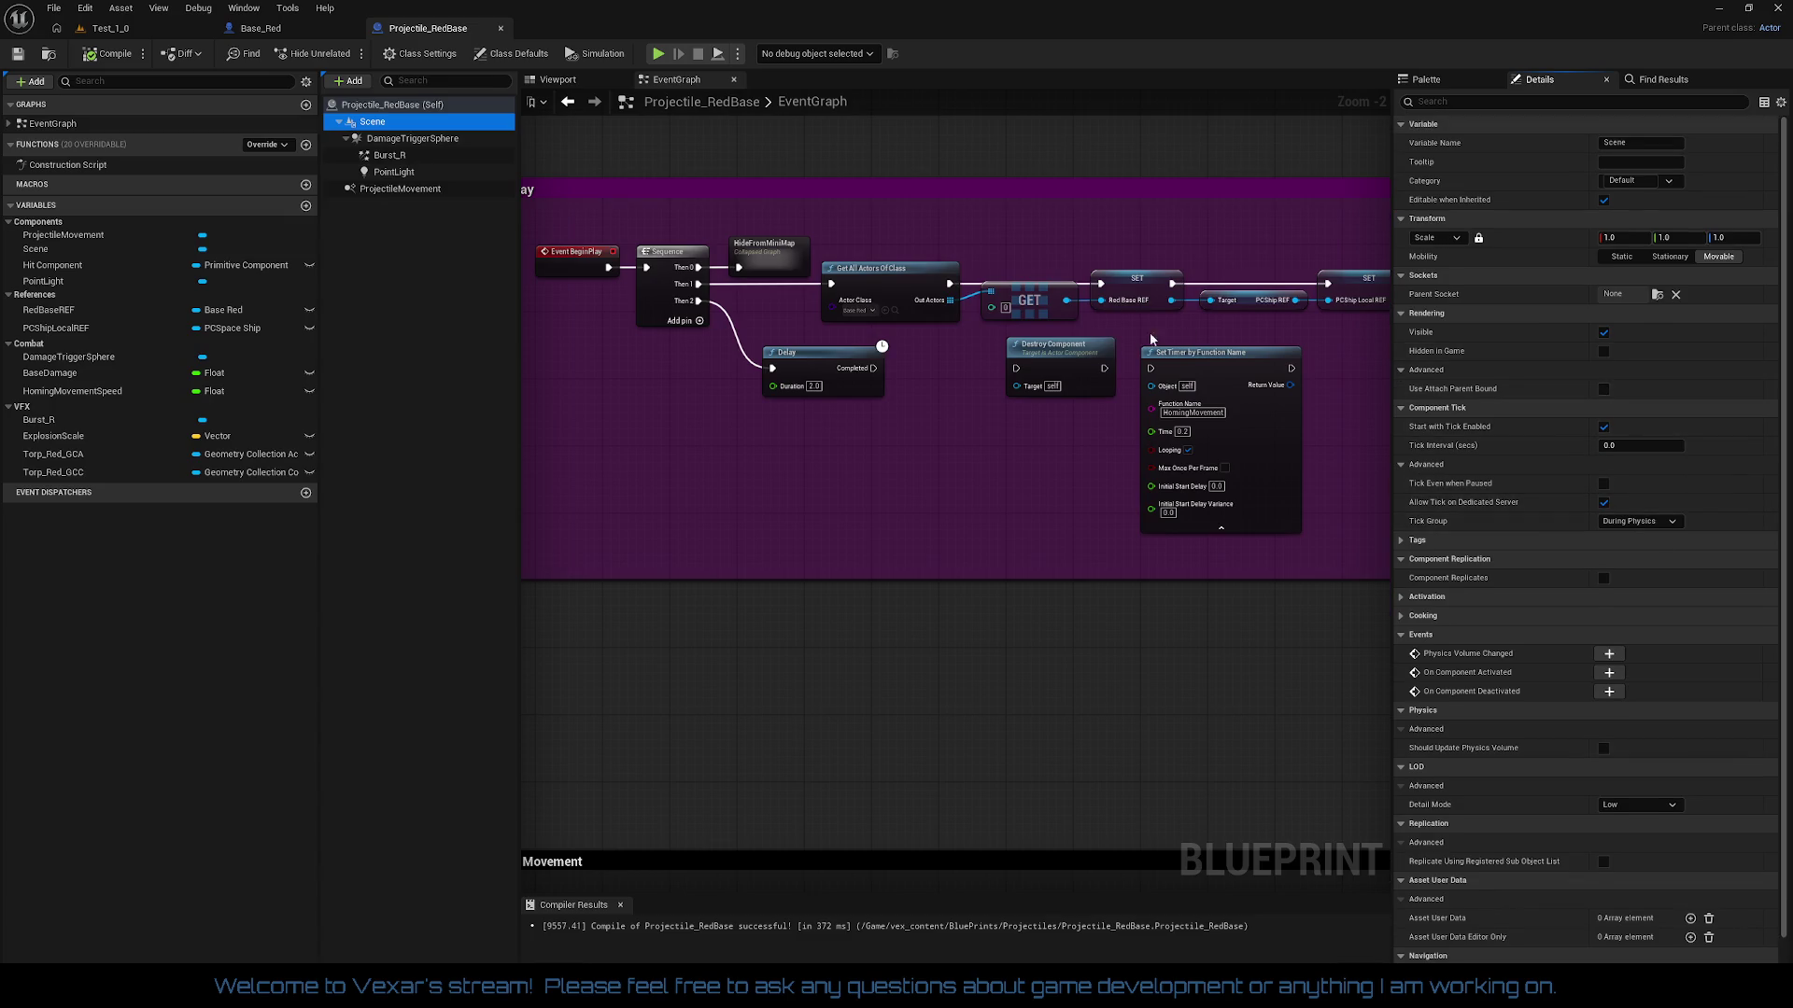
Step: Turn off DamageTriggerSphere's reflection, sky-capture, ray-tracing visibility and decals, and hide it in scene captures
left_click(412, 139)
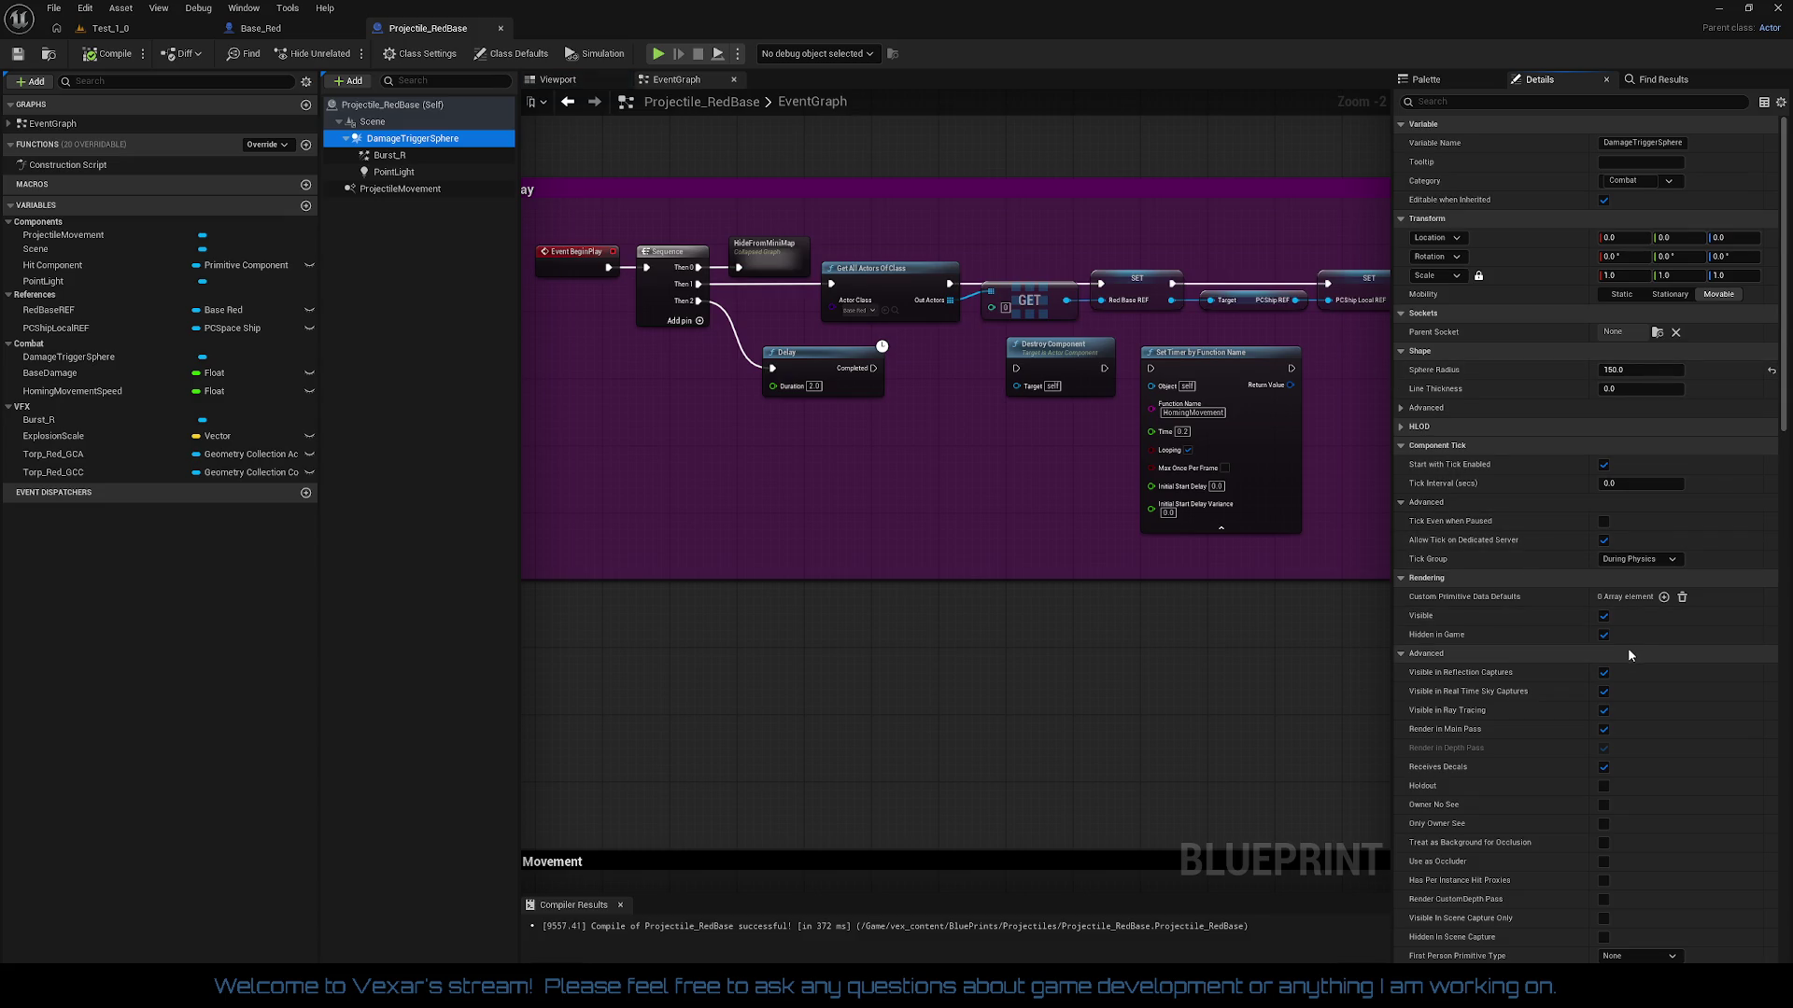
left_click(1603, 672)
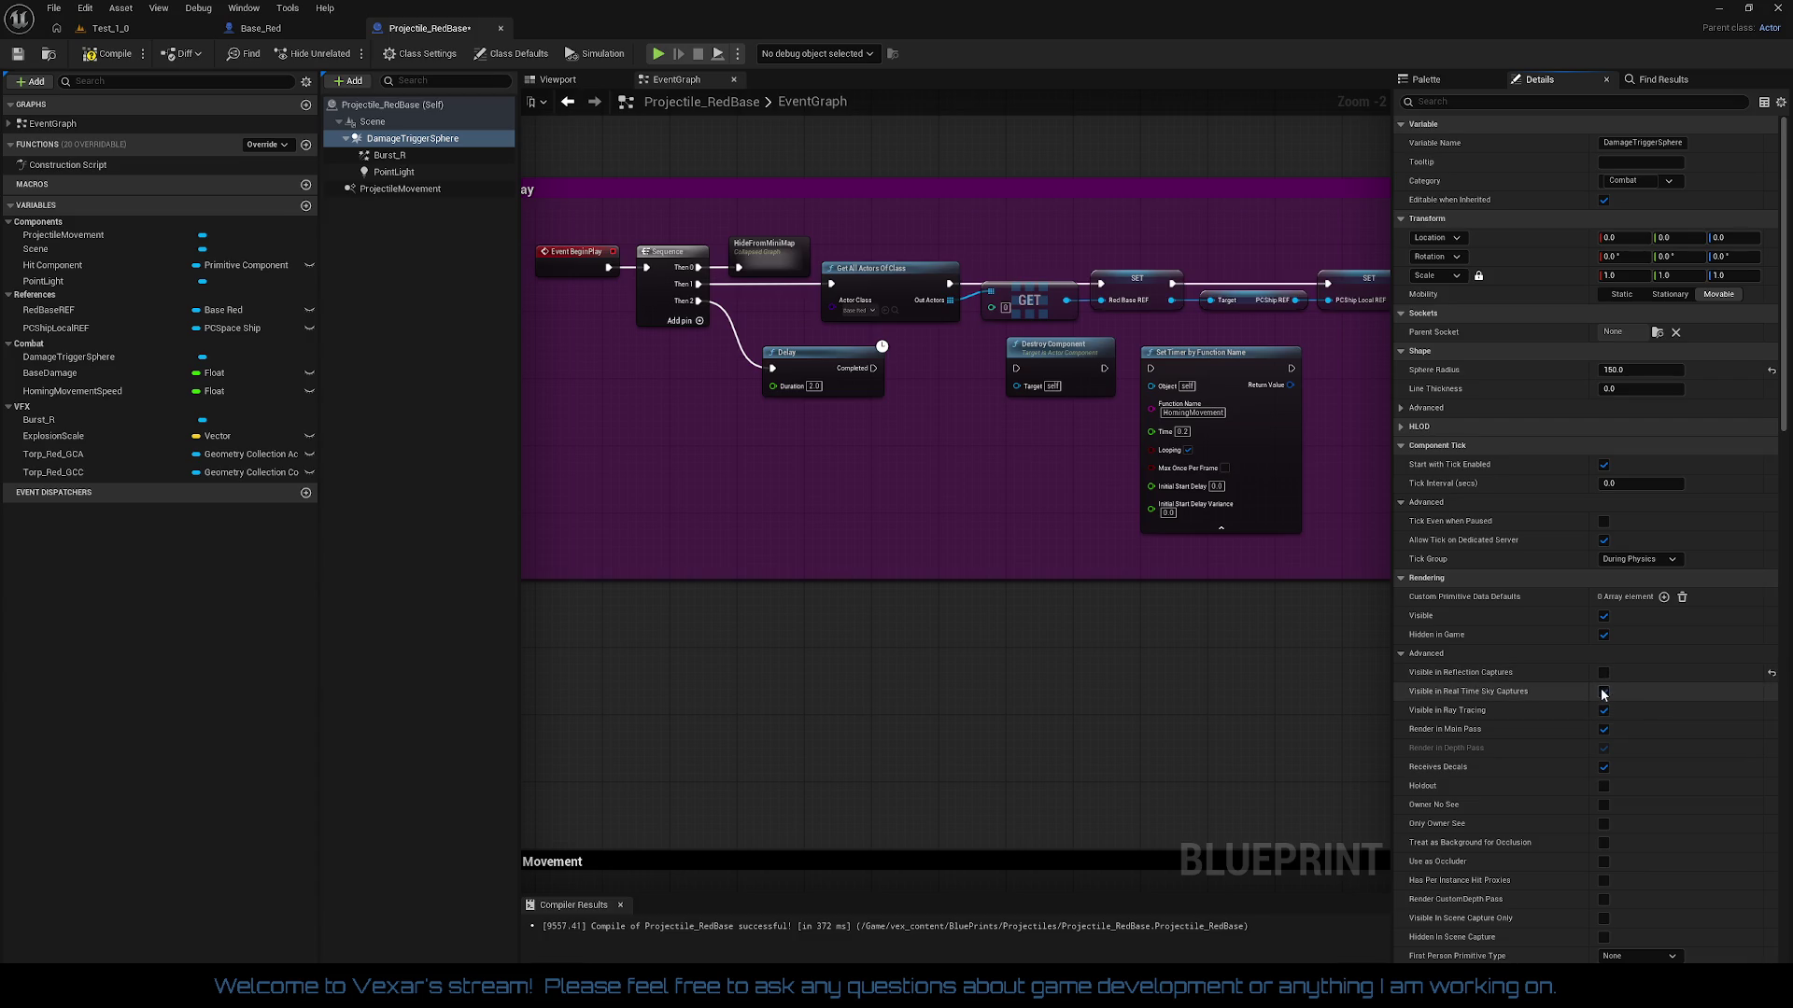
left_click(1603, 691)
left_click(1606, 713)
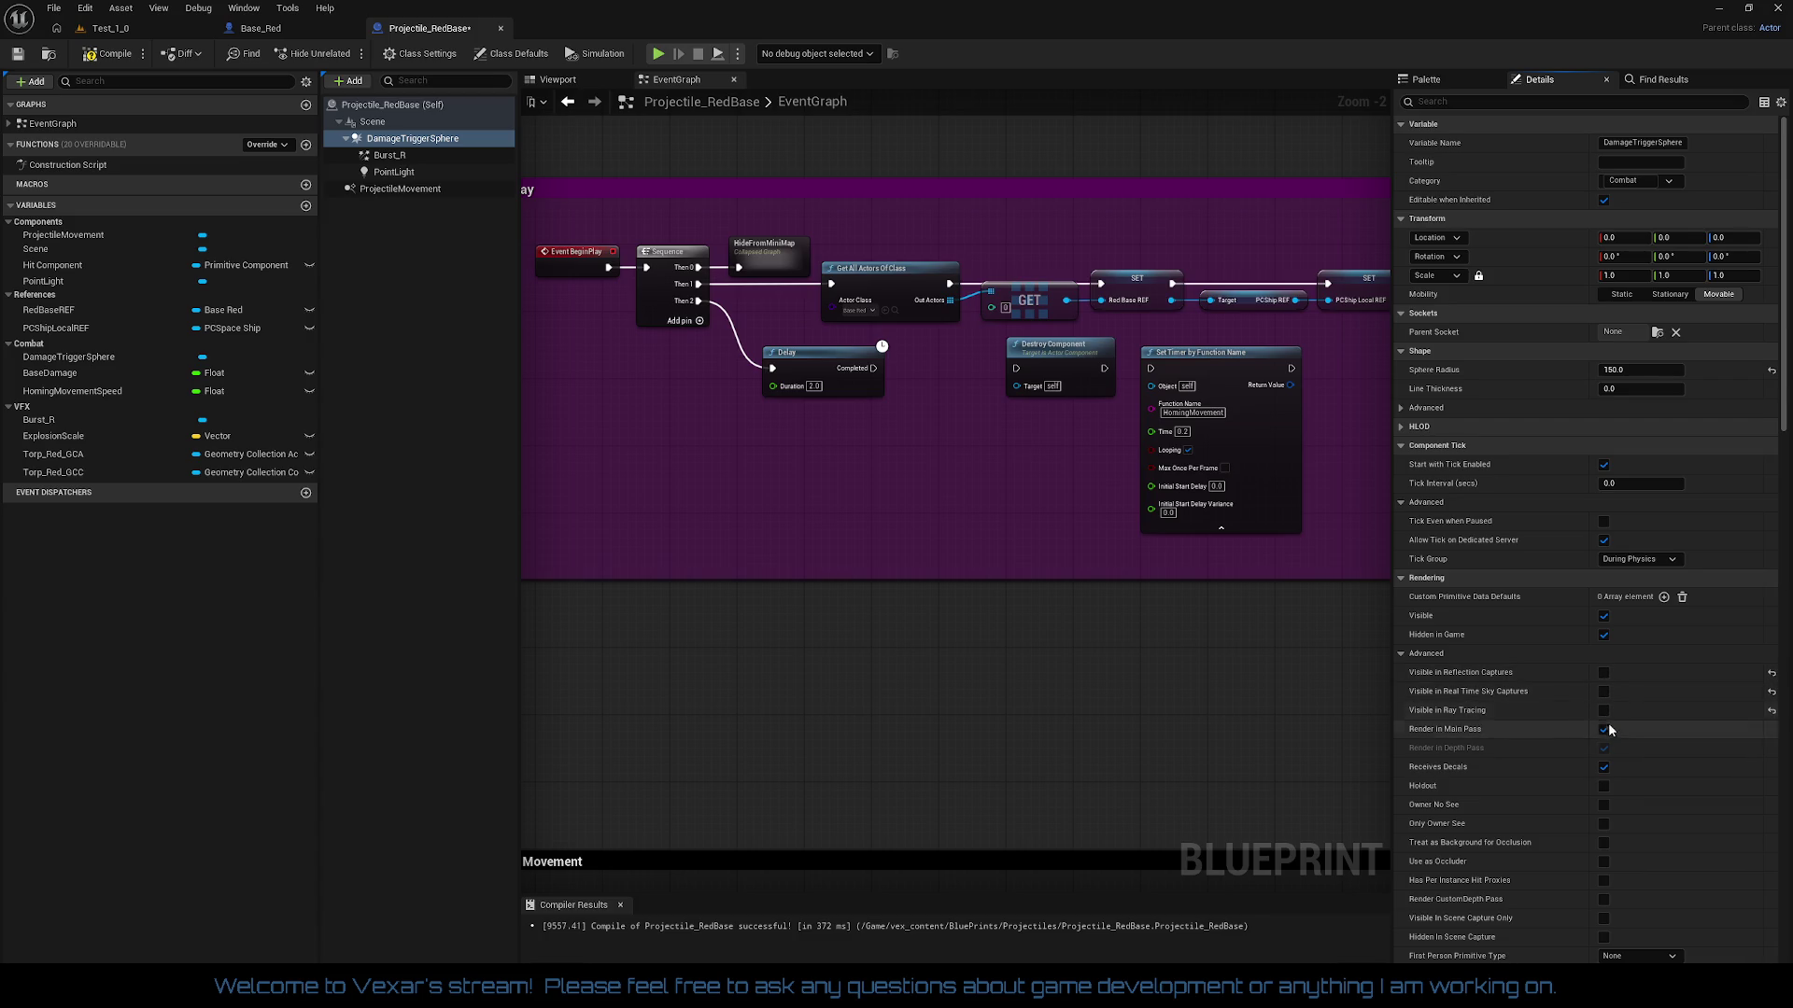
left_click(1604, 768)
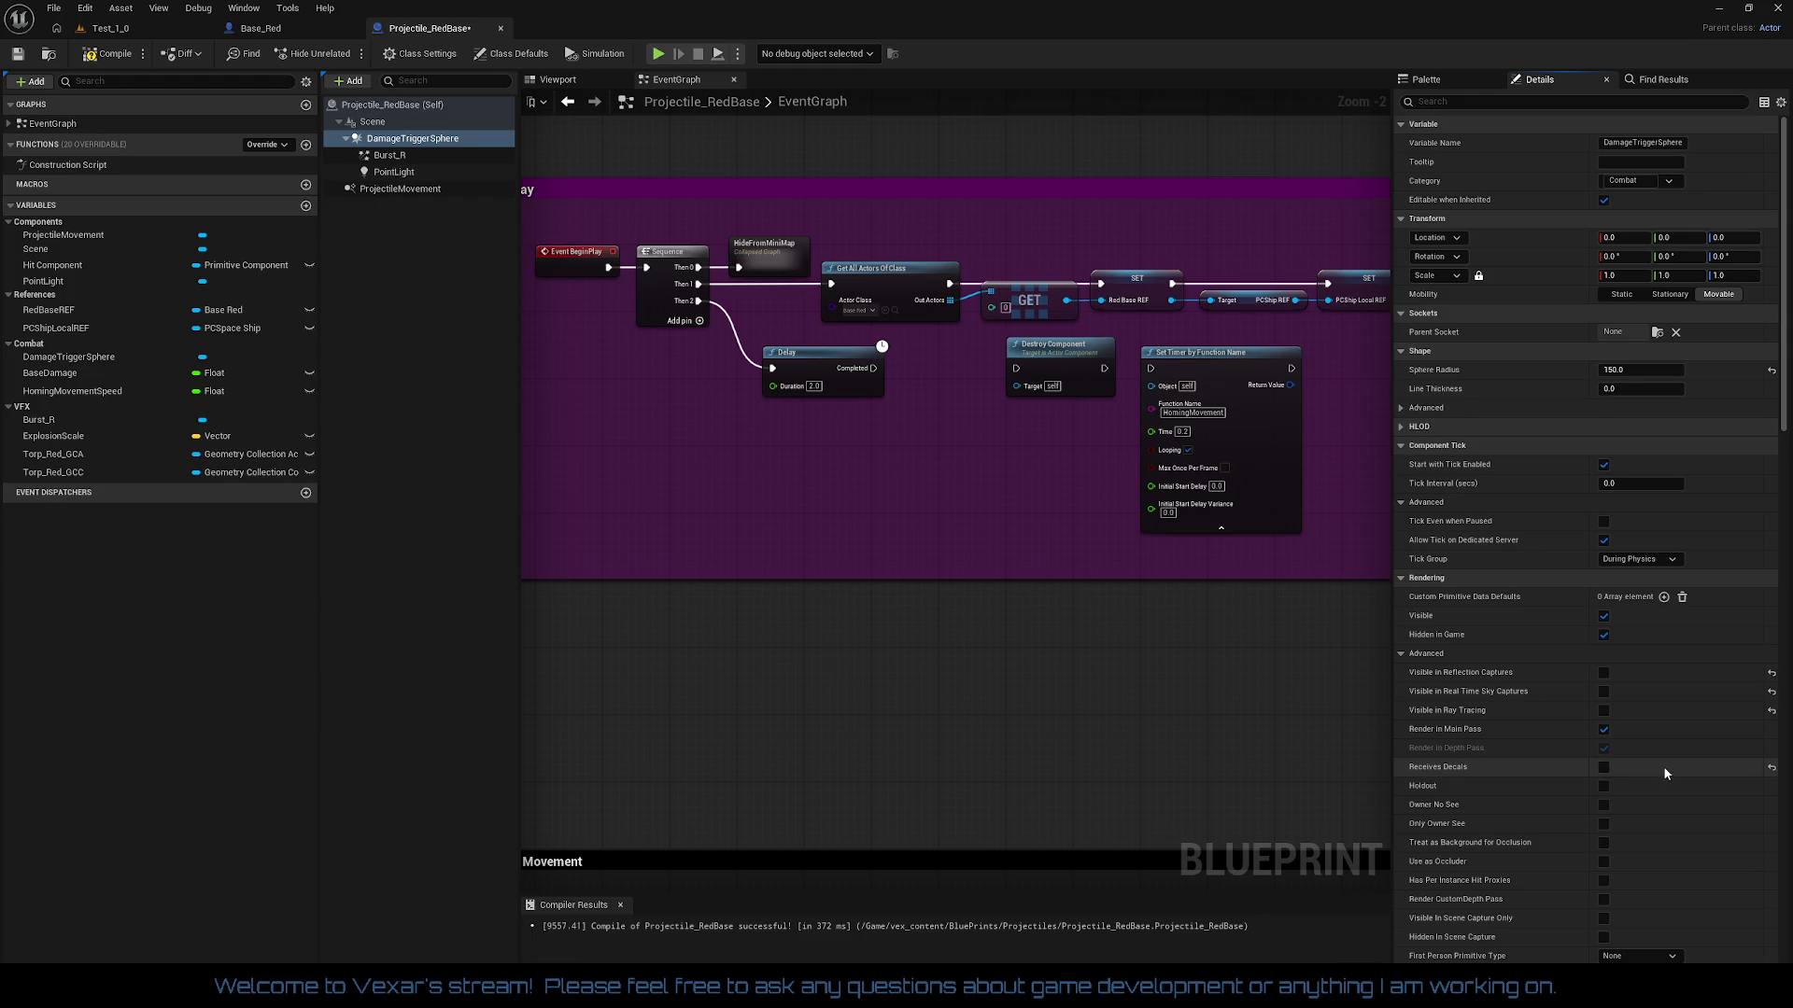
scroll(1665, 773, "down", 5)
left_click(1603, 758)
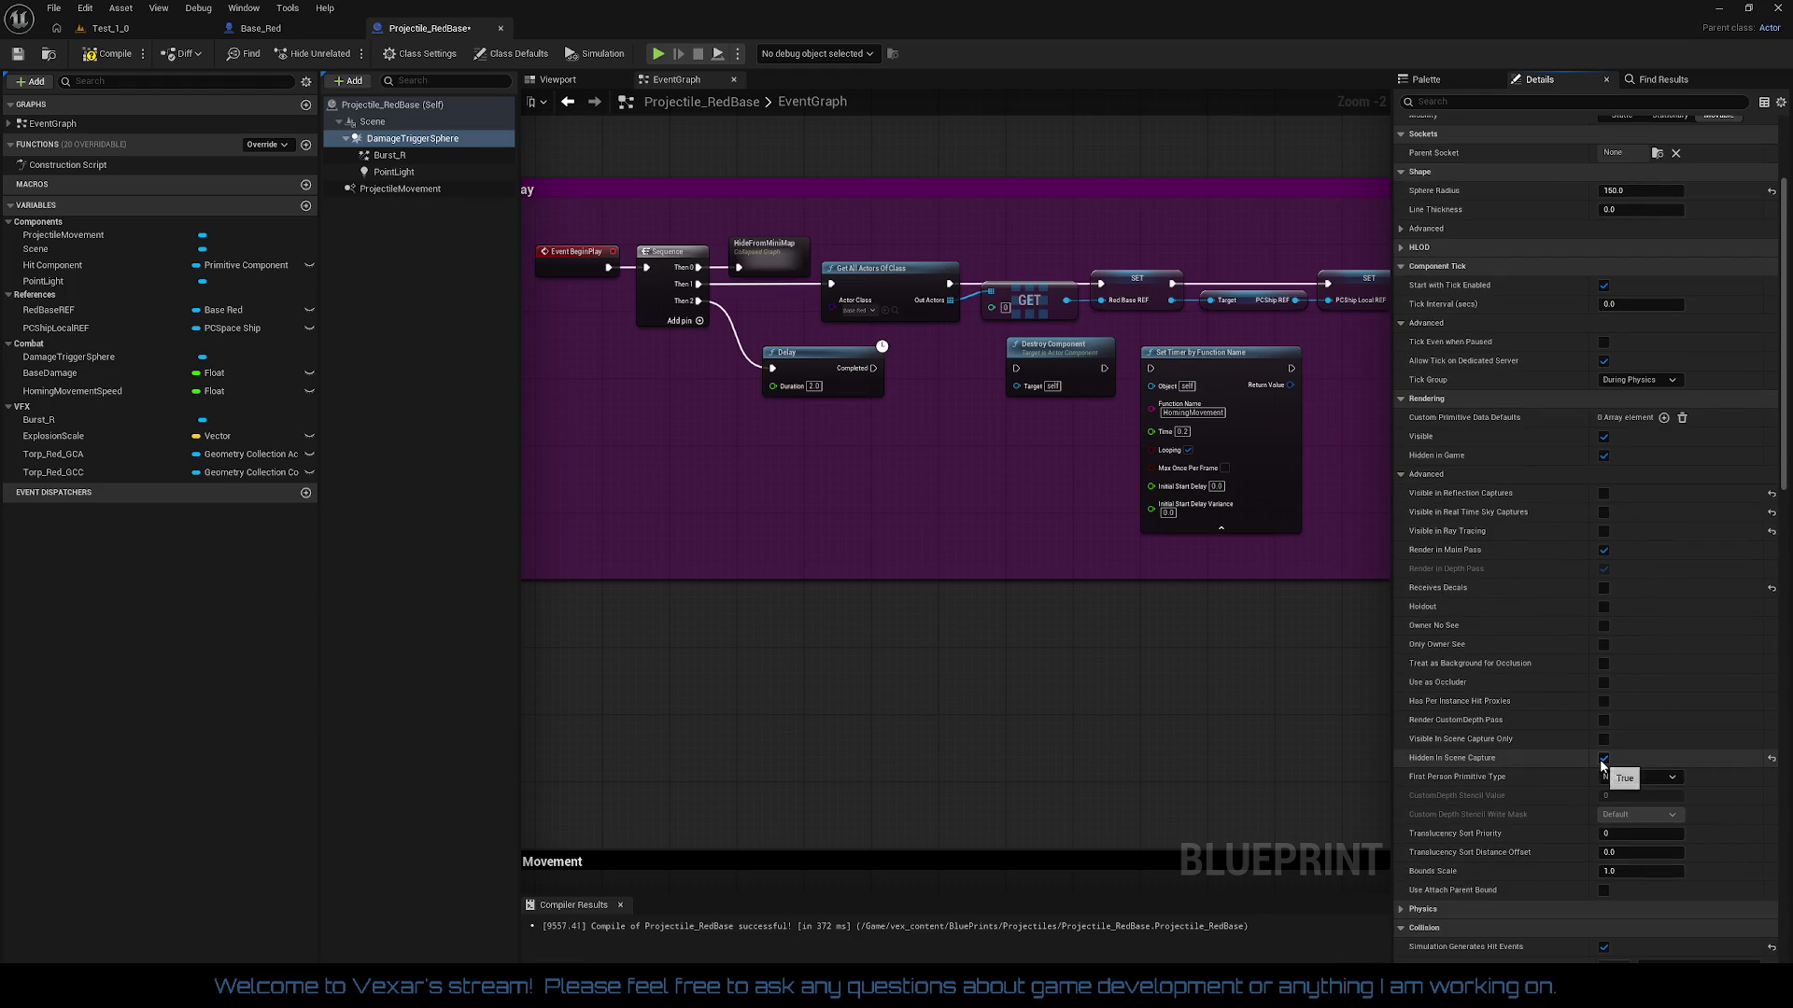
scroll(1740, 752, "down", 4)
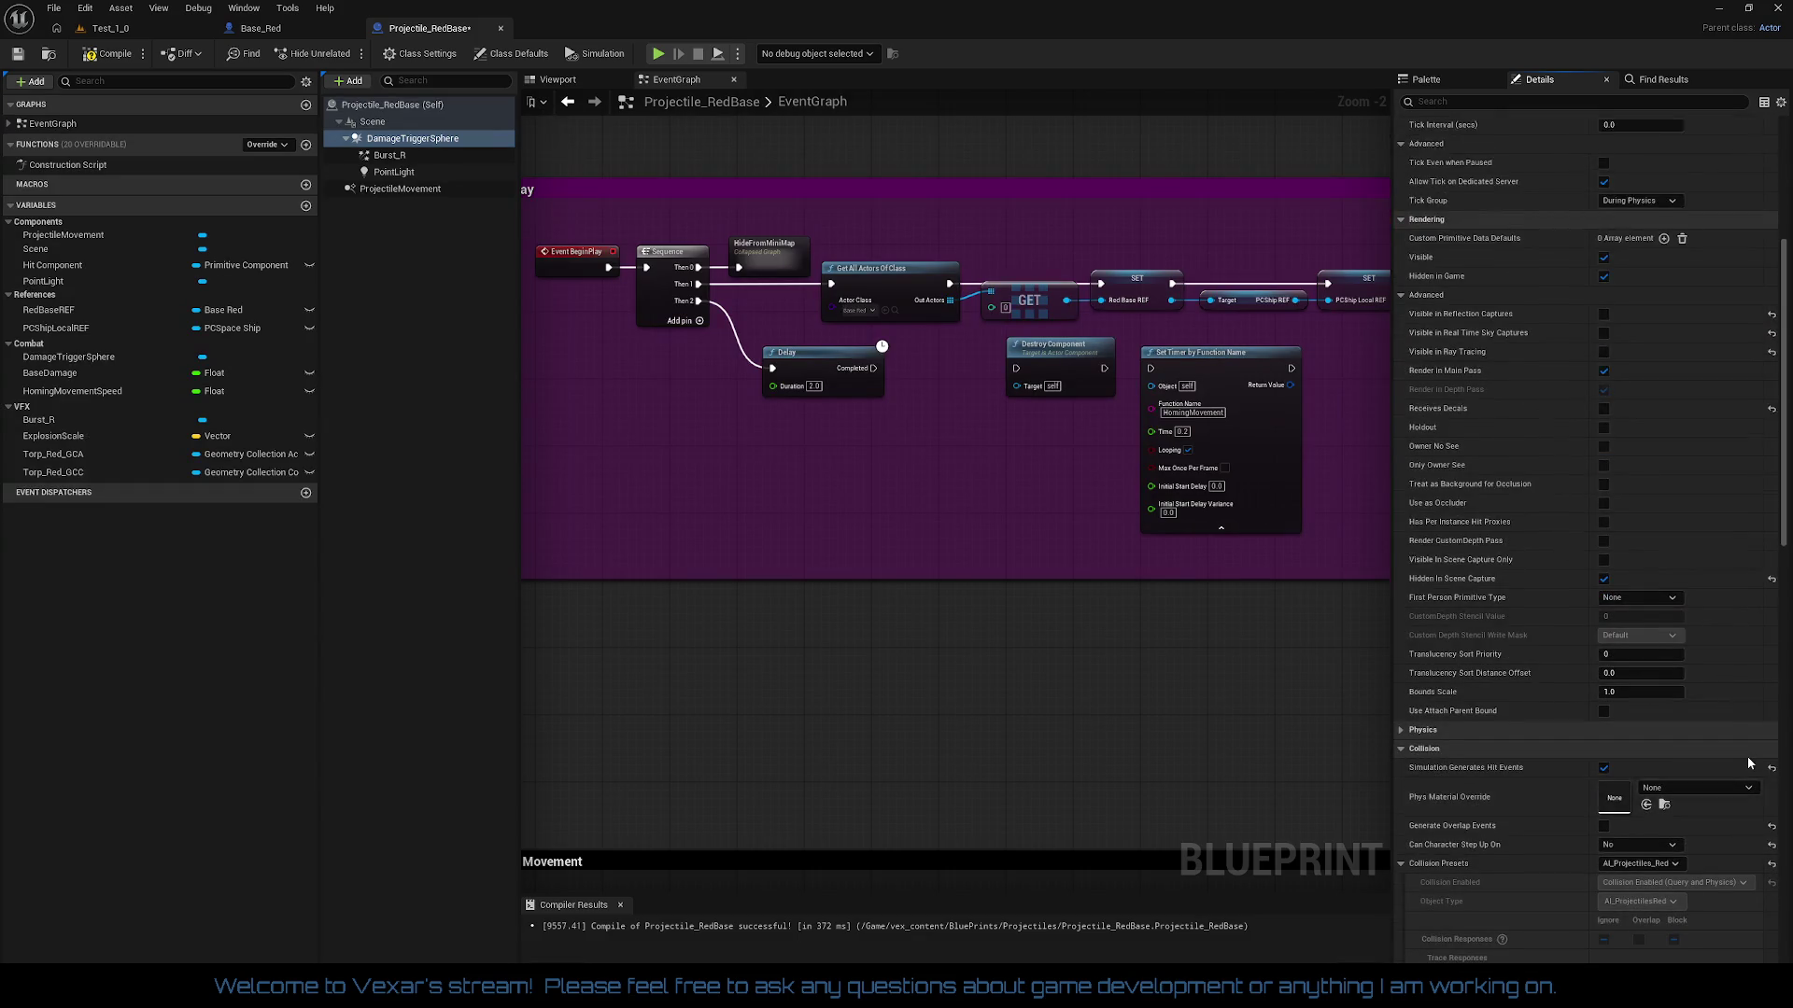
scroll(1746, 756, "down", 5)
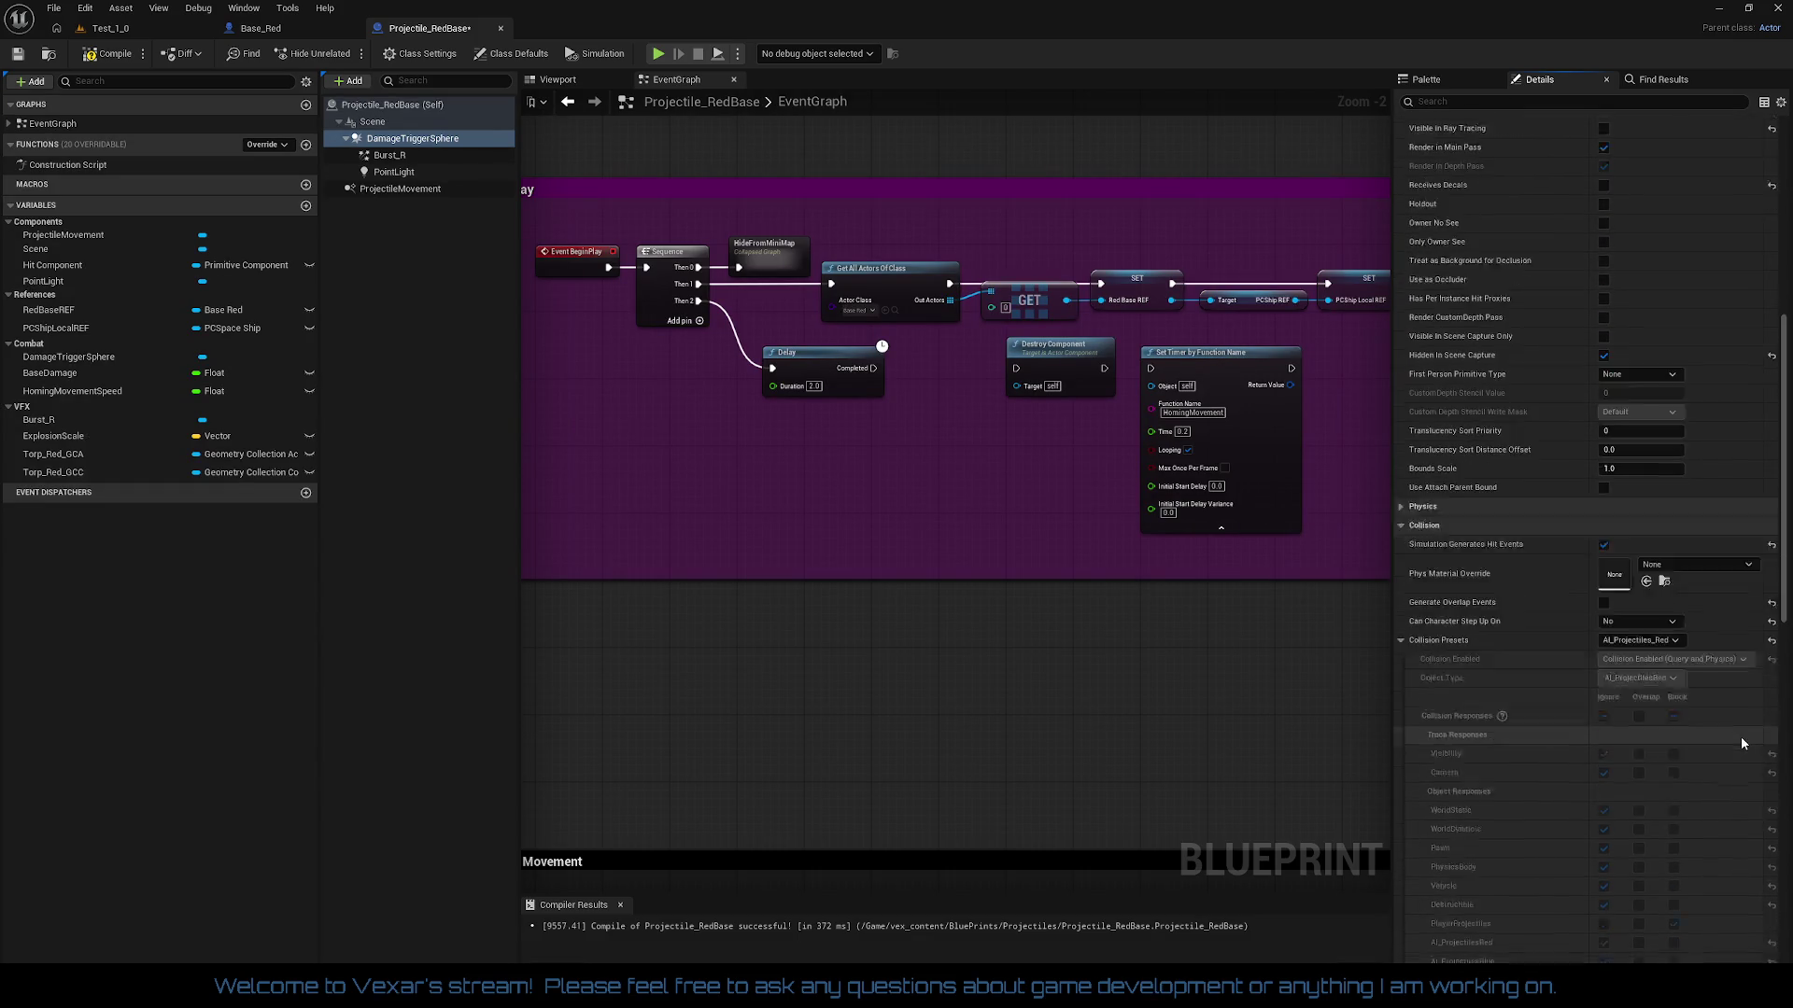
scroll(1741, 742, "down", 10)
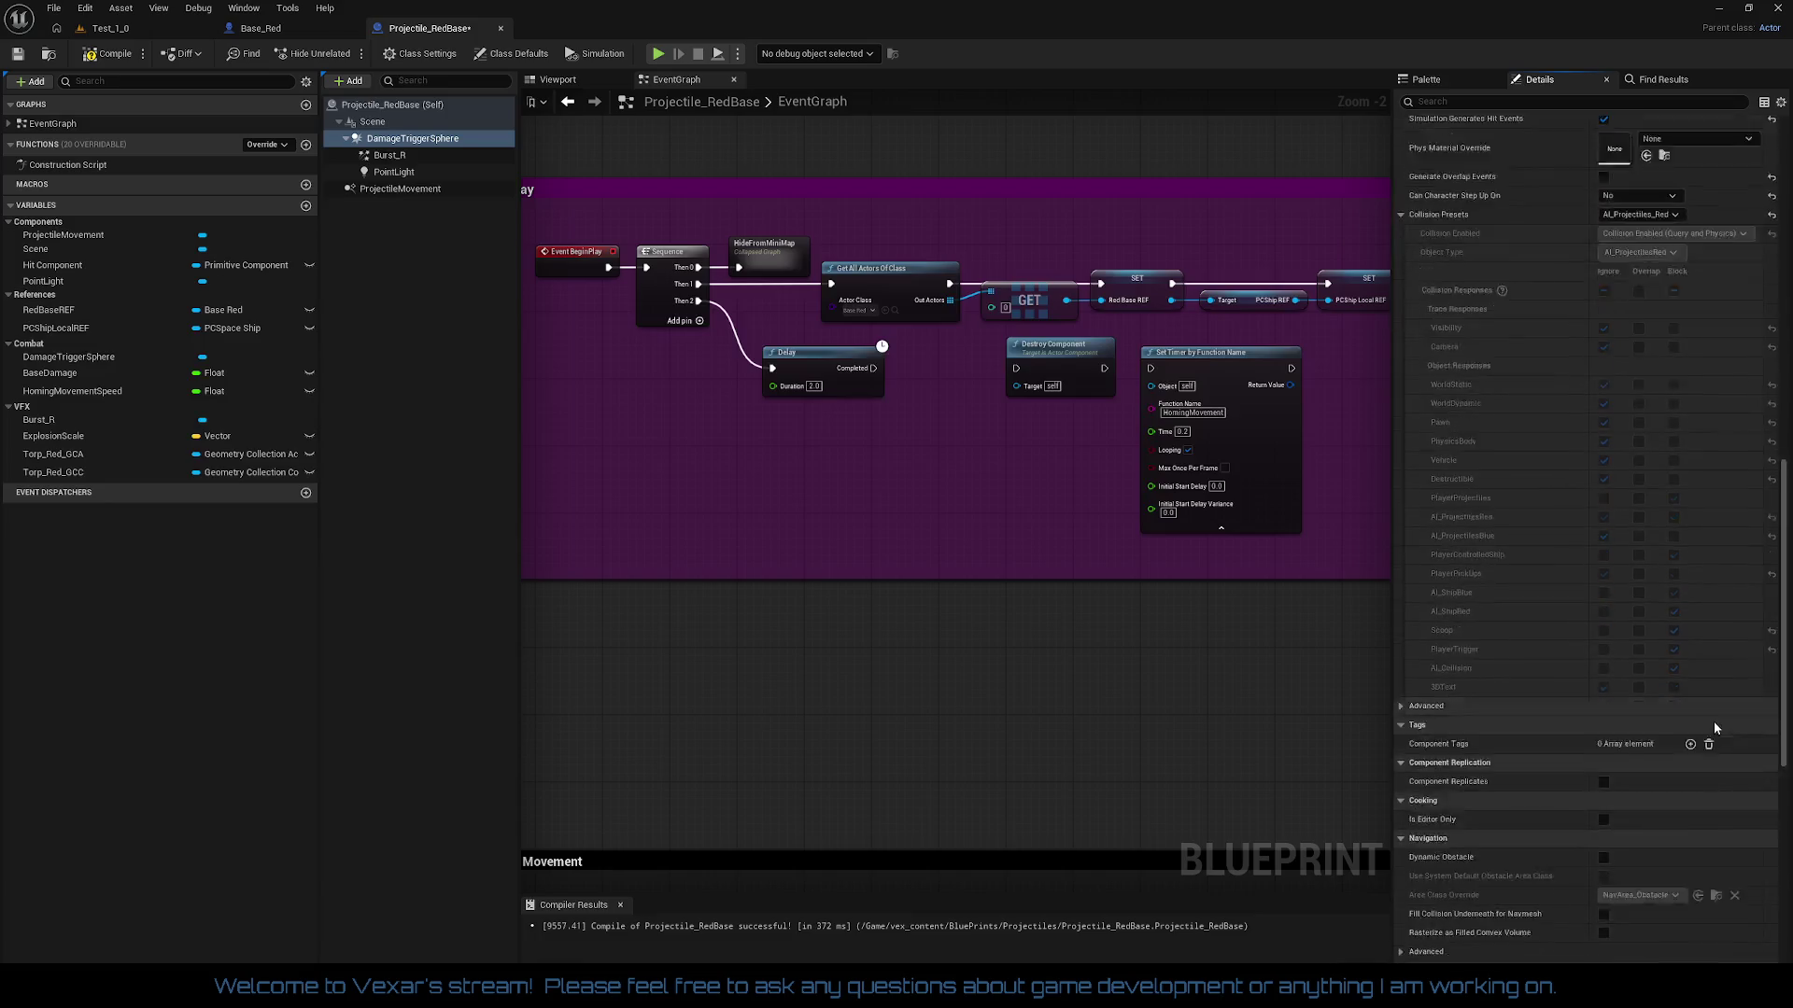
scroll(1715, 728, "down", 5)
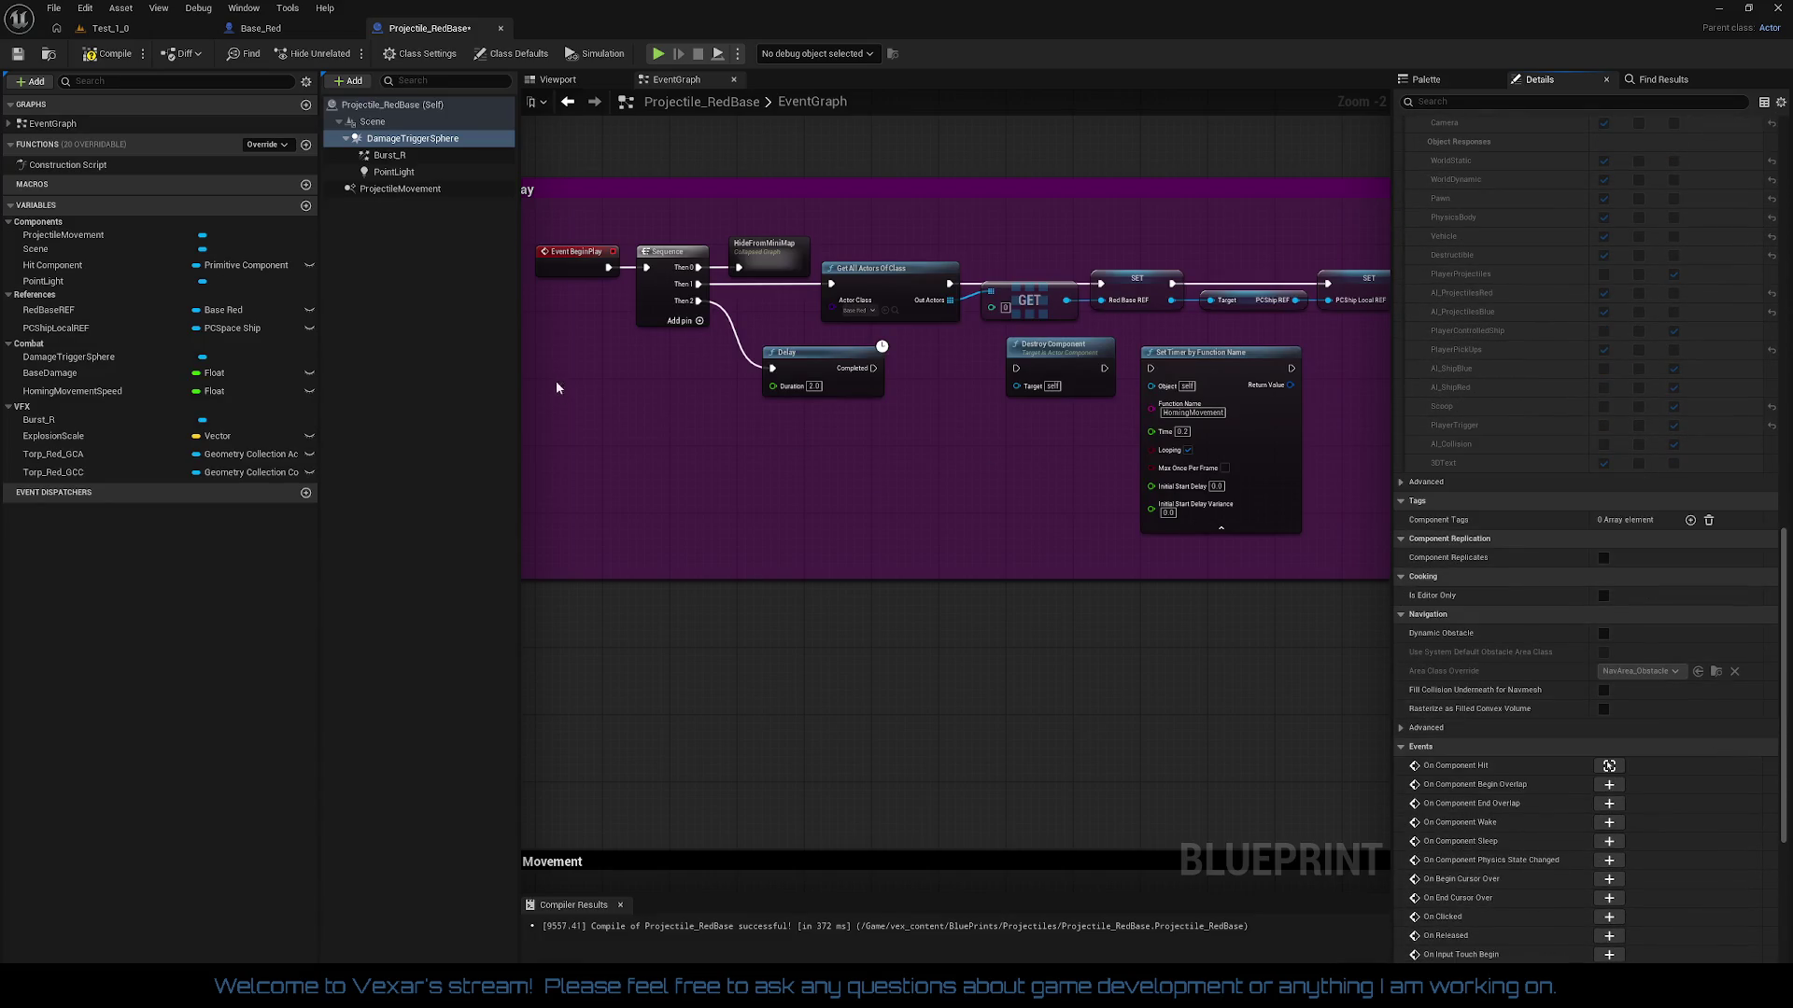
Step: Turn off Burst_R's reflection capture, real-time sky capture and ray tracing visibility
left_click(409, 157)
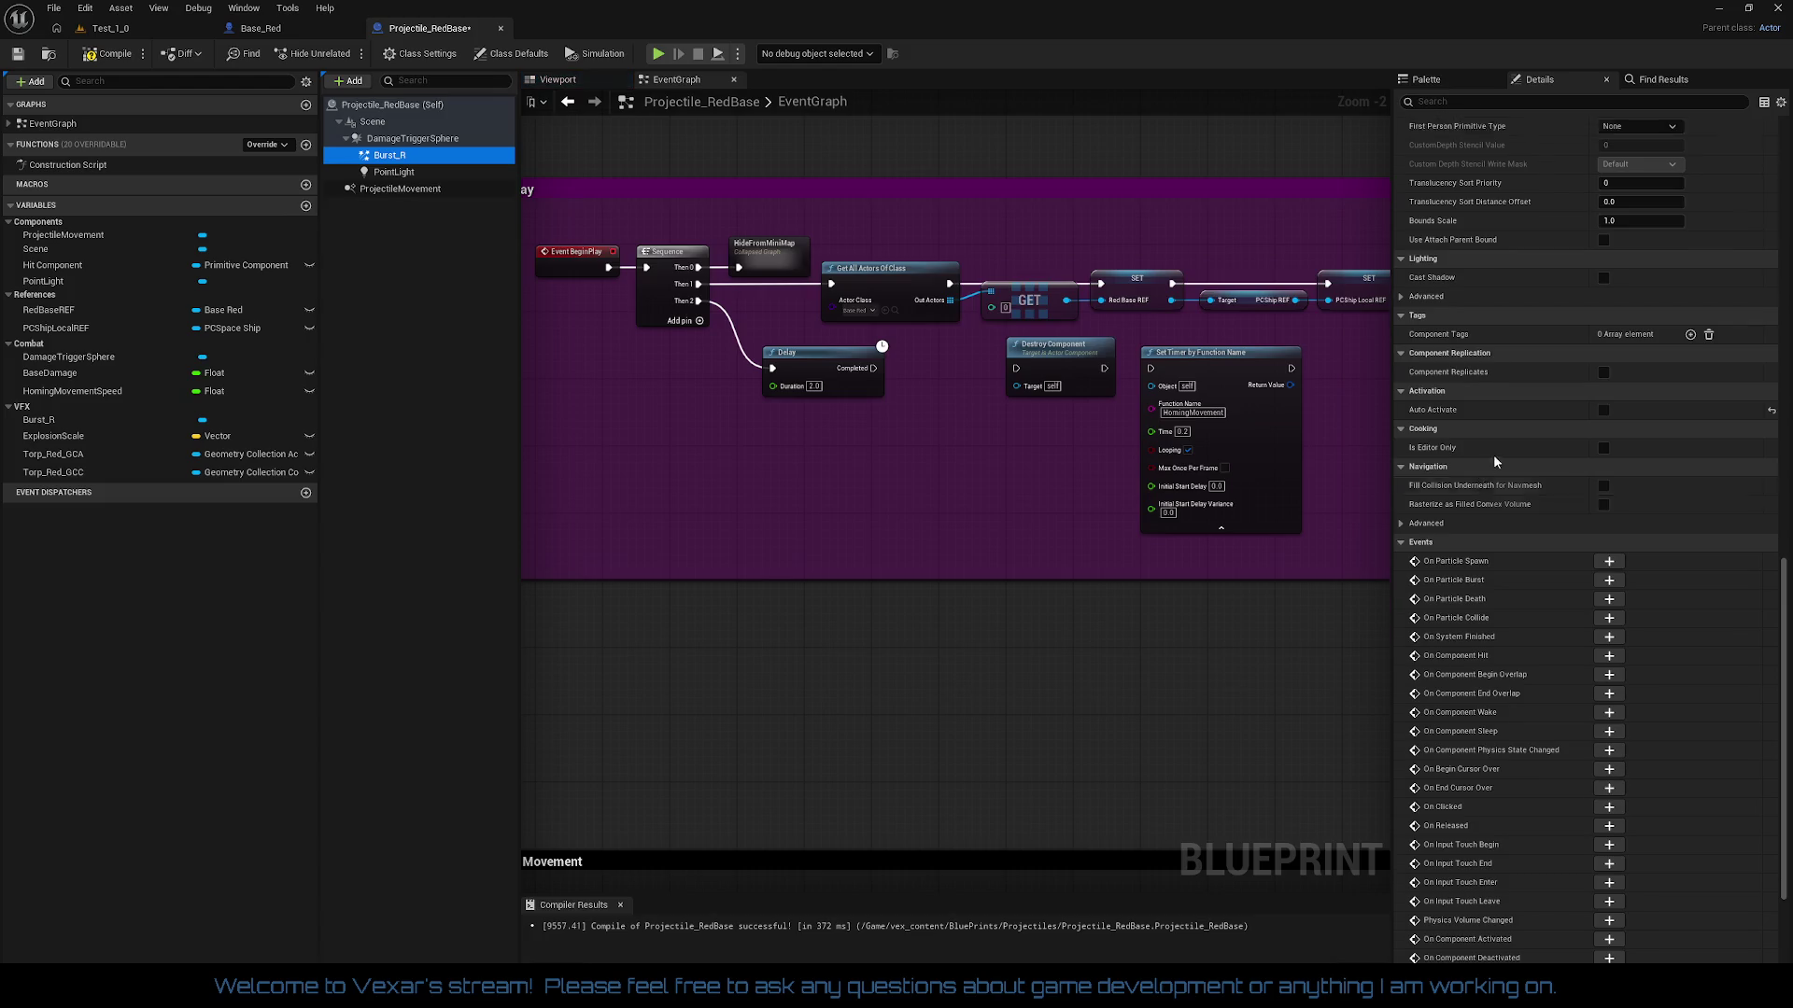
scroll(1503, 447, "up", 9)
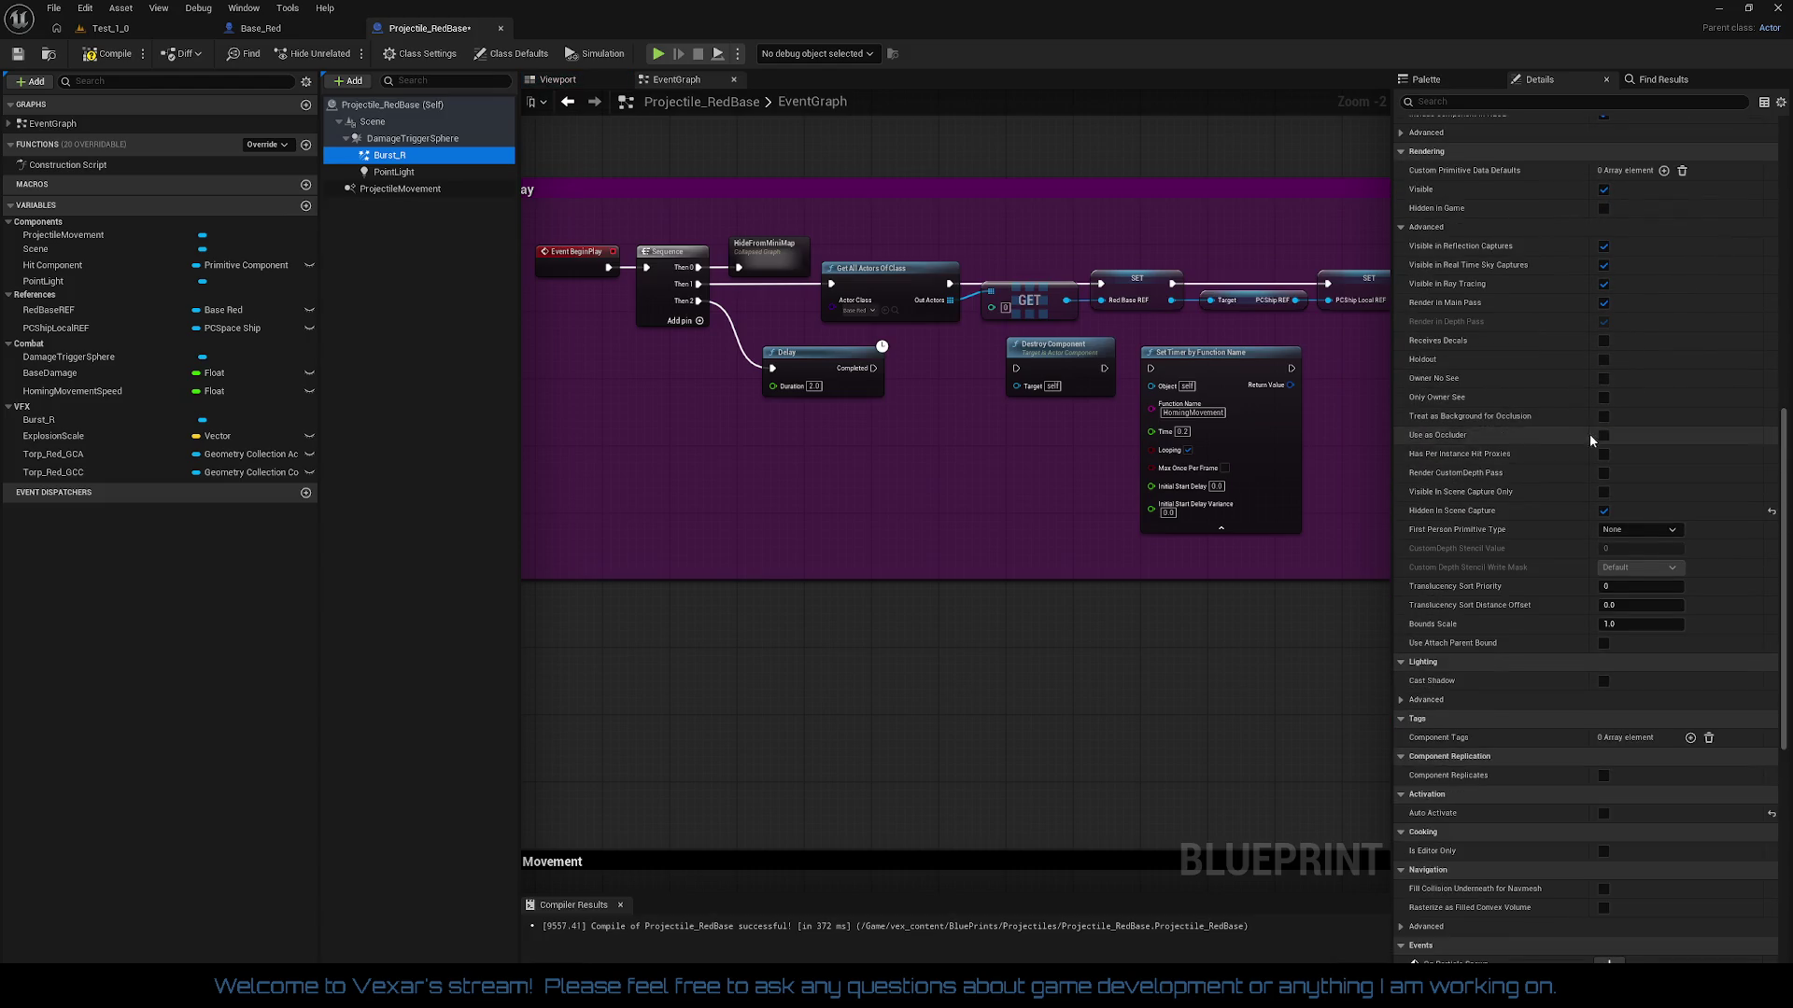
scroll(1592, 438, "up", 2)
left_click(1603, 313)
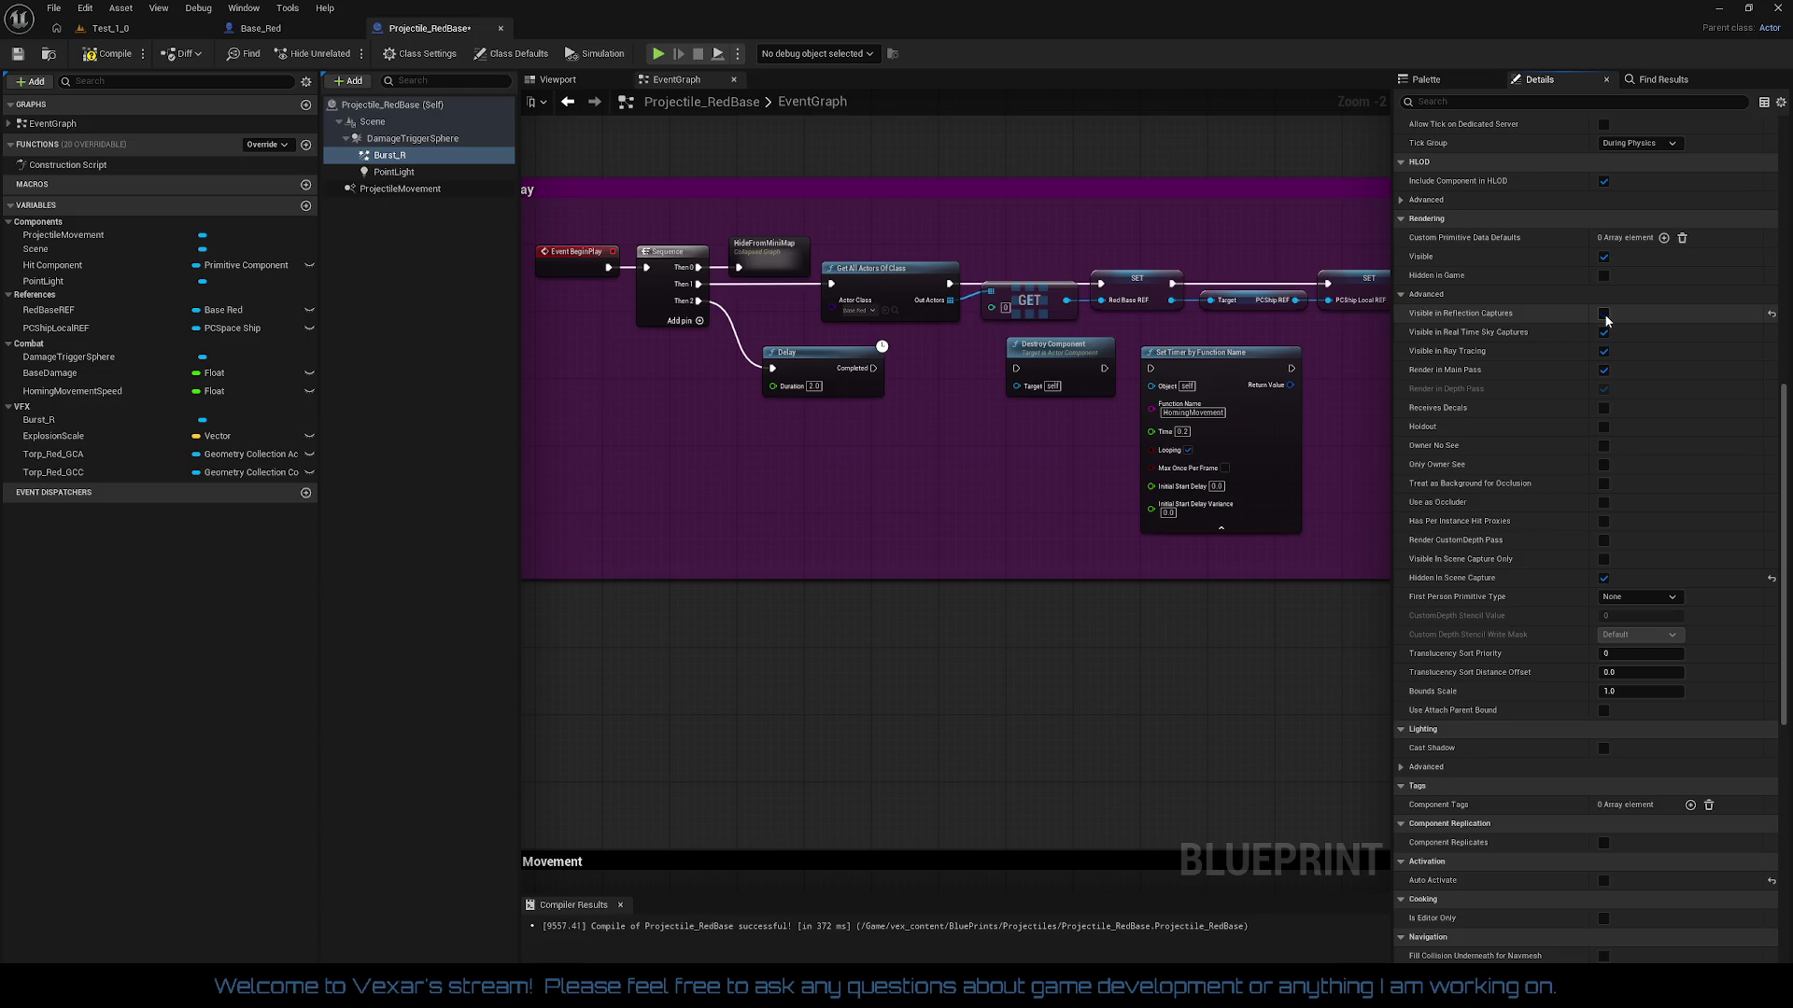
left_click(1603, 332)
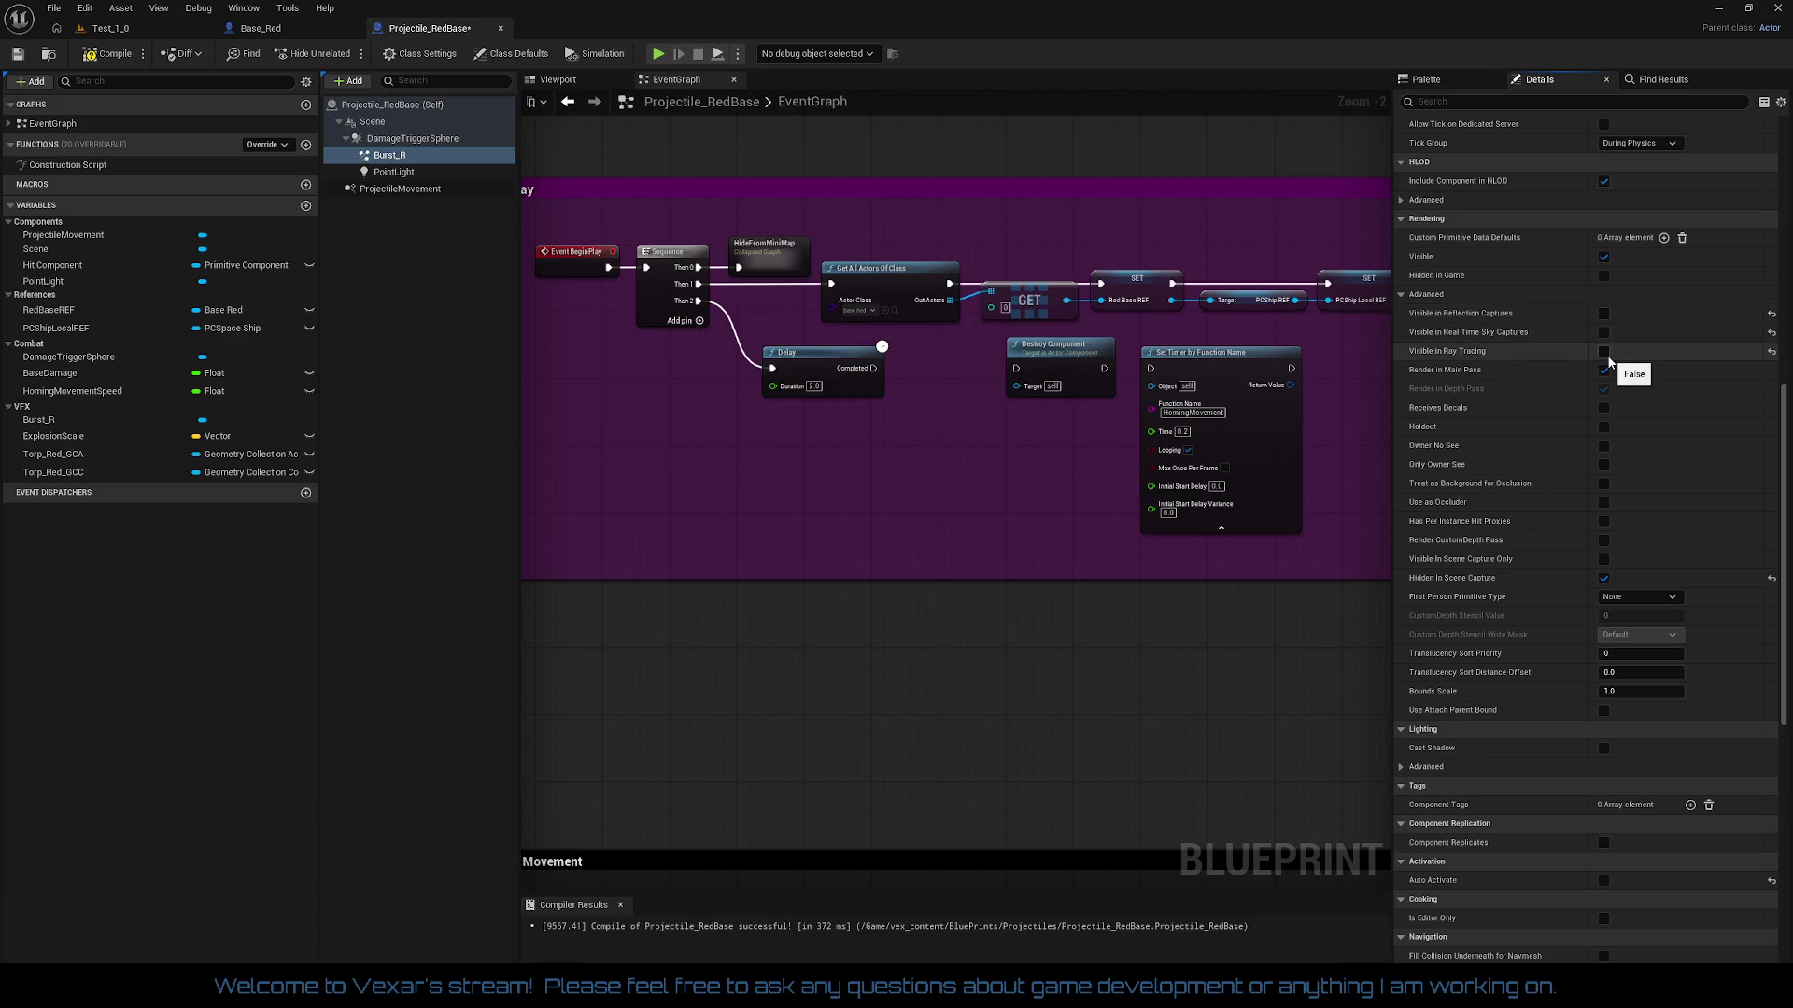
left_click(1604, 353)
left_click(393, 172)
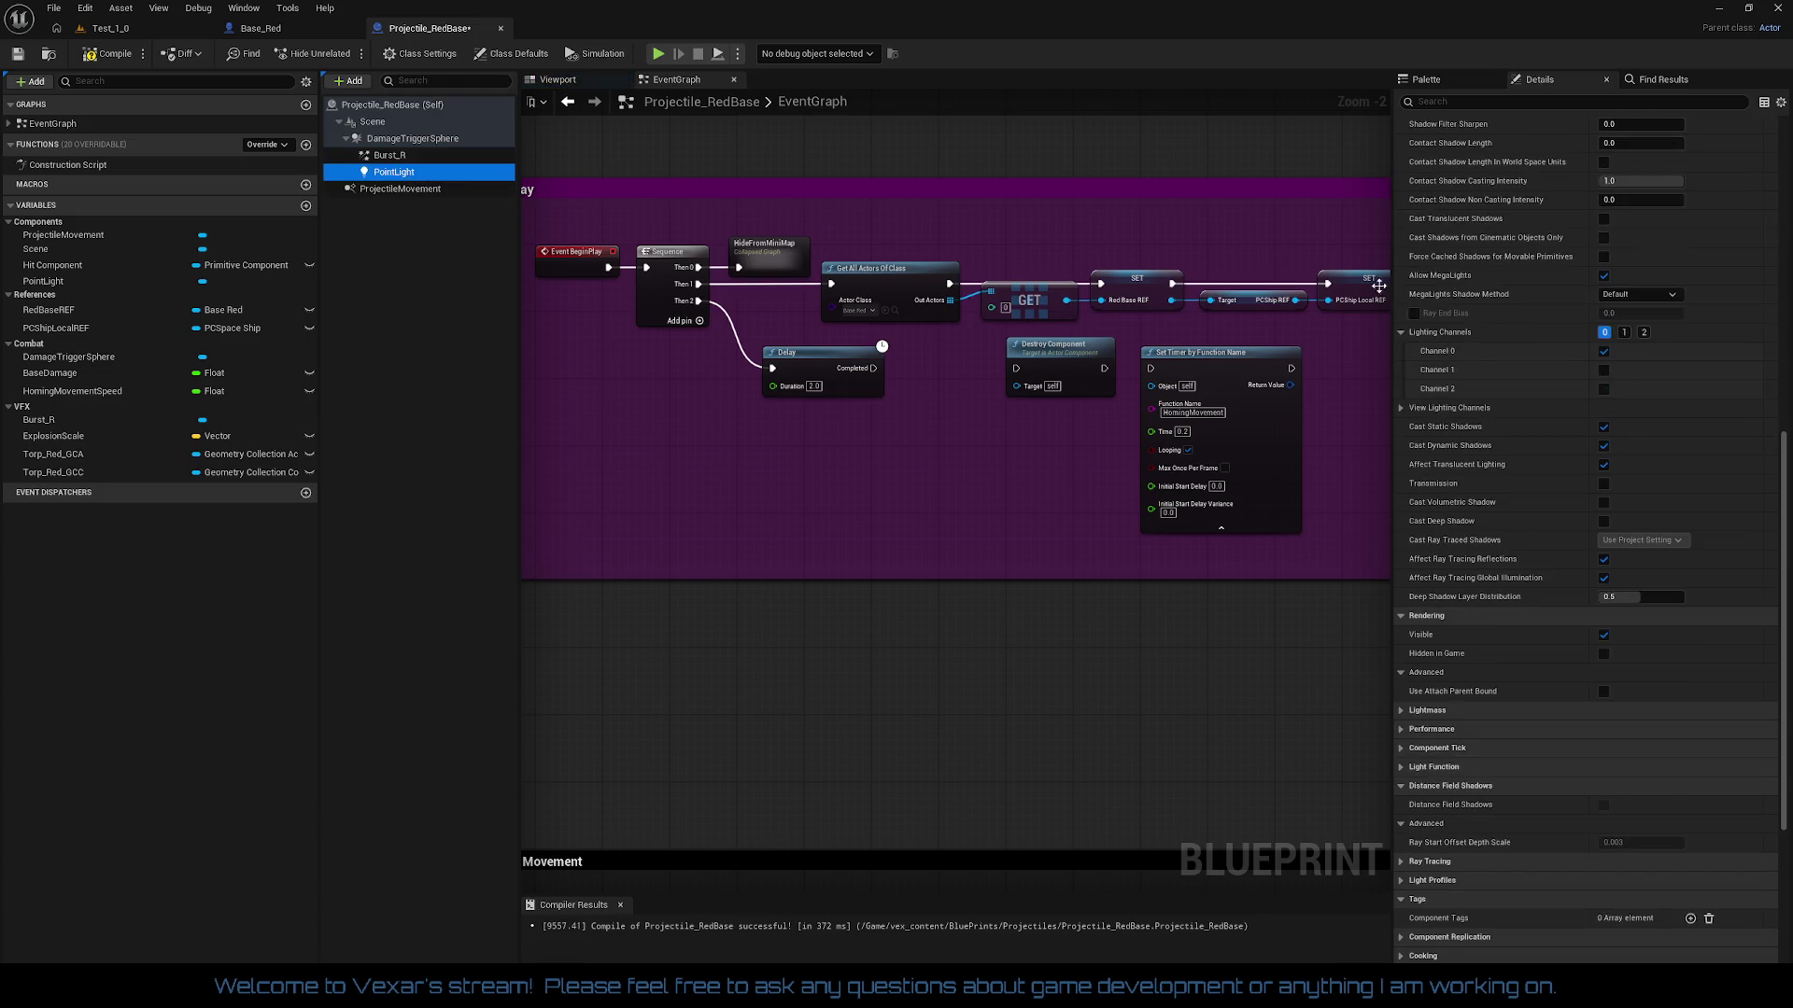
Step: Compile Projectile_RedBase and check the PointLight: red 255,0,0, intensity 500, attenuation radius 1000
scroll(1648, 328, "down", 5)
scroll(1690, 338, "up", 5)
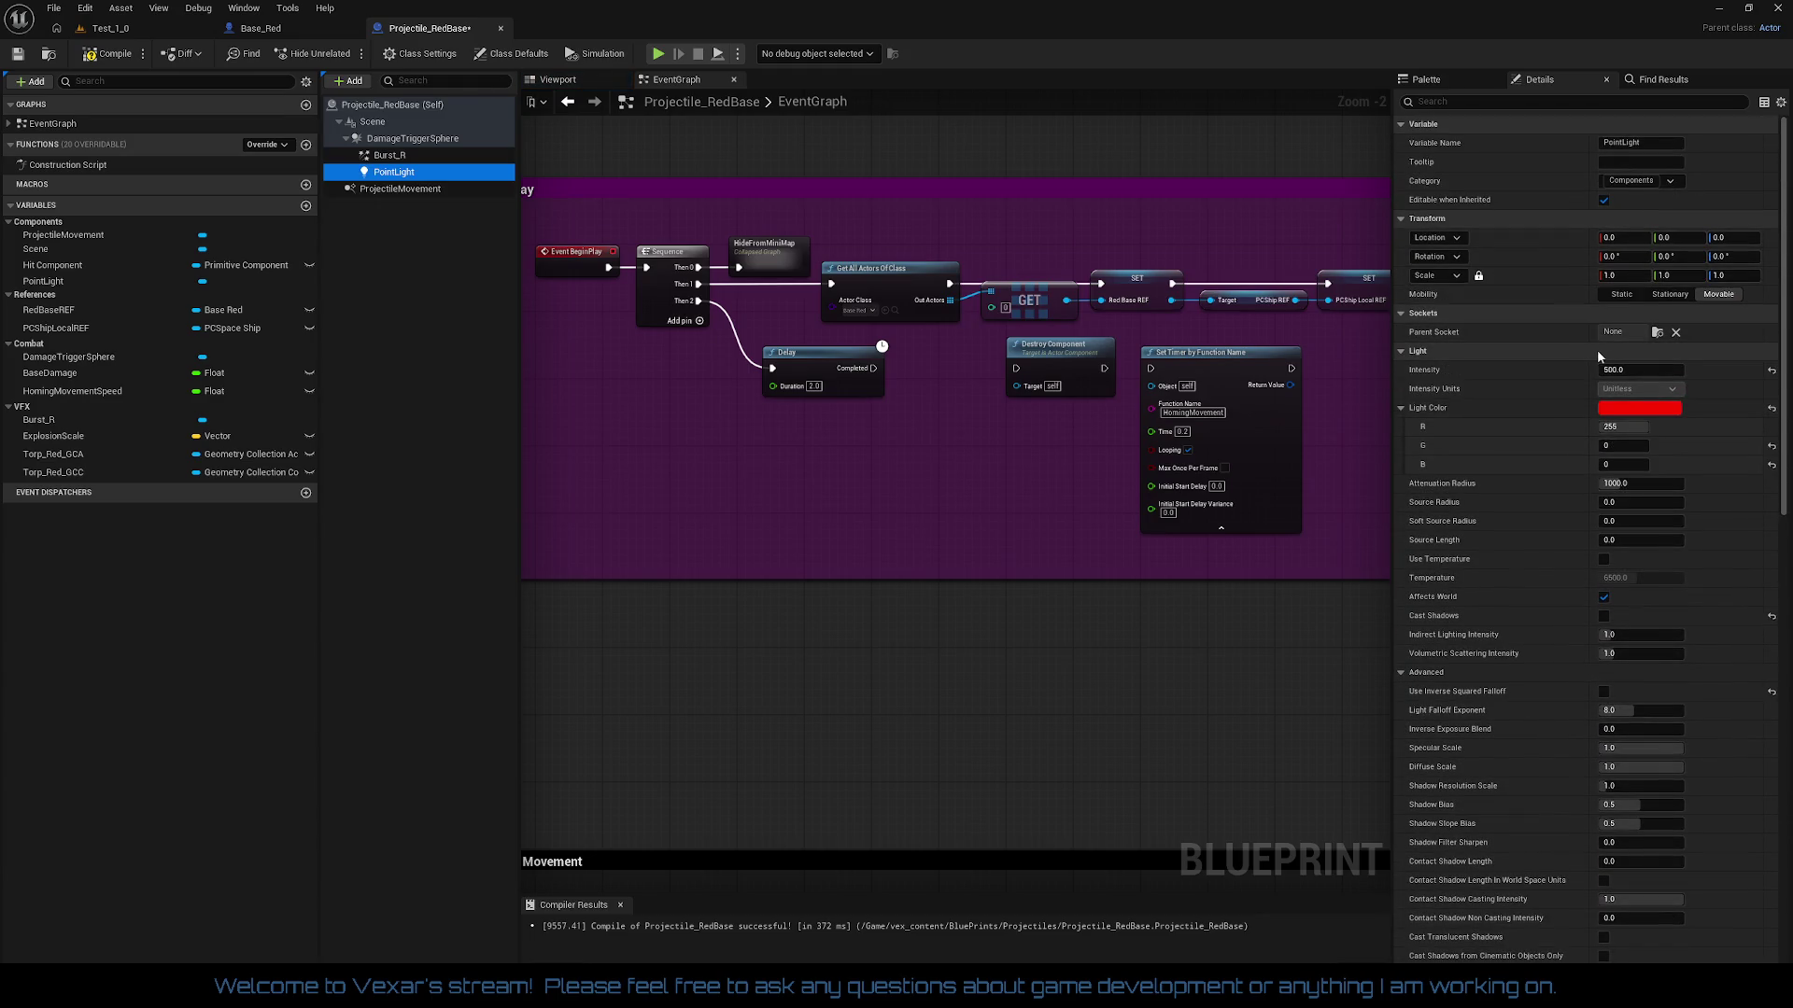
left_click(114, 58)
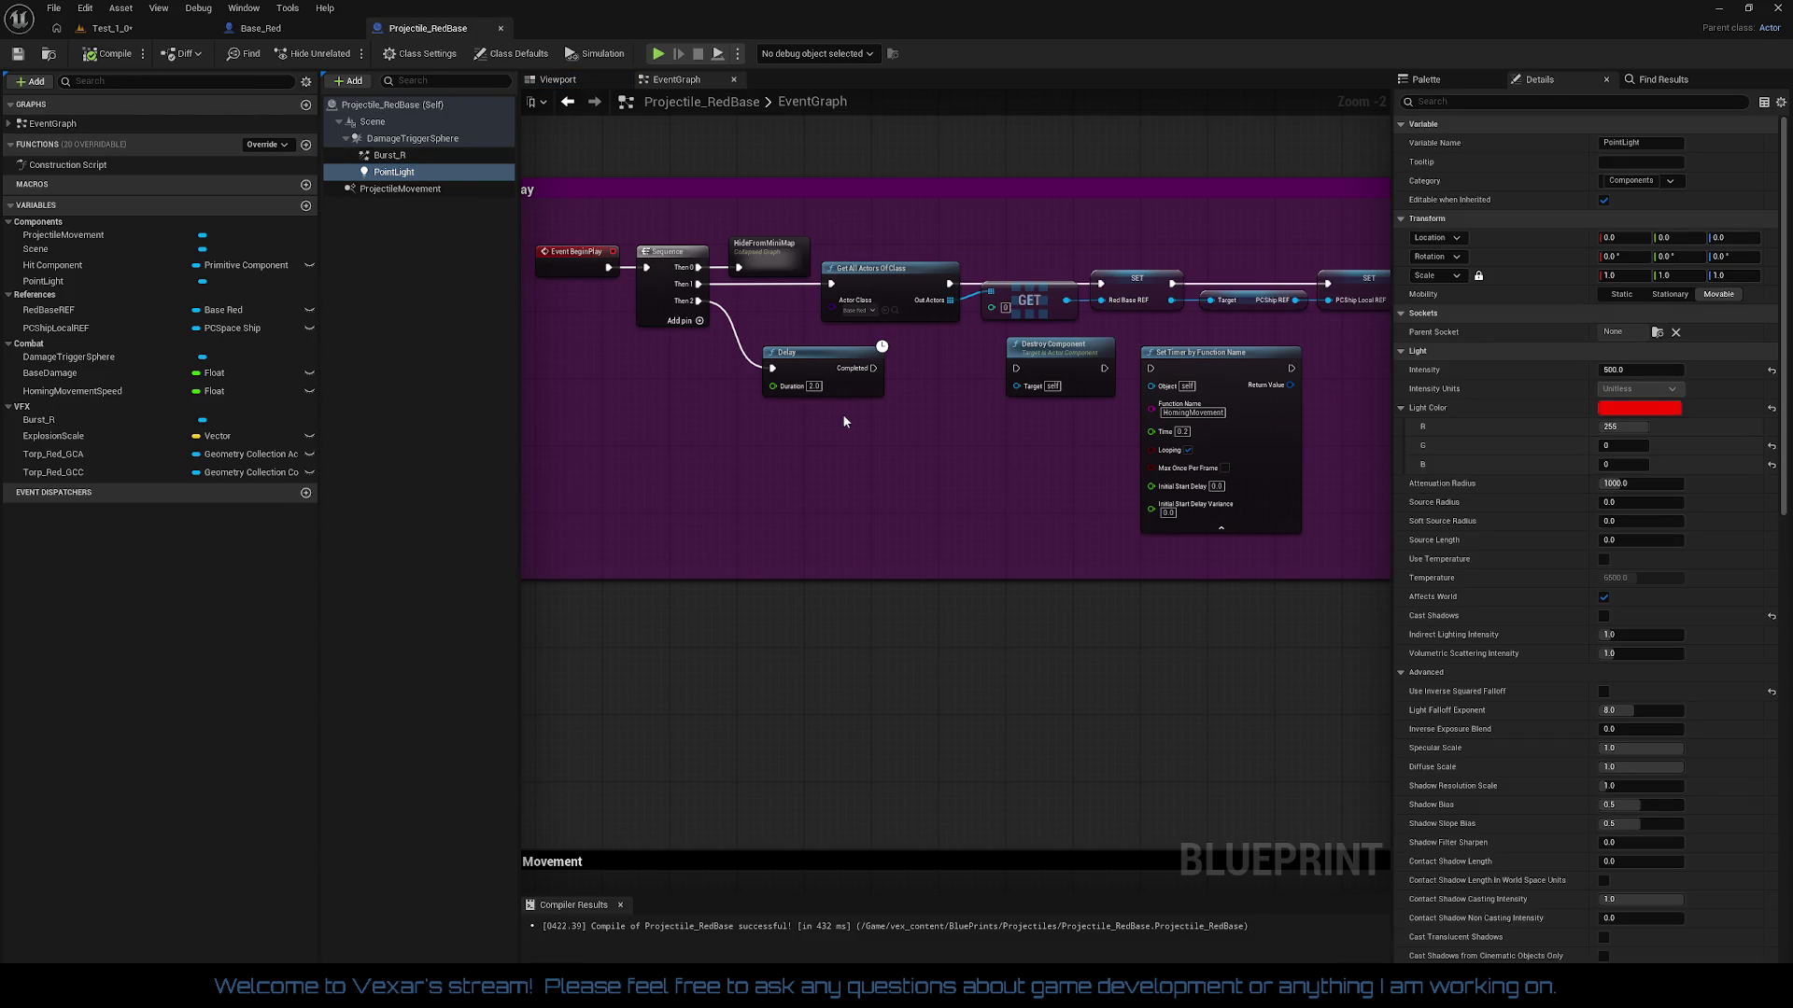
scroll(1627, 529, "down", 6)
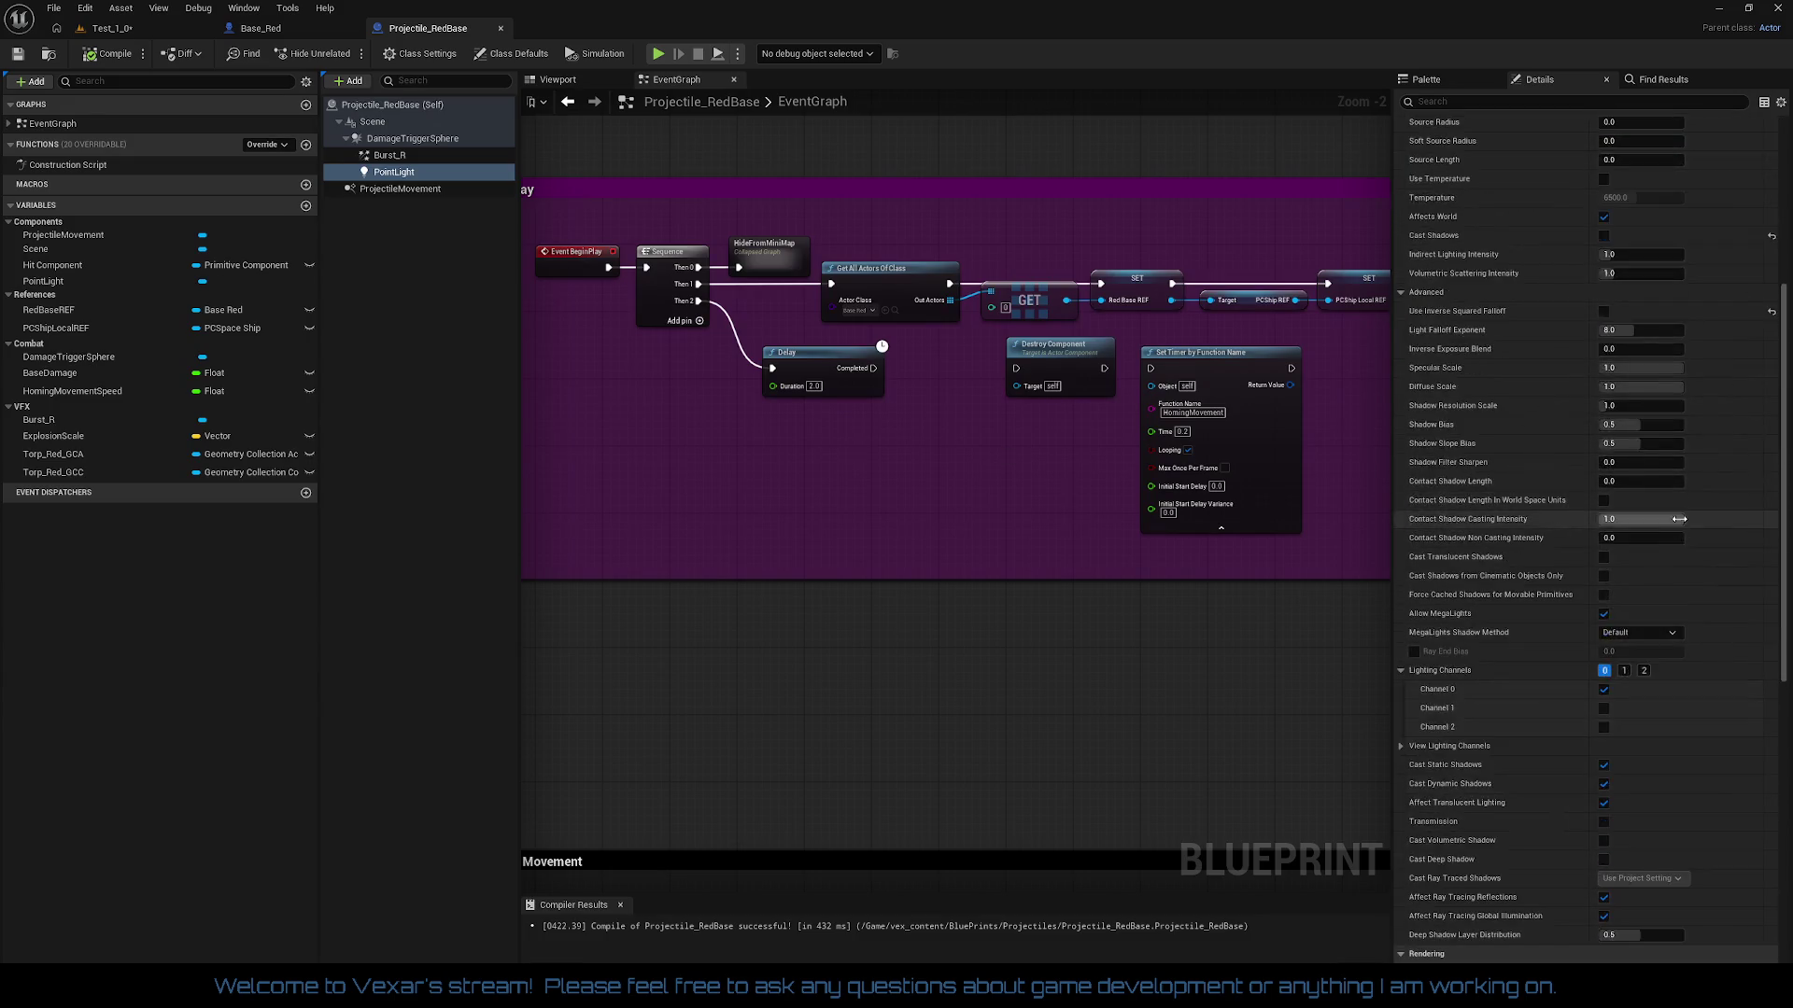
scroll(1677, 514, "down", 2)
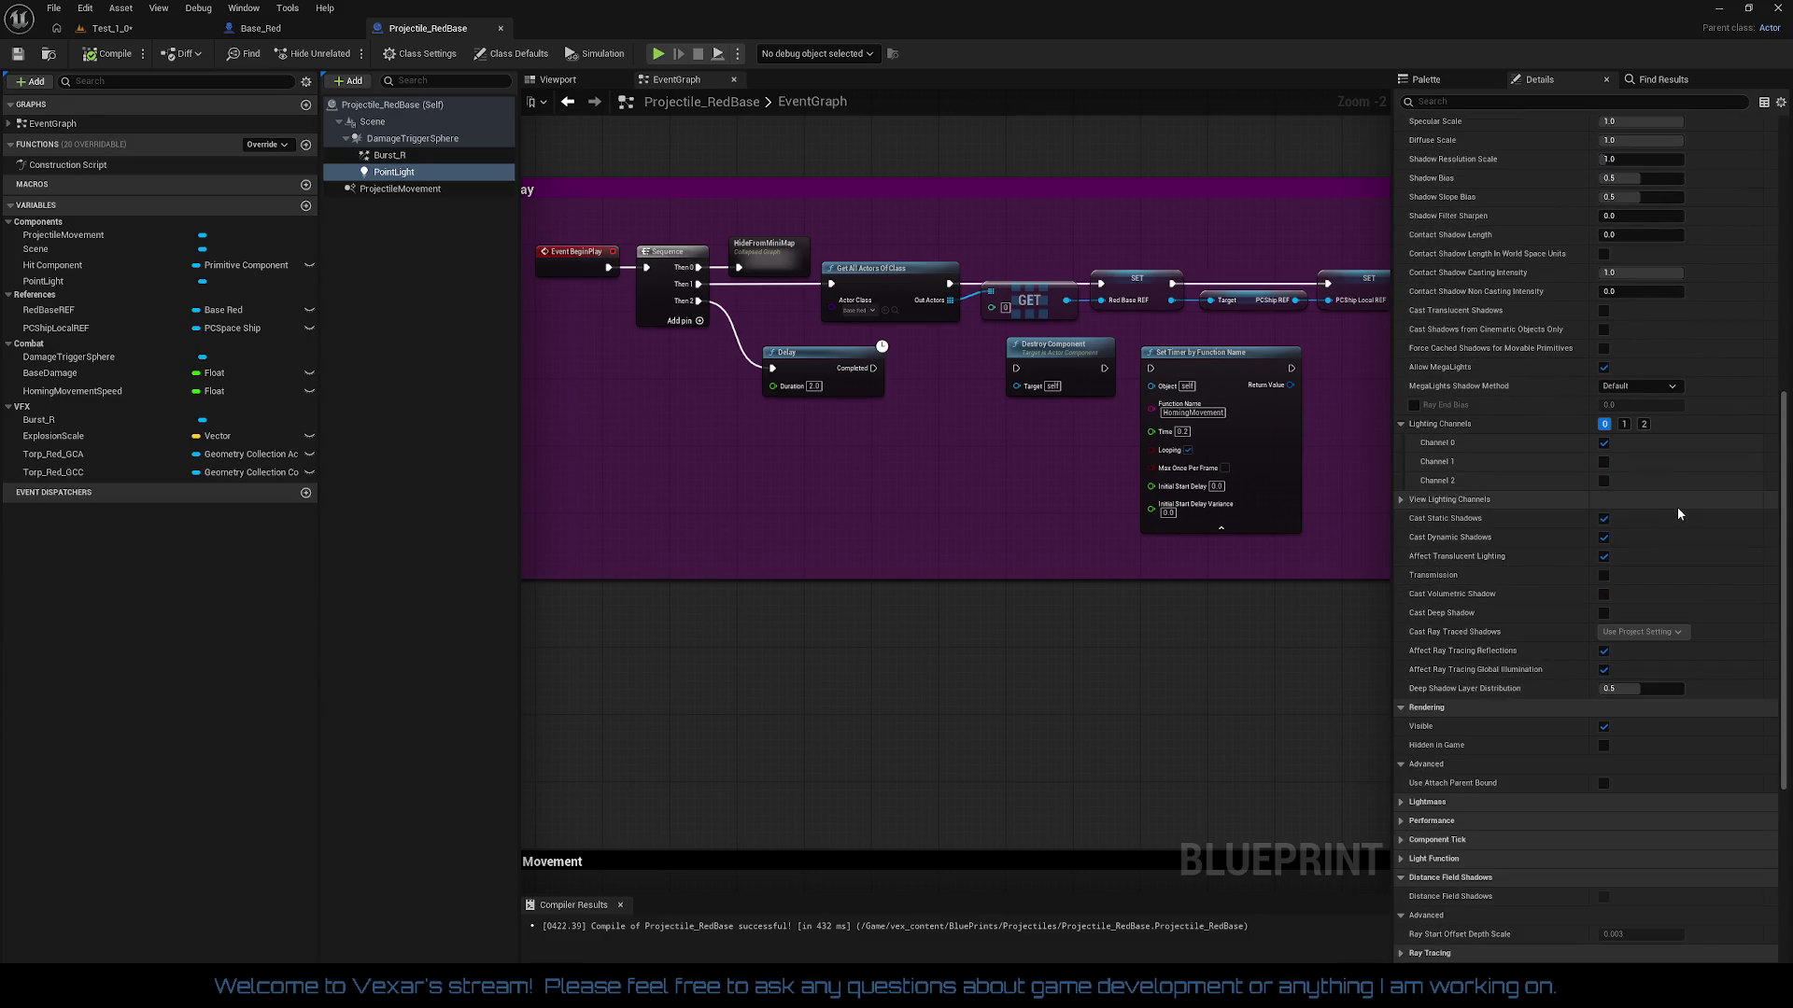
scroll(1677, 507, "down", 2)
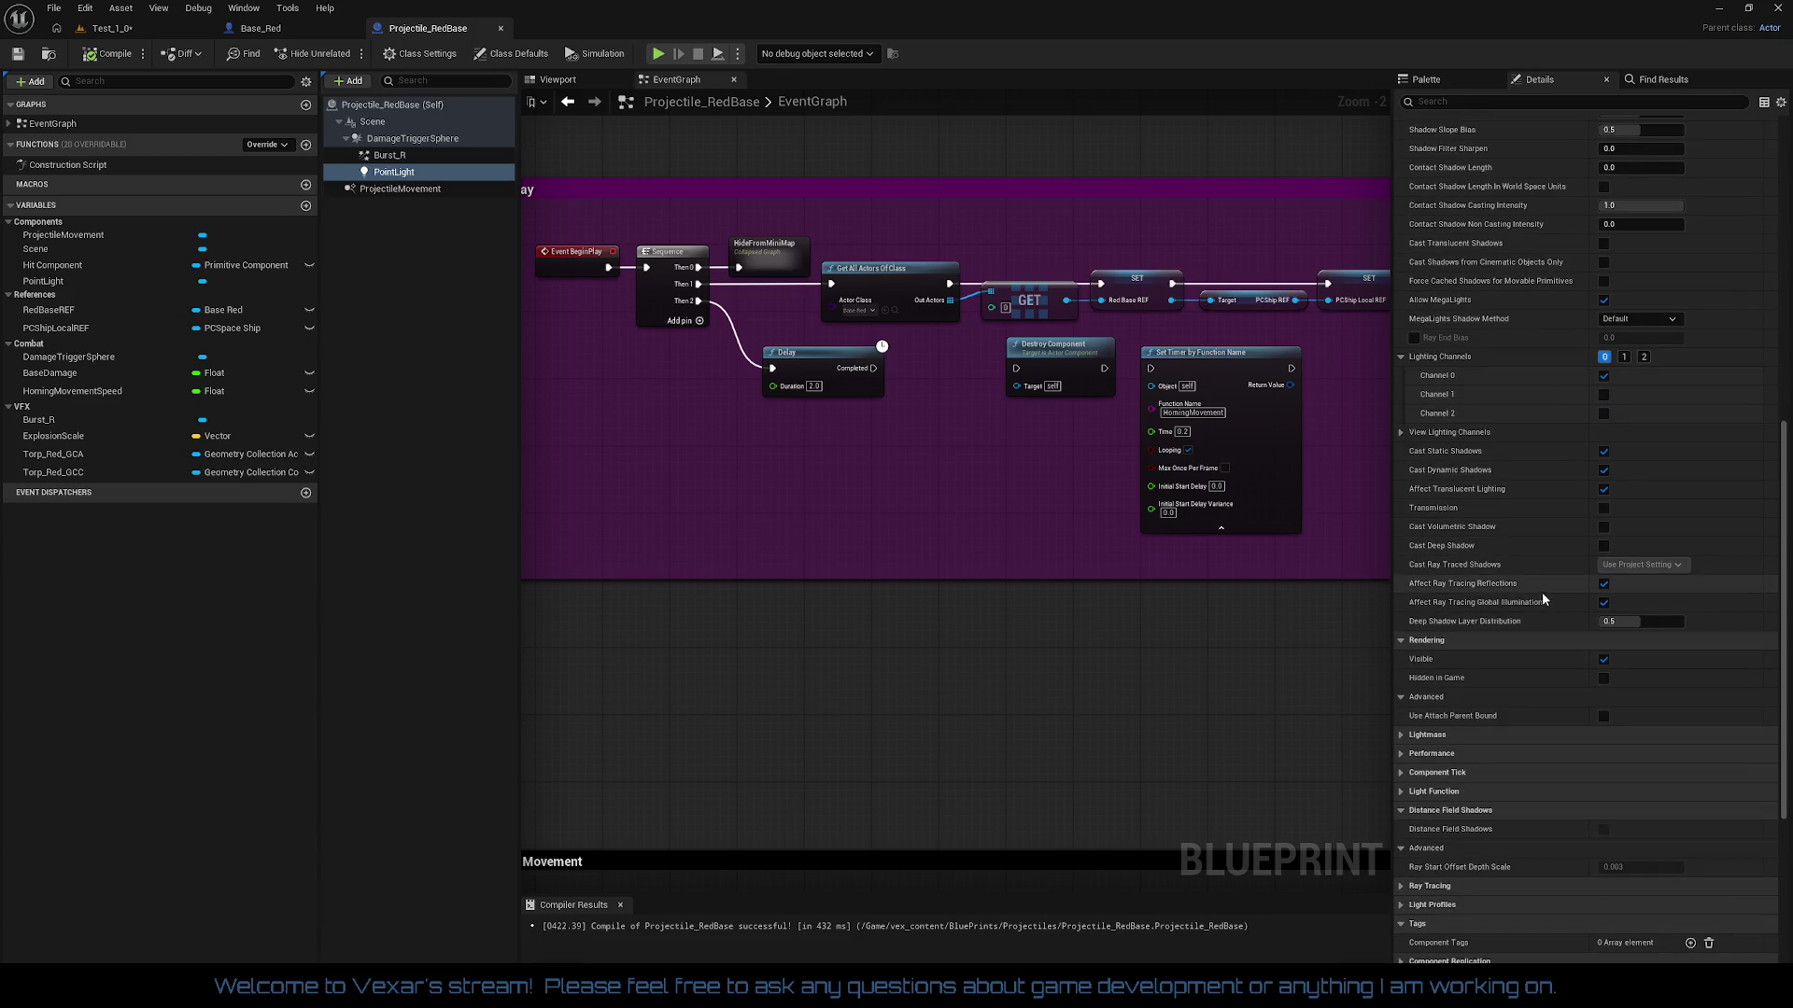
scroll(1520, 581, "up", 4)
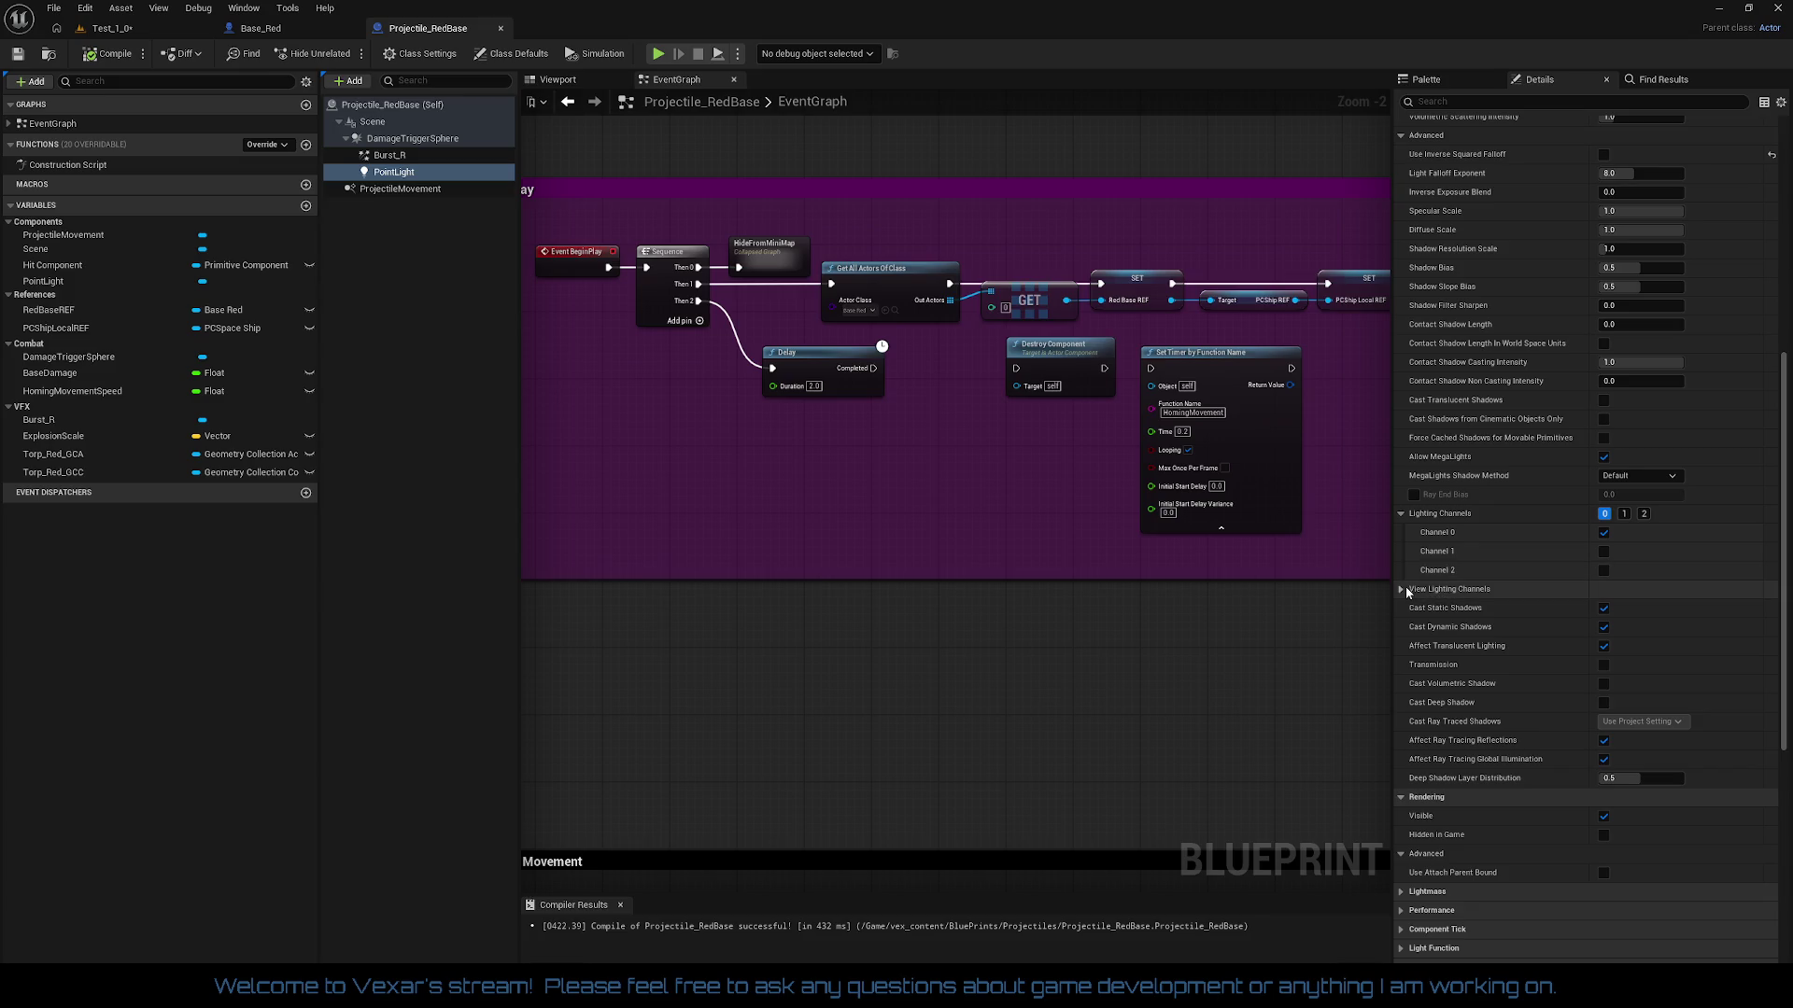
scroll(1429, 535, "up", 8)
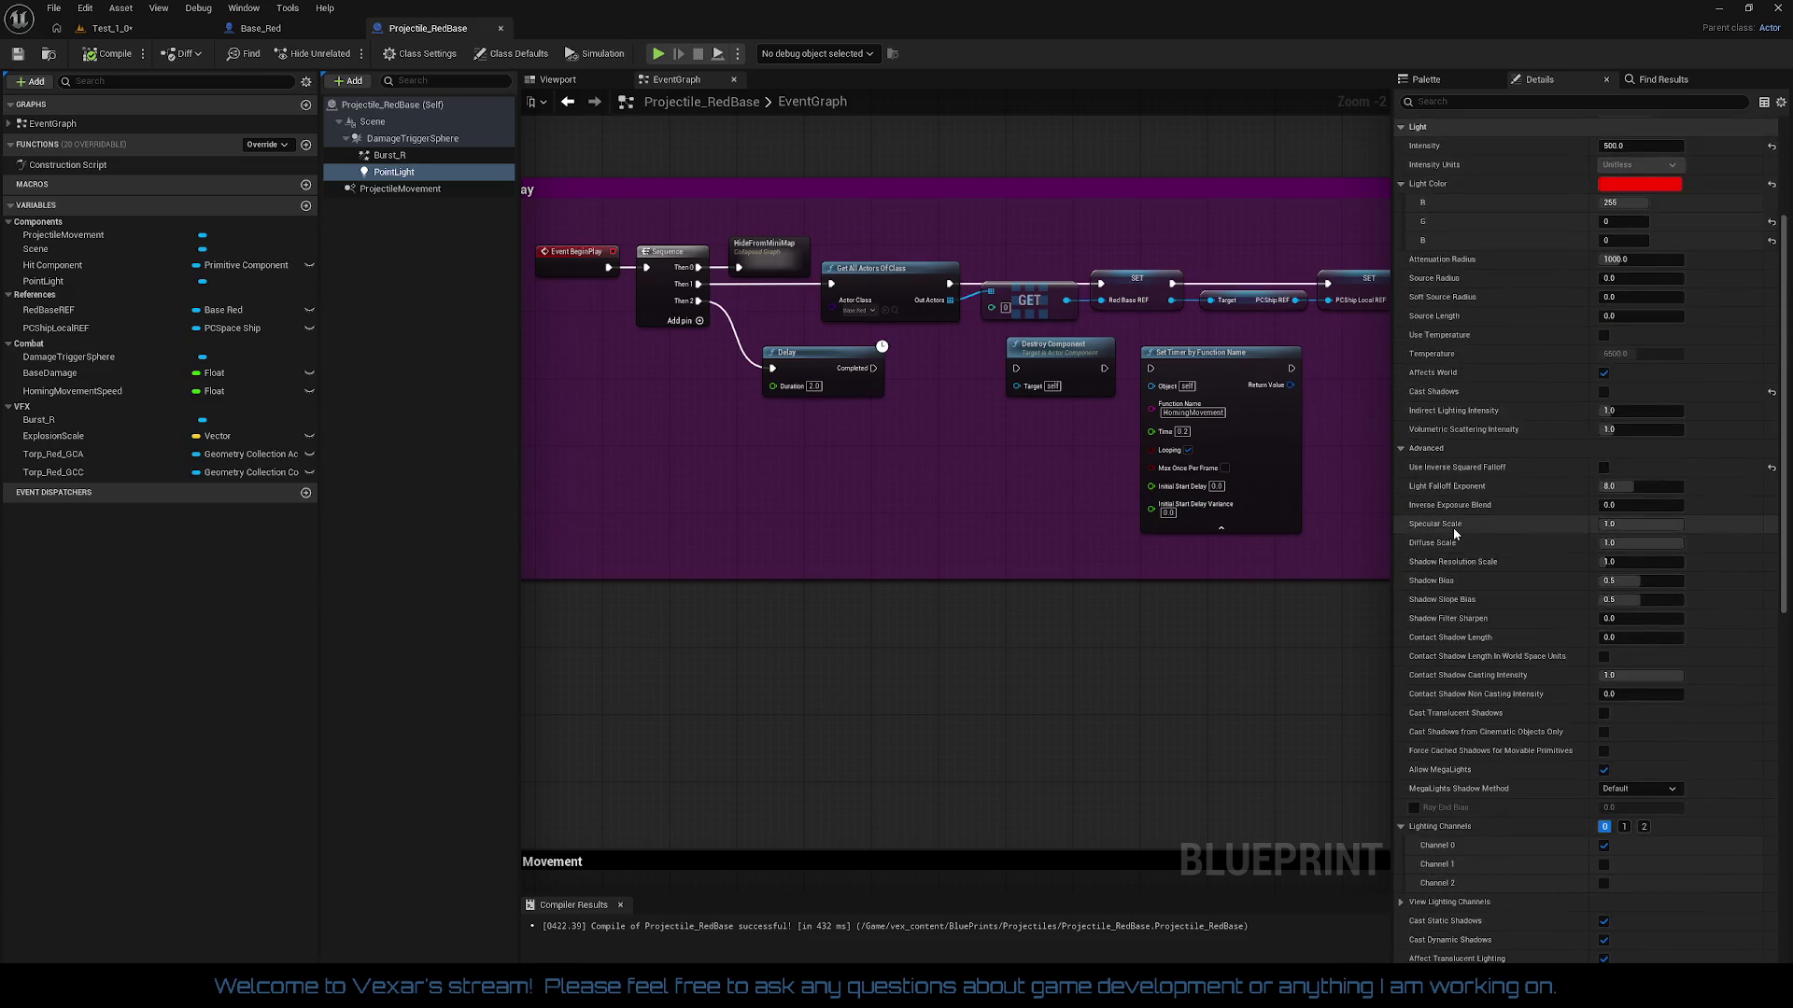
scroll(1453, 529, "up", 6)
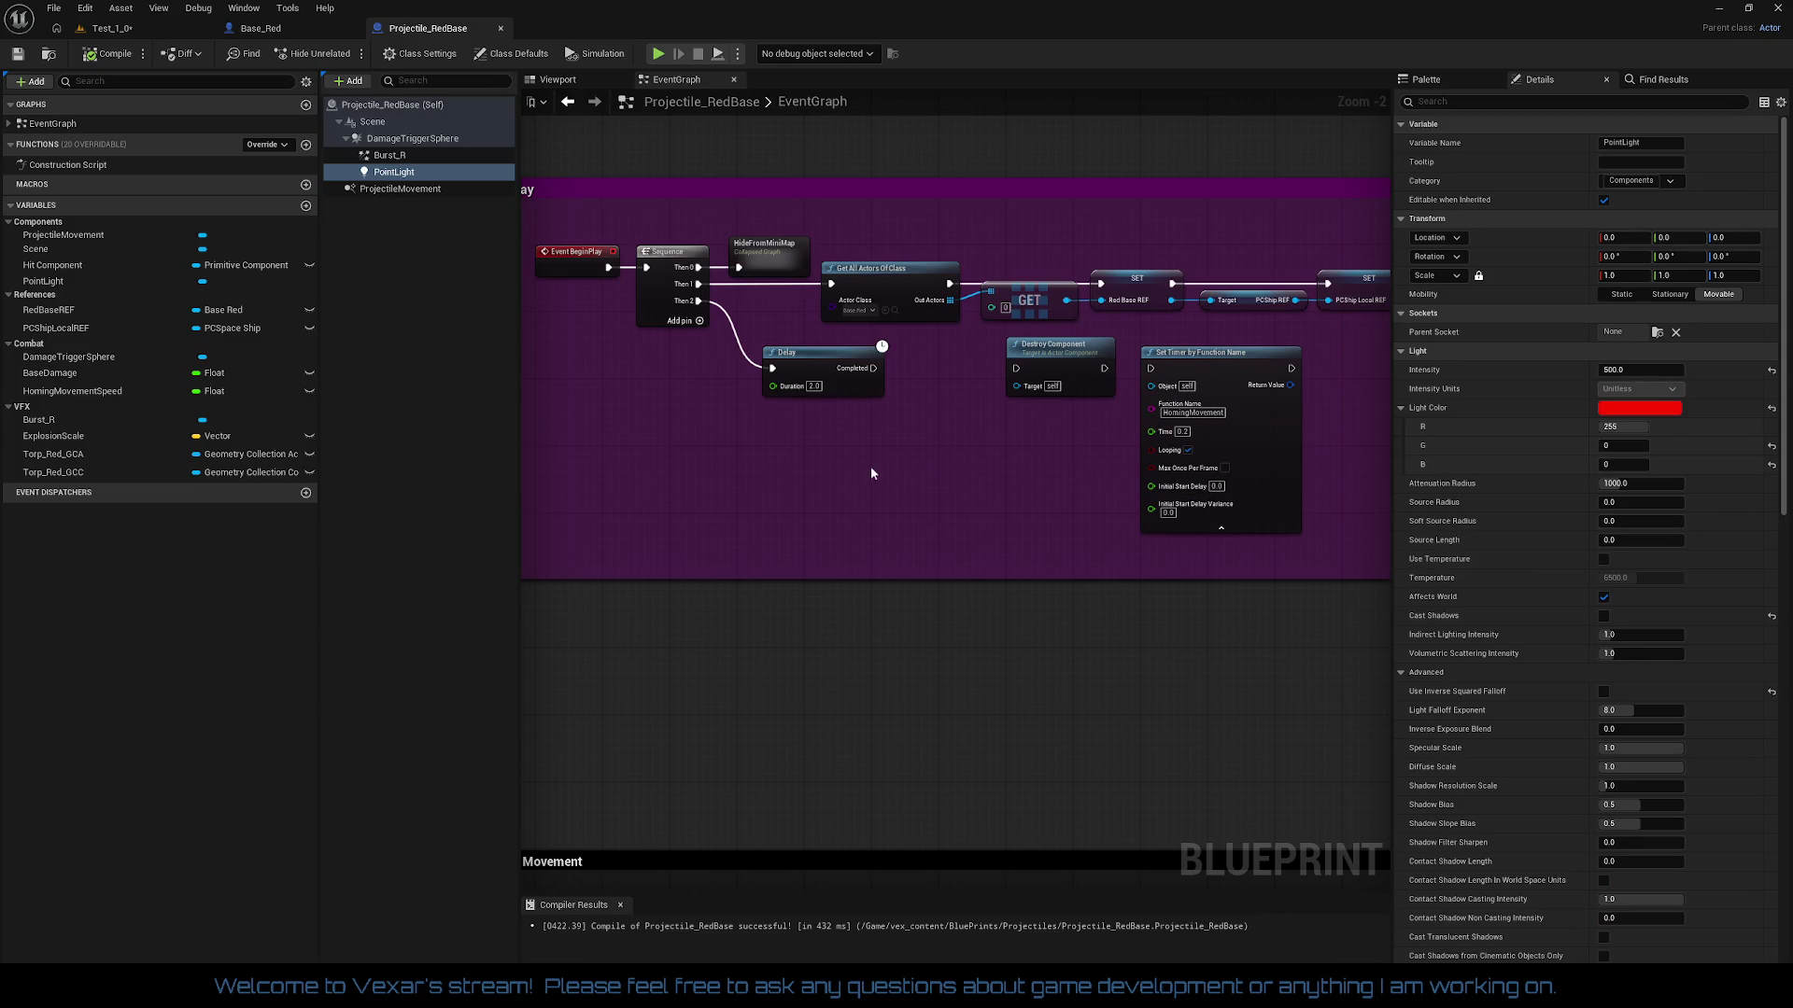
scroll(850, 480, "down", 3)
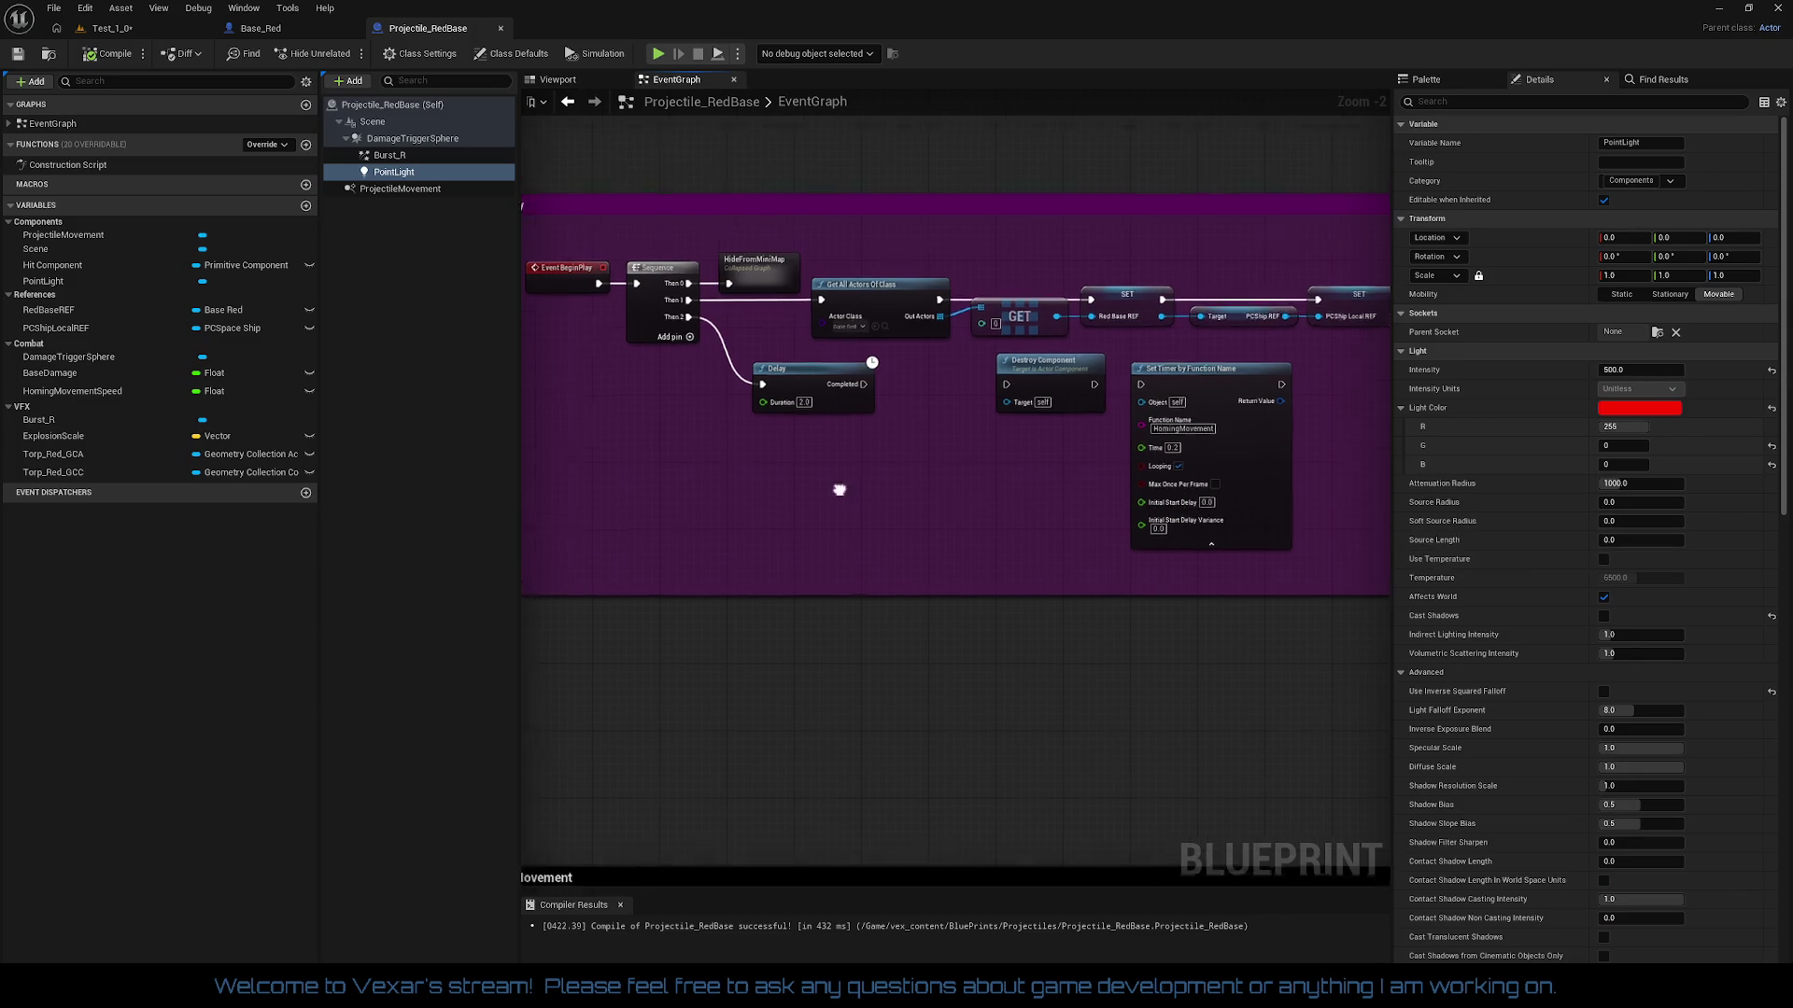
left_click_drag(1080, 620, 904, 348)
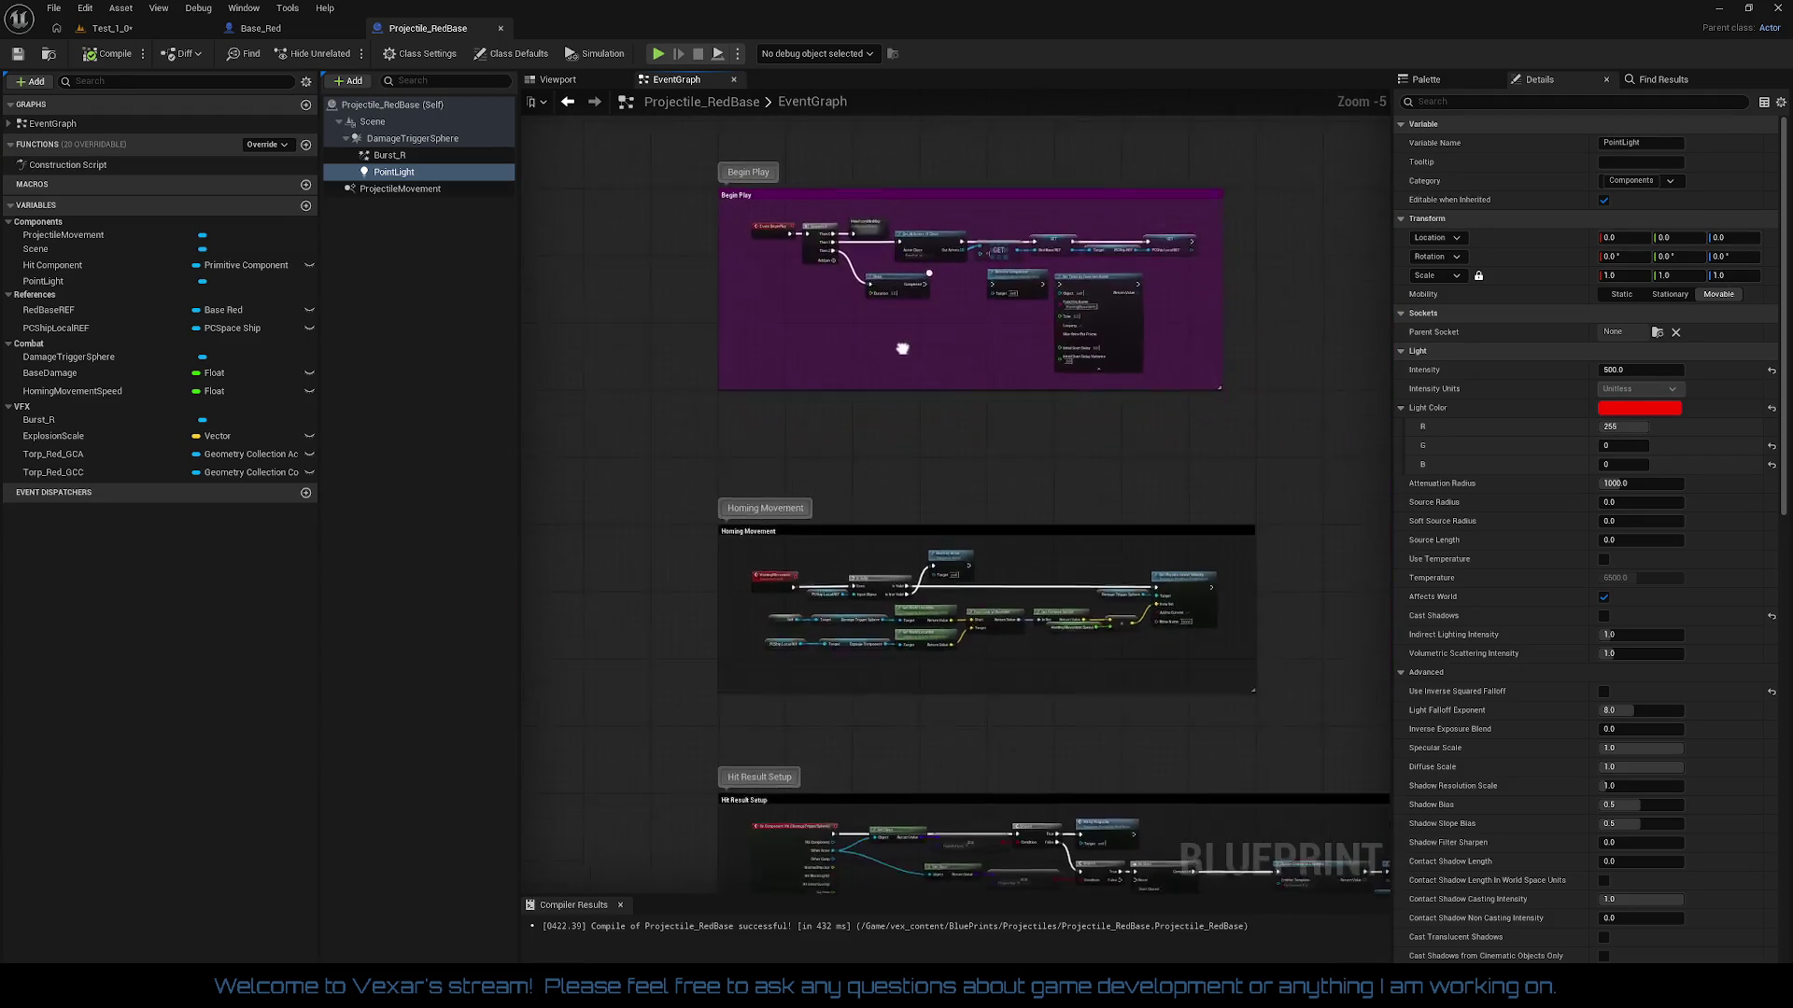
scroll(956, 432, "up", 3)
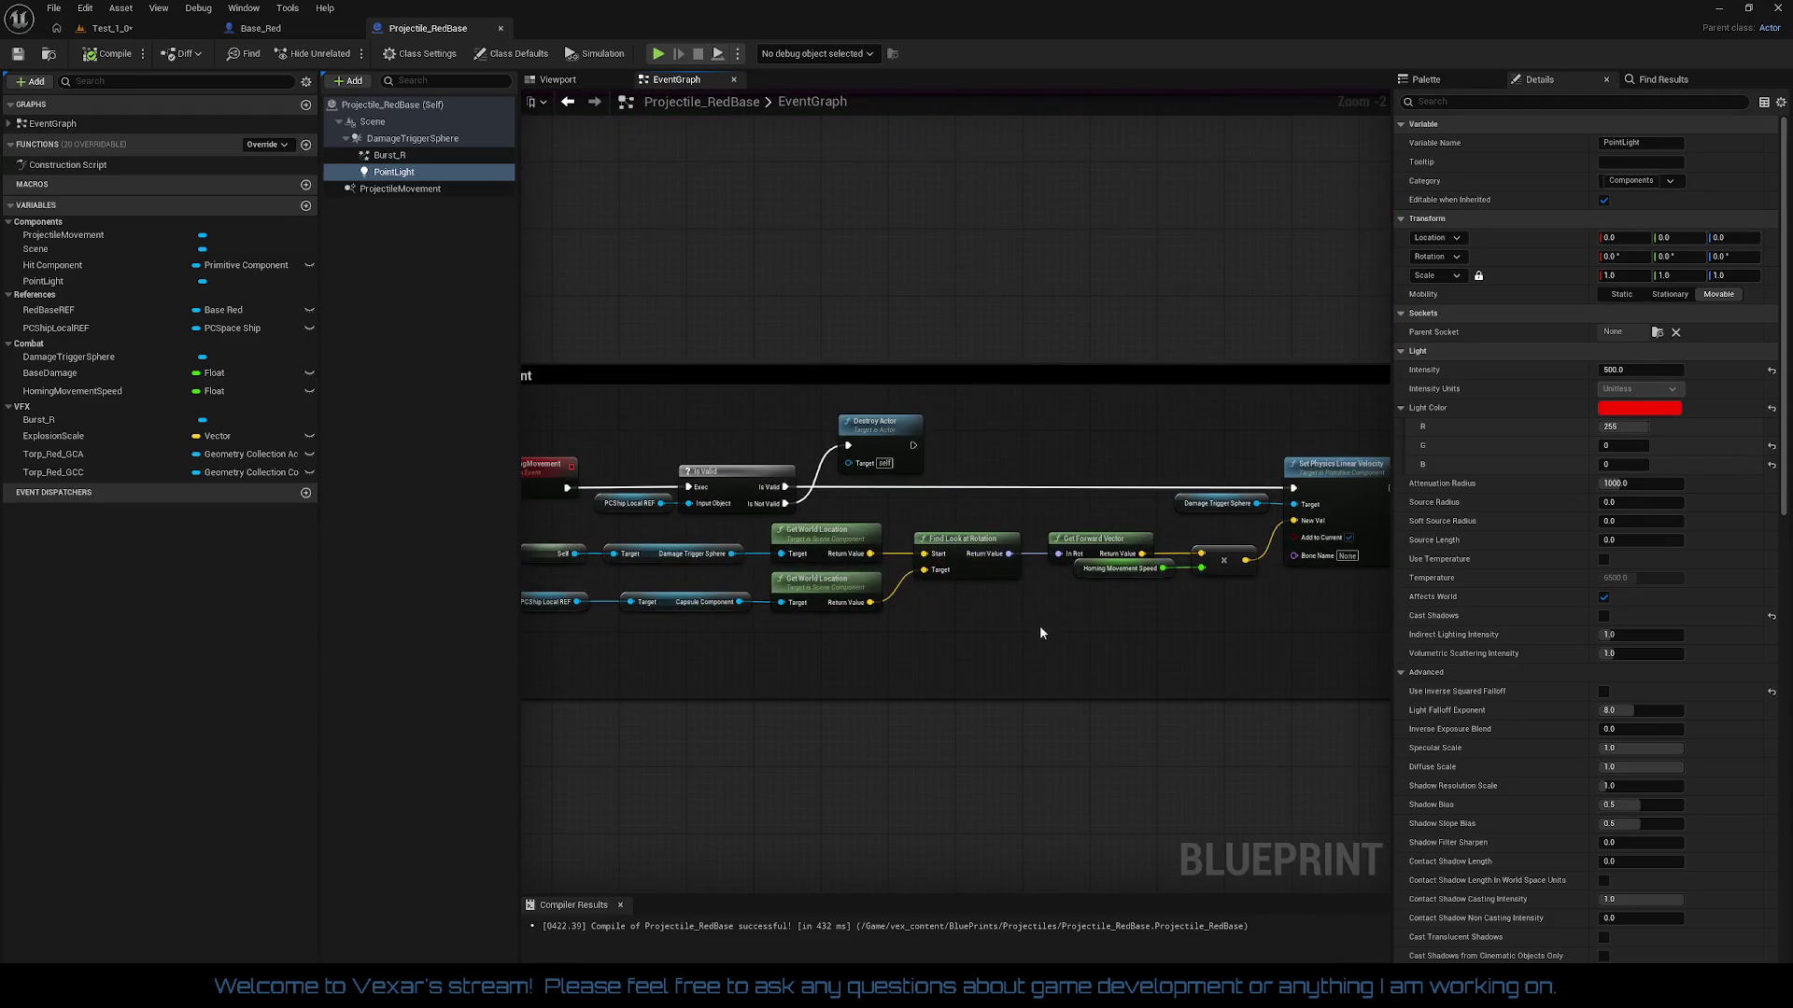
mouse_move(1034, 584)
left_mouse_down()
mouse_move(1101, 777)
mouse_move(1019, 617)
left_mouse_up()
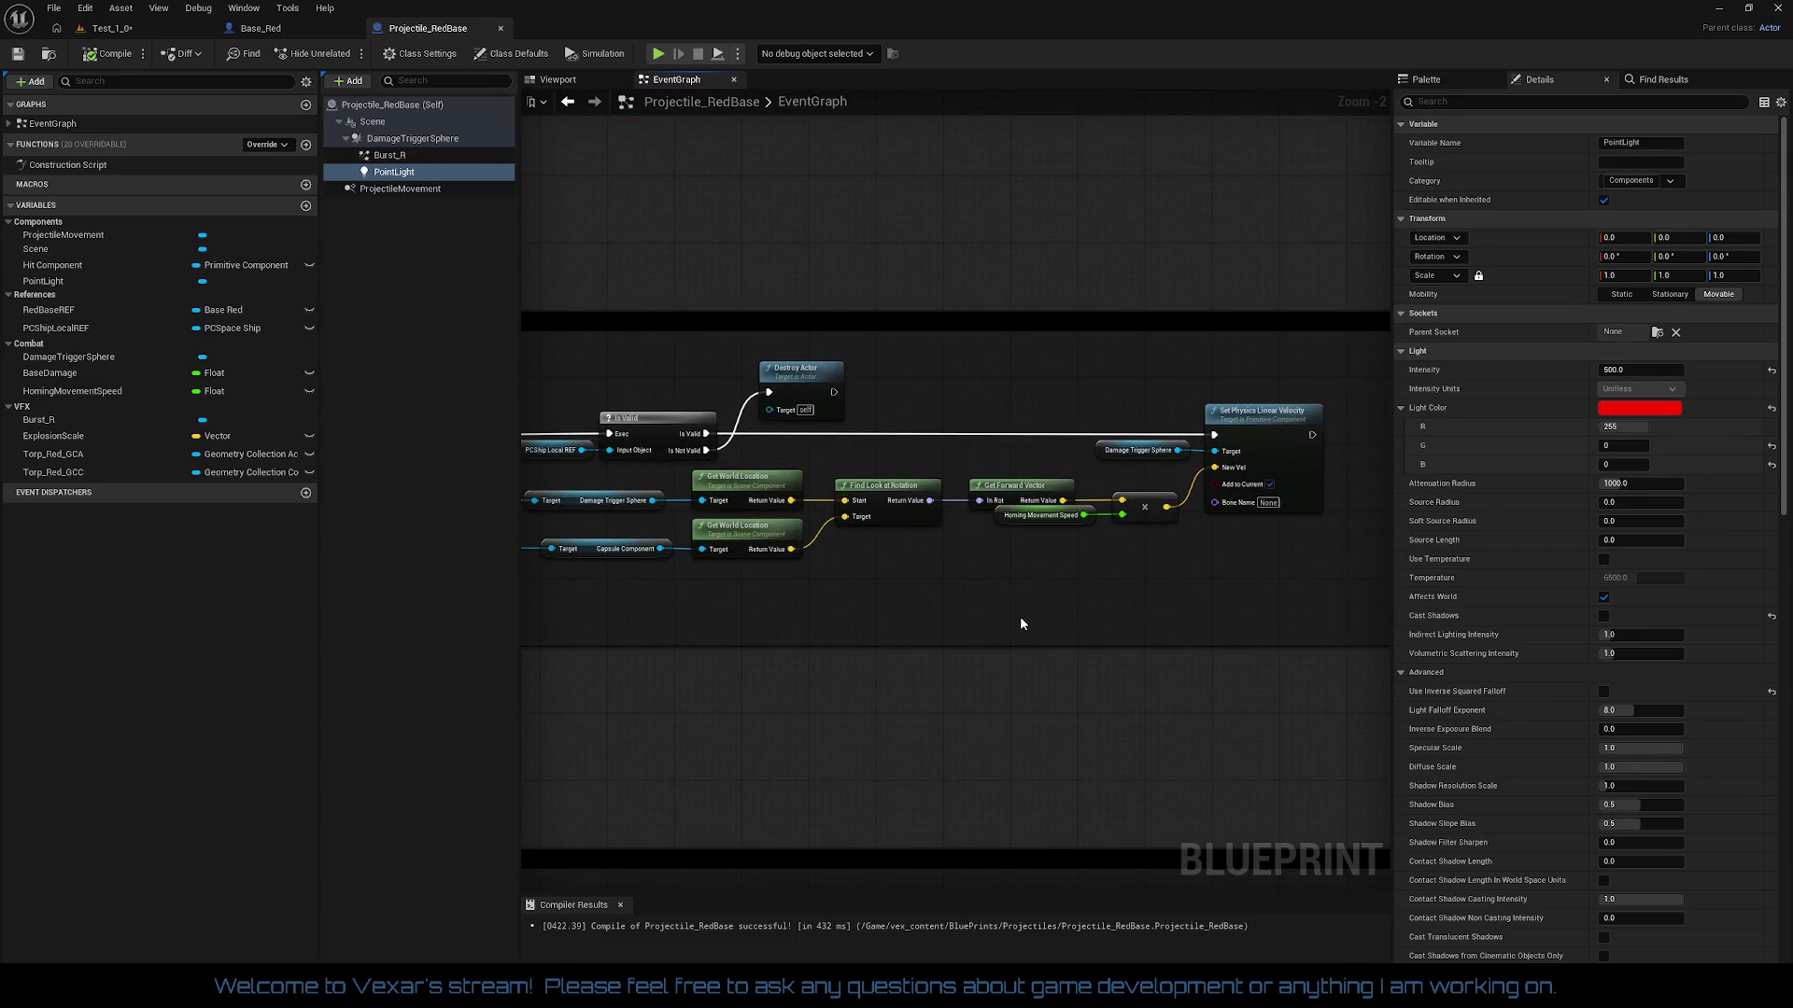
mouse_move(1019, 624)
left_mouse_down()
mouse_move(1059, 458)
mouse_move(1032, 313)
left_mouse_up()
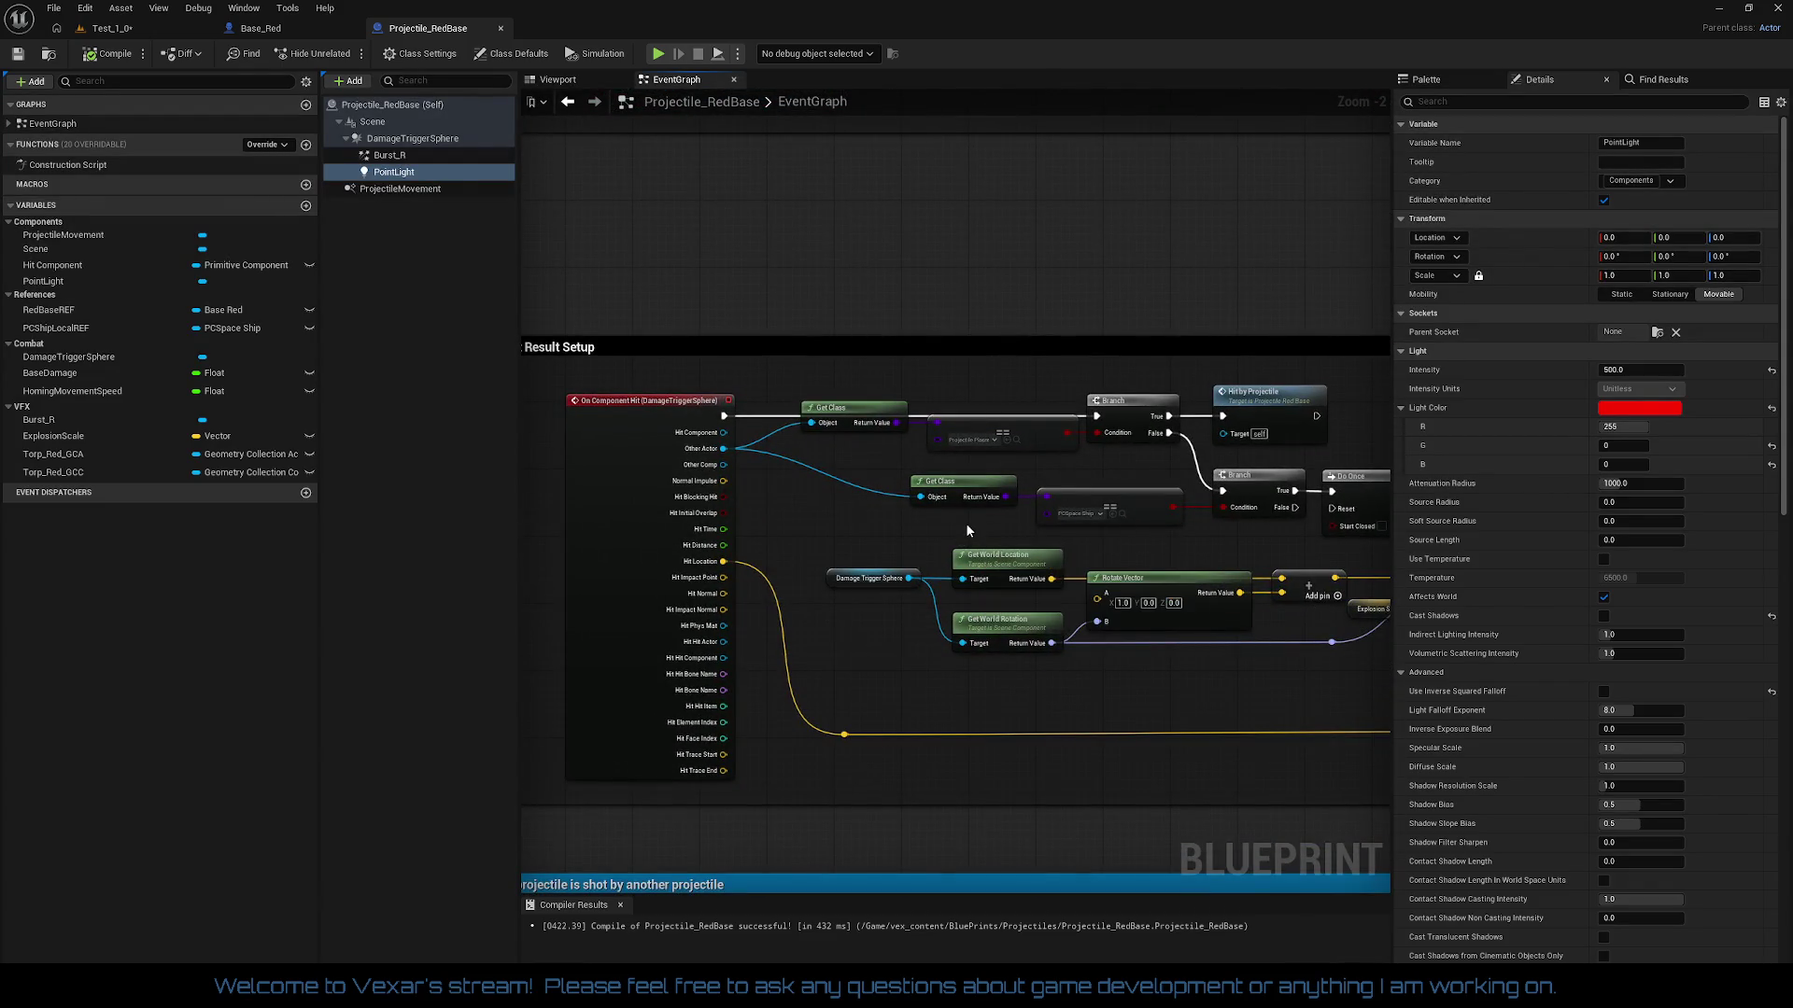
mouse_move(965, 523)
left_mouse_down()
mouse_move(929, 485)
mouse_move(706, 472)
mouse_move(990, 463)
mouse_move(1064, 401)
mouse_move(1139, 127)
left_mouse_up()
left_click_drag(1031, 312, 1102, 248)
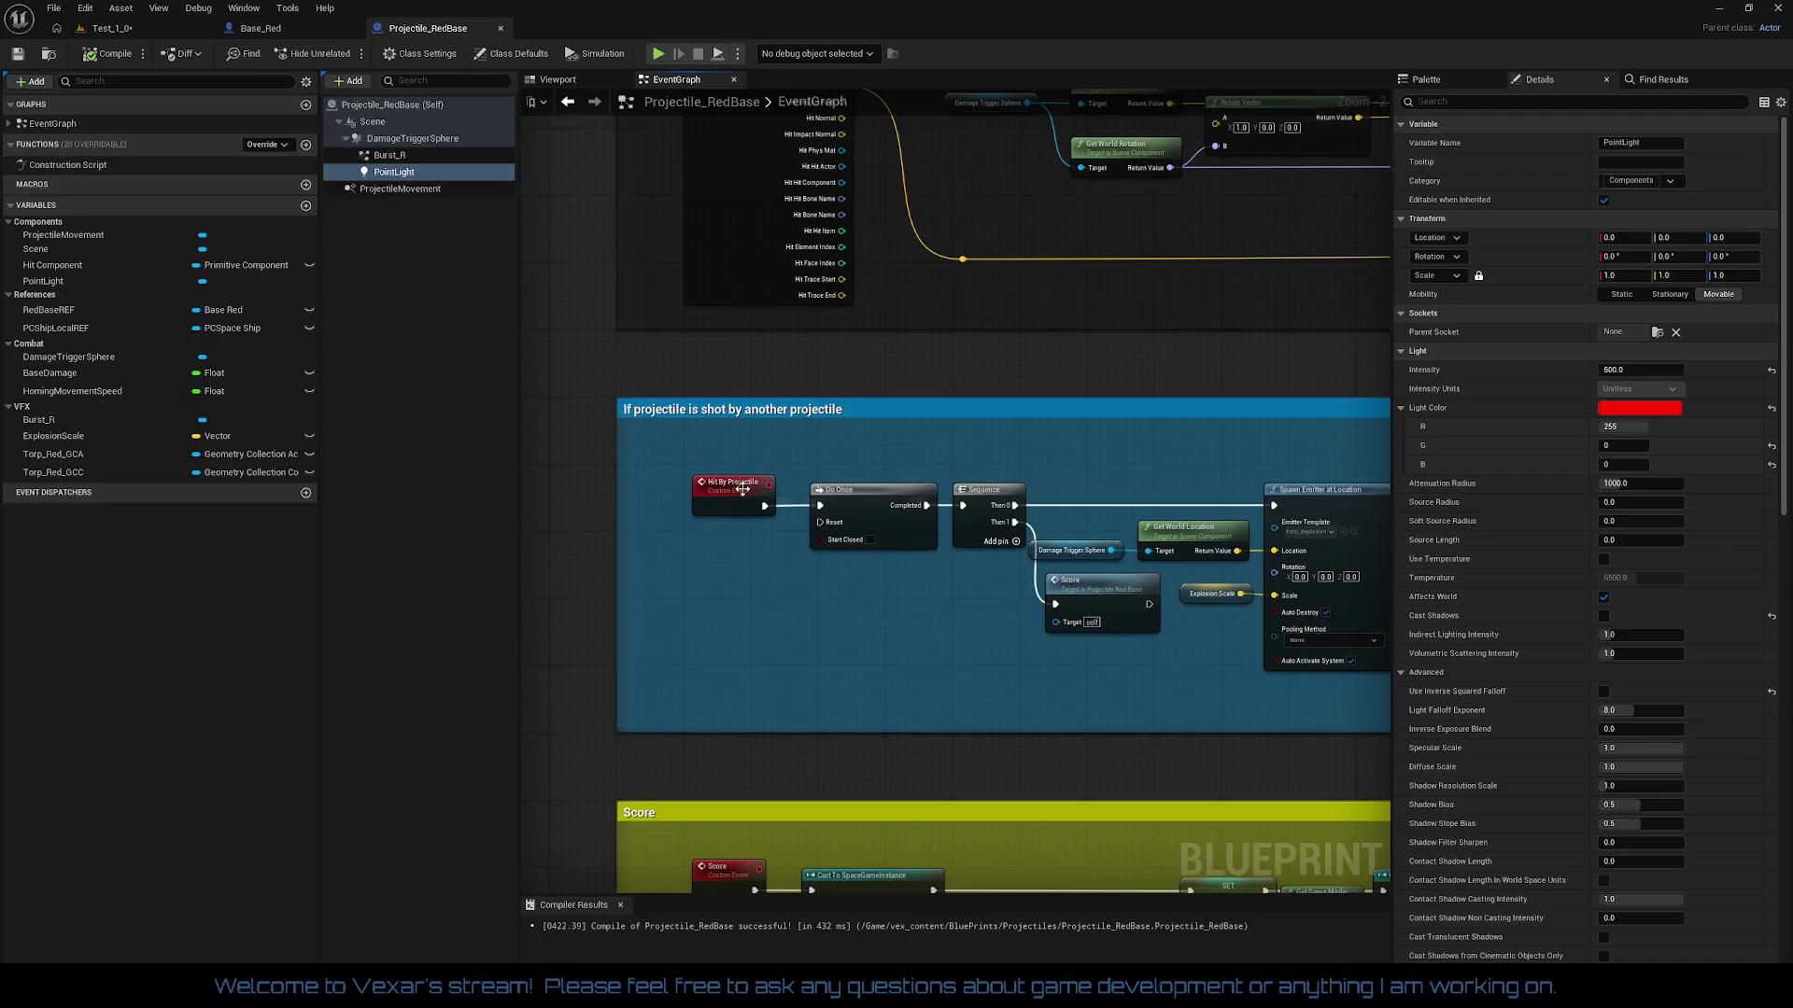
Step: Align the Hit By Projectile, Do Once and Sequence nodes into one row
left_click(717, 495)
mouse_move(730, 489)
left_mouse_down()
mouse_move(933, 569)
mouse_move(1027, 630)
left_mouse_up()
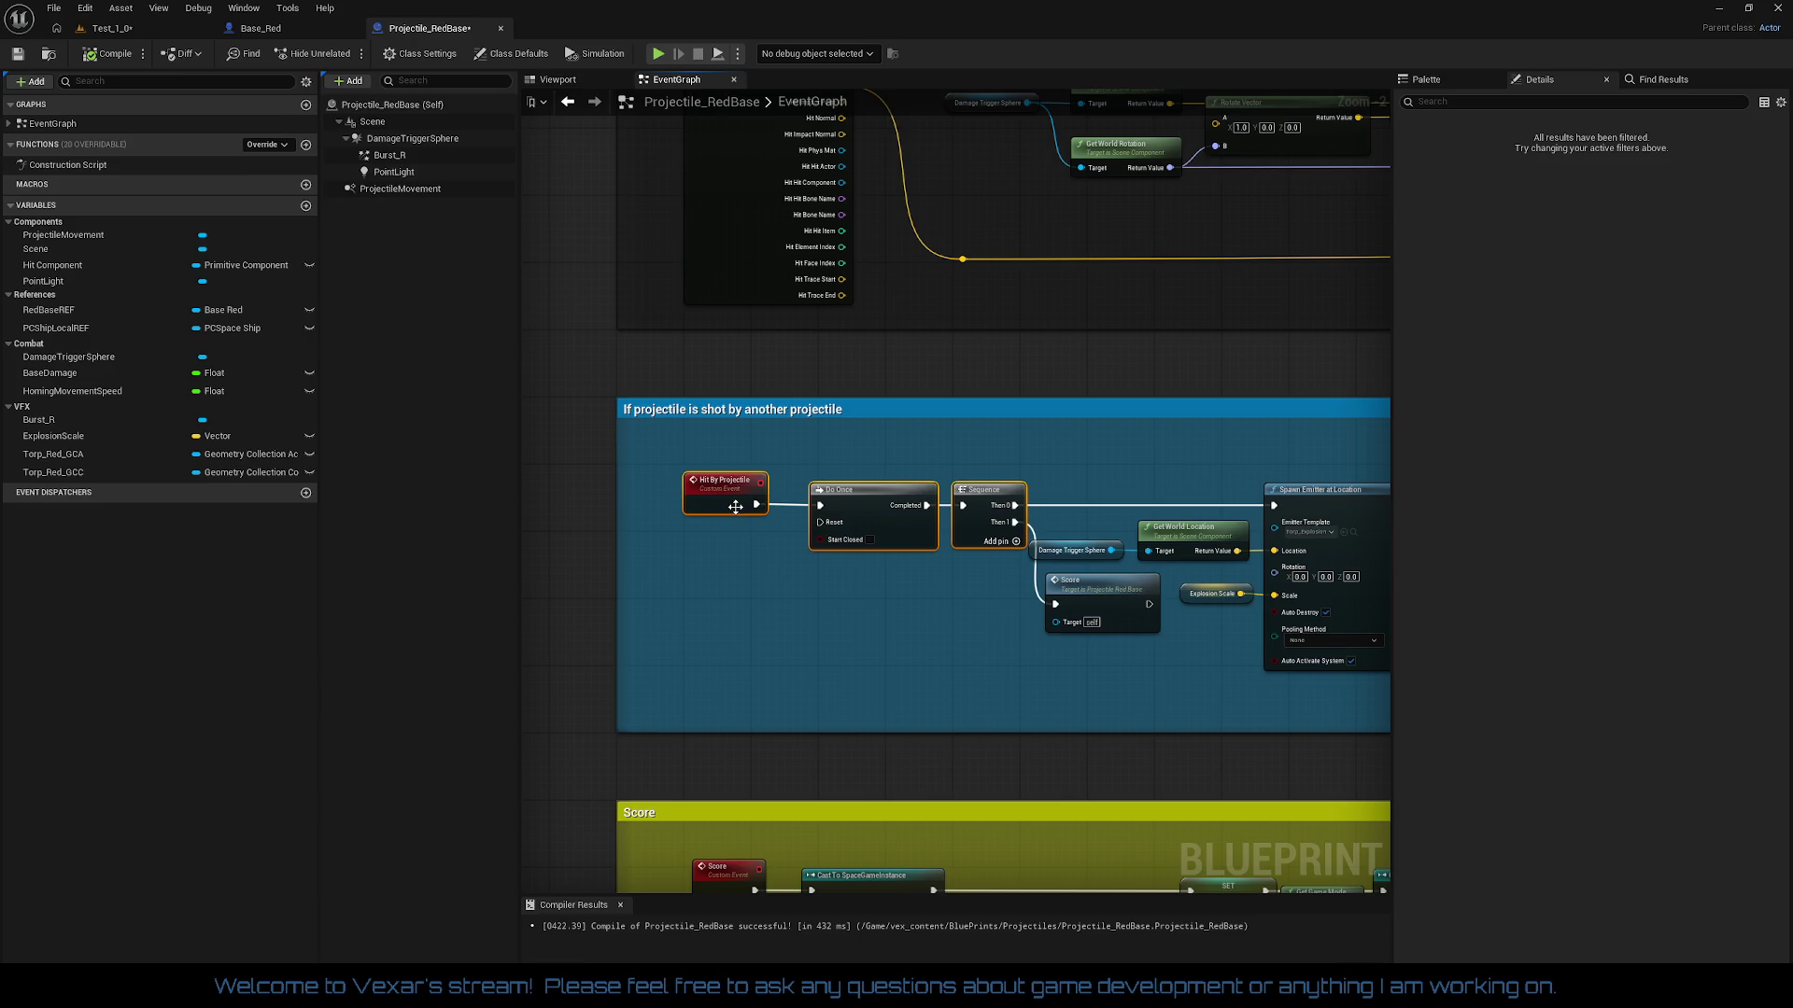
left_click_drag(735, 506, 1025, 601)
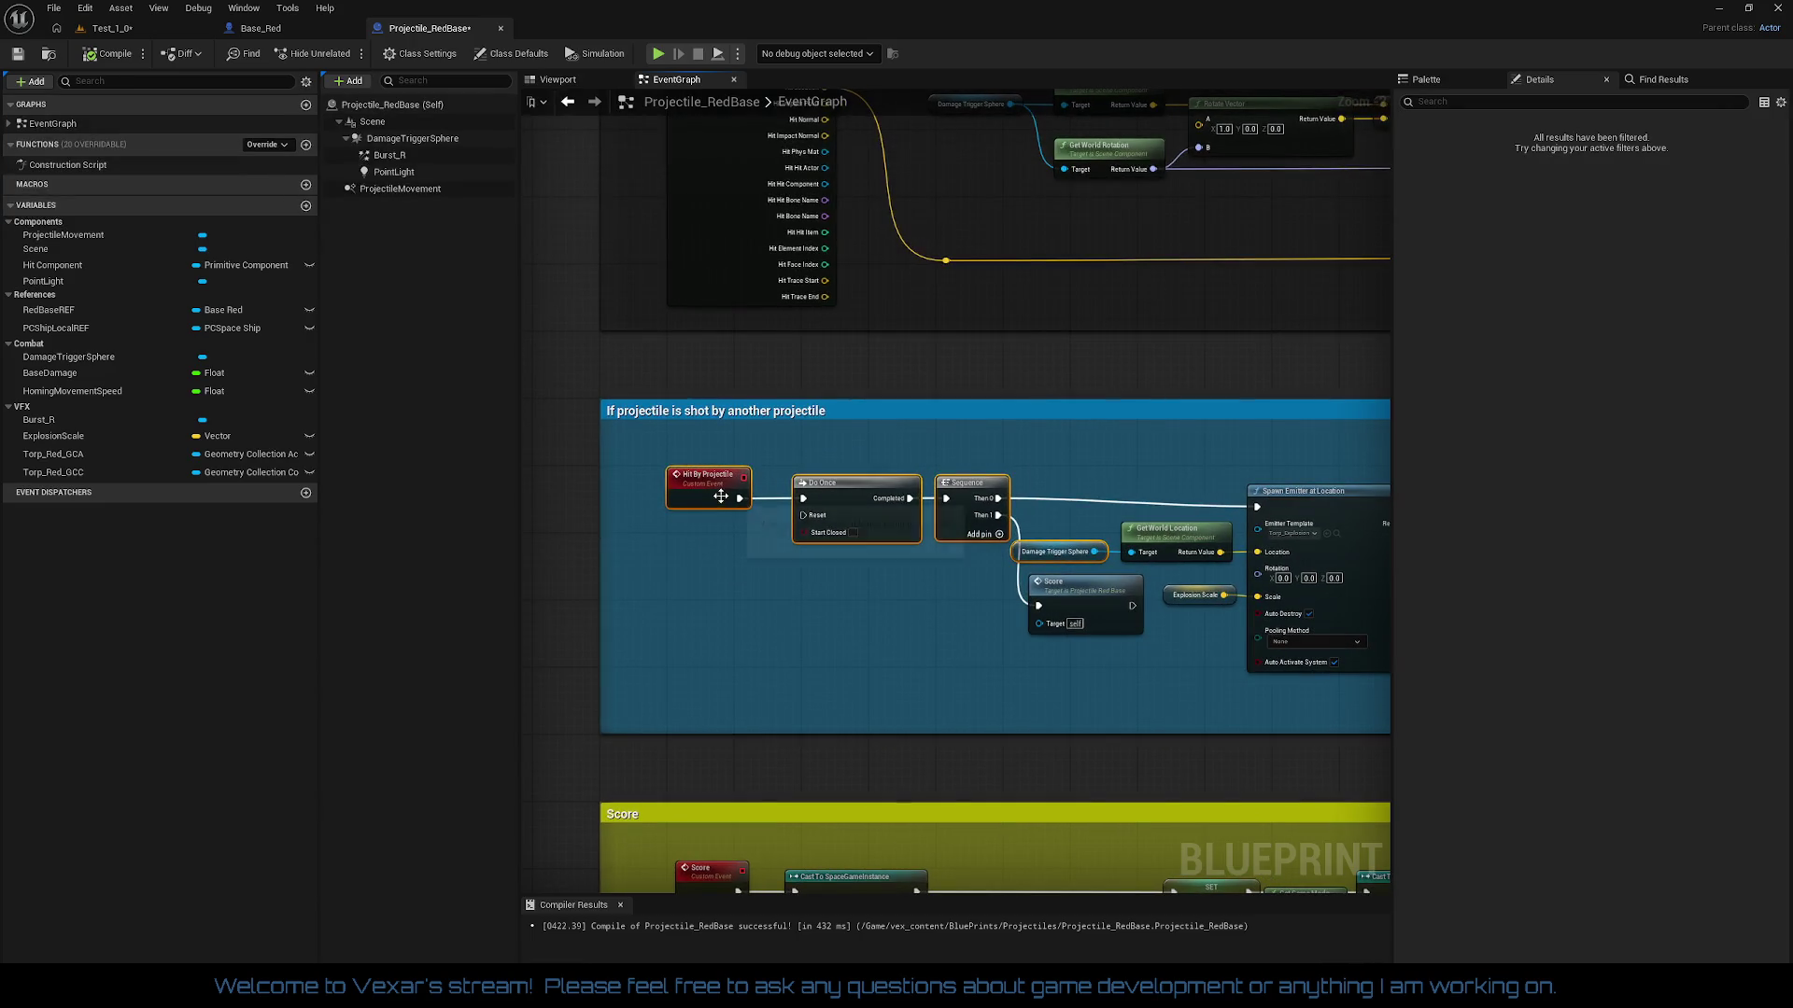
Step: Line up the Spawn Emitter, location, Explosion Scale and Set Life Span nodes, then widen the comment
left_click_drag(953, 536, 698, 499)
left_click_drag(821, 439, 1285, 557)
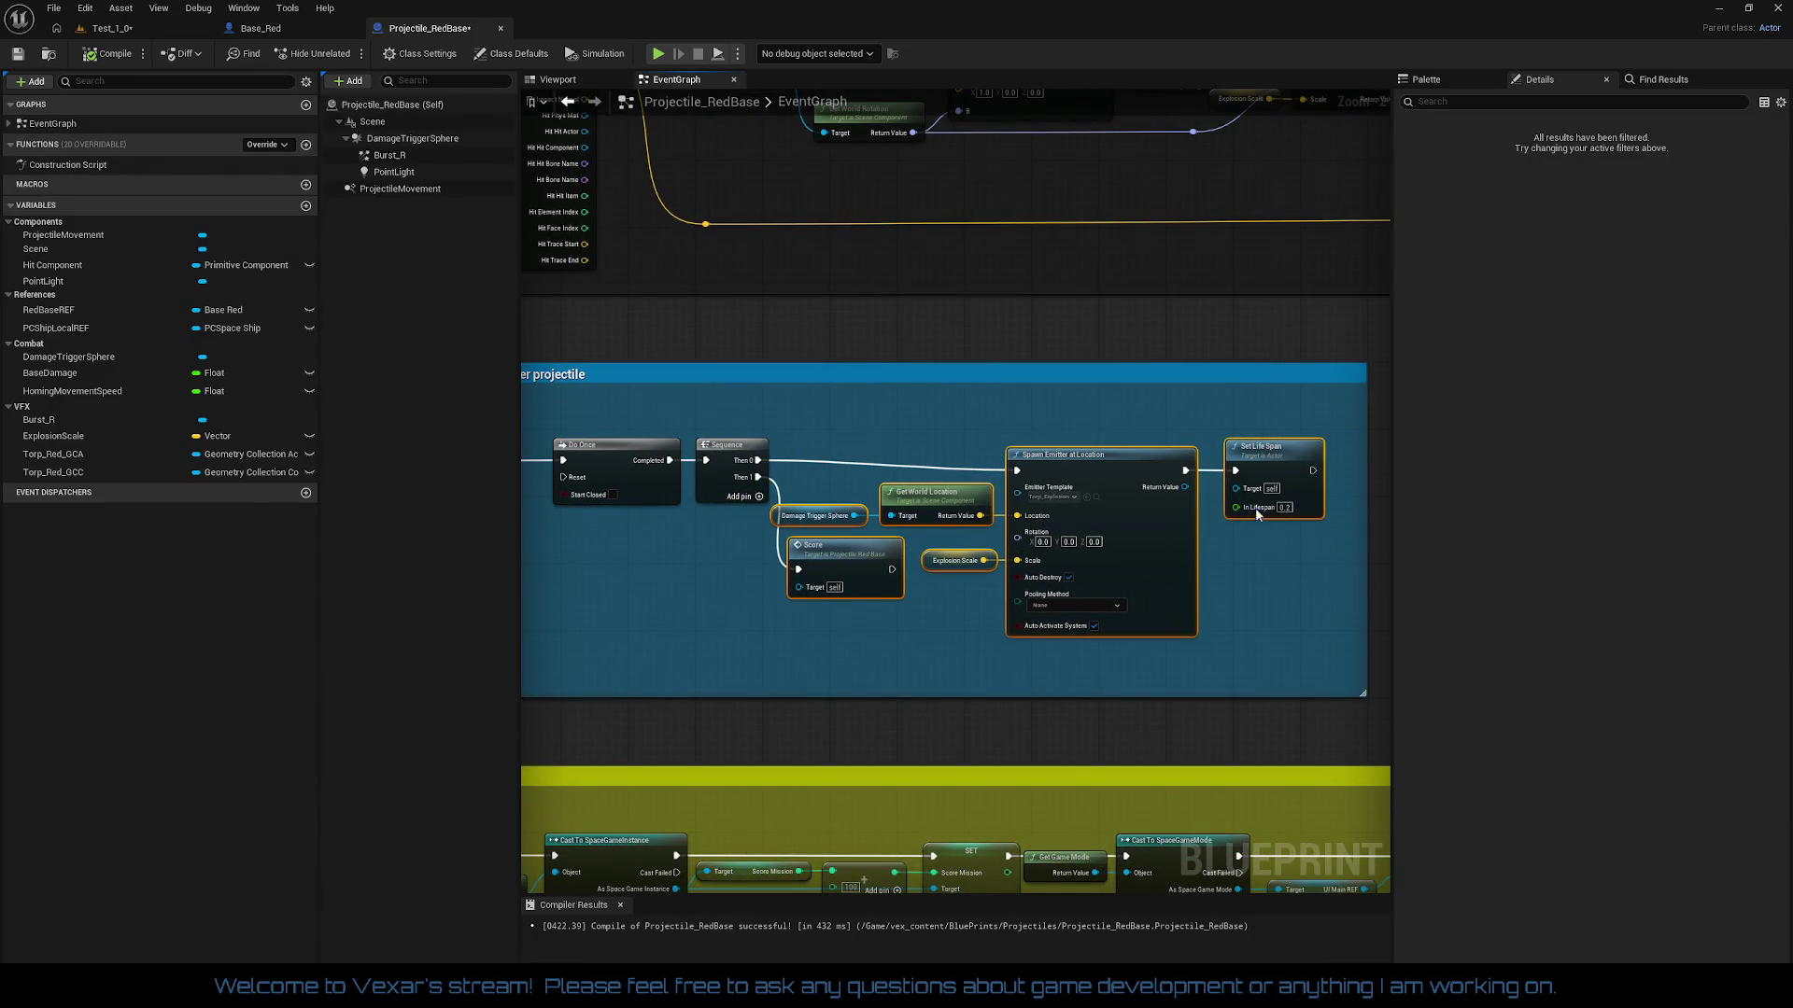
left_click_drag(1112, 479, 1112, 469)
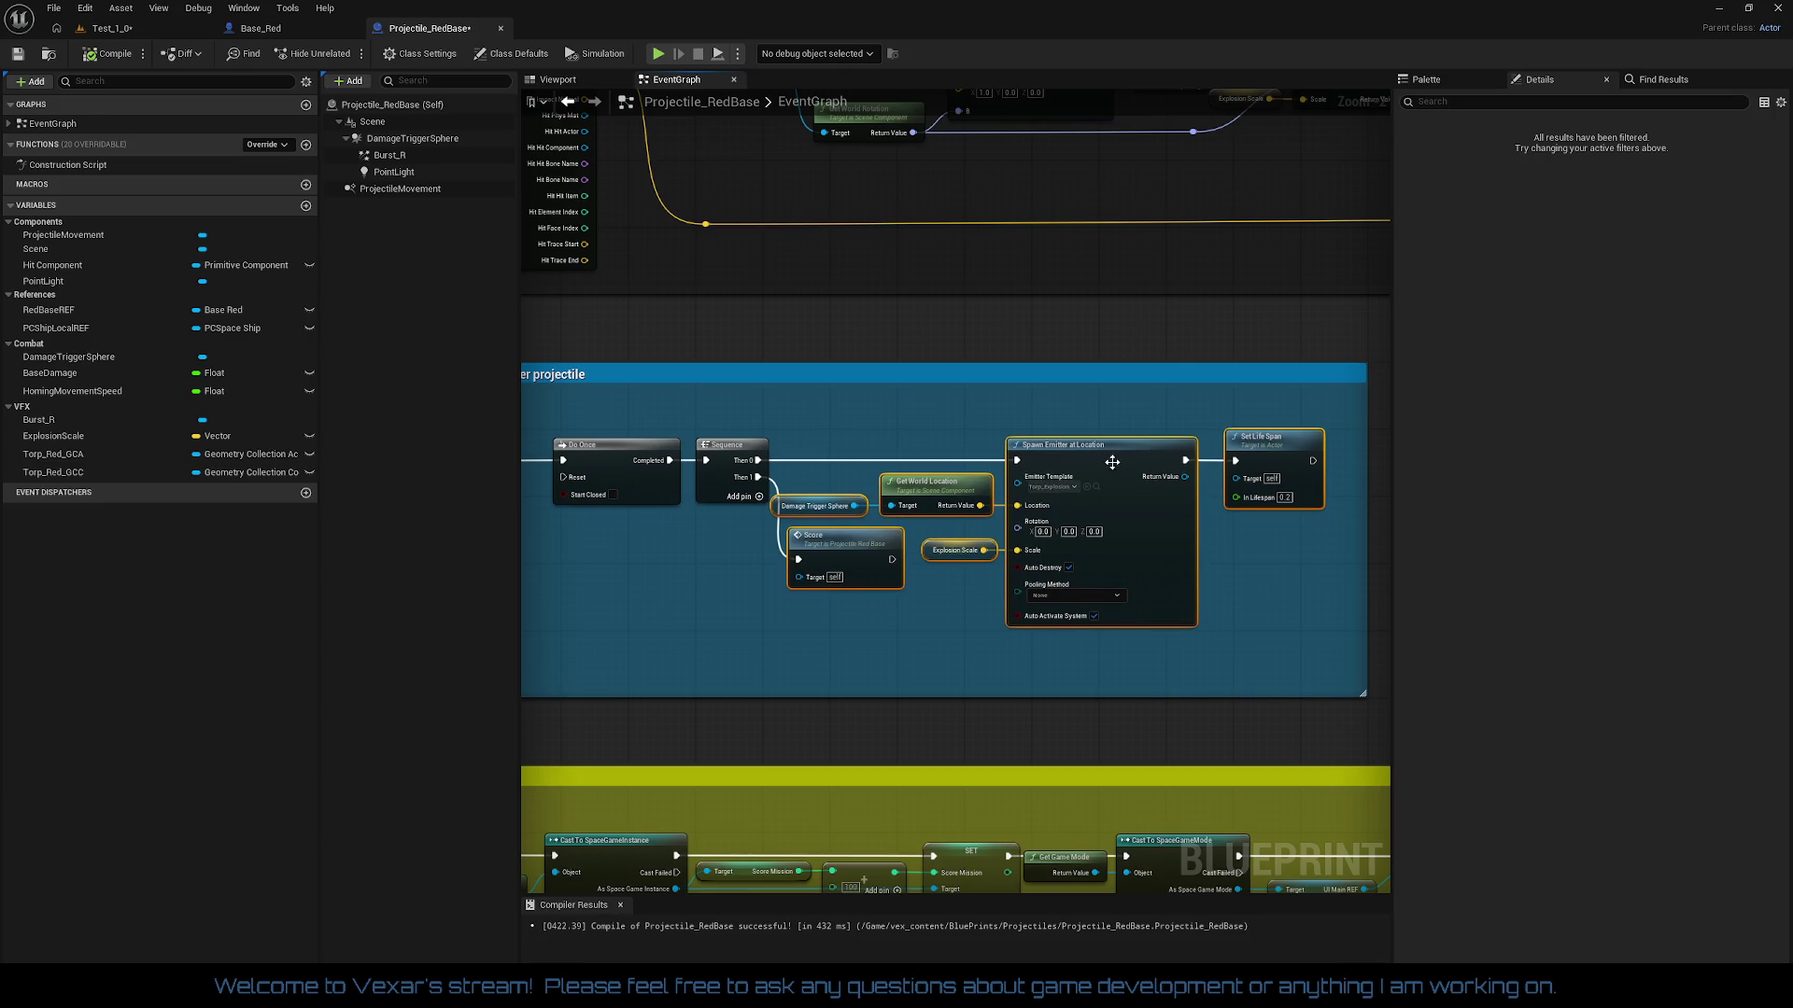
left_click_drag(829, 445, 1247, 519)
left_click(957, 550, "ctrl")
left_click_drag(1137, 467, 1158, 471)
mouse_move(1253, 538)
left_mouse_down()
mouse_move(1189, 540)
mouse_move(1320, 546)
mouse_move(1294, 551)
left_mouse_up()
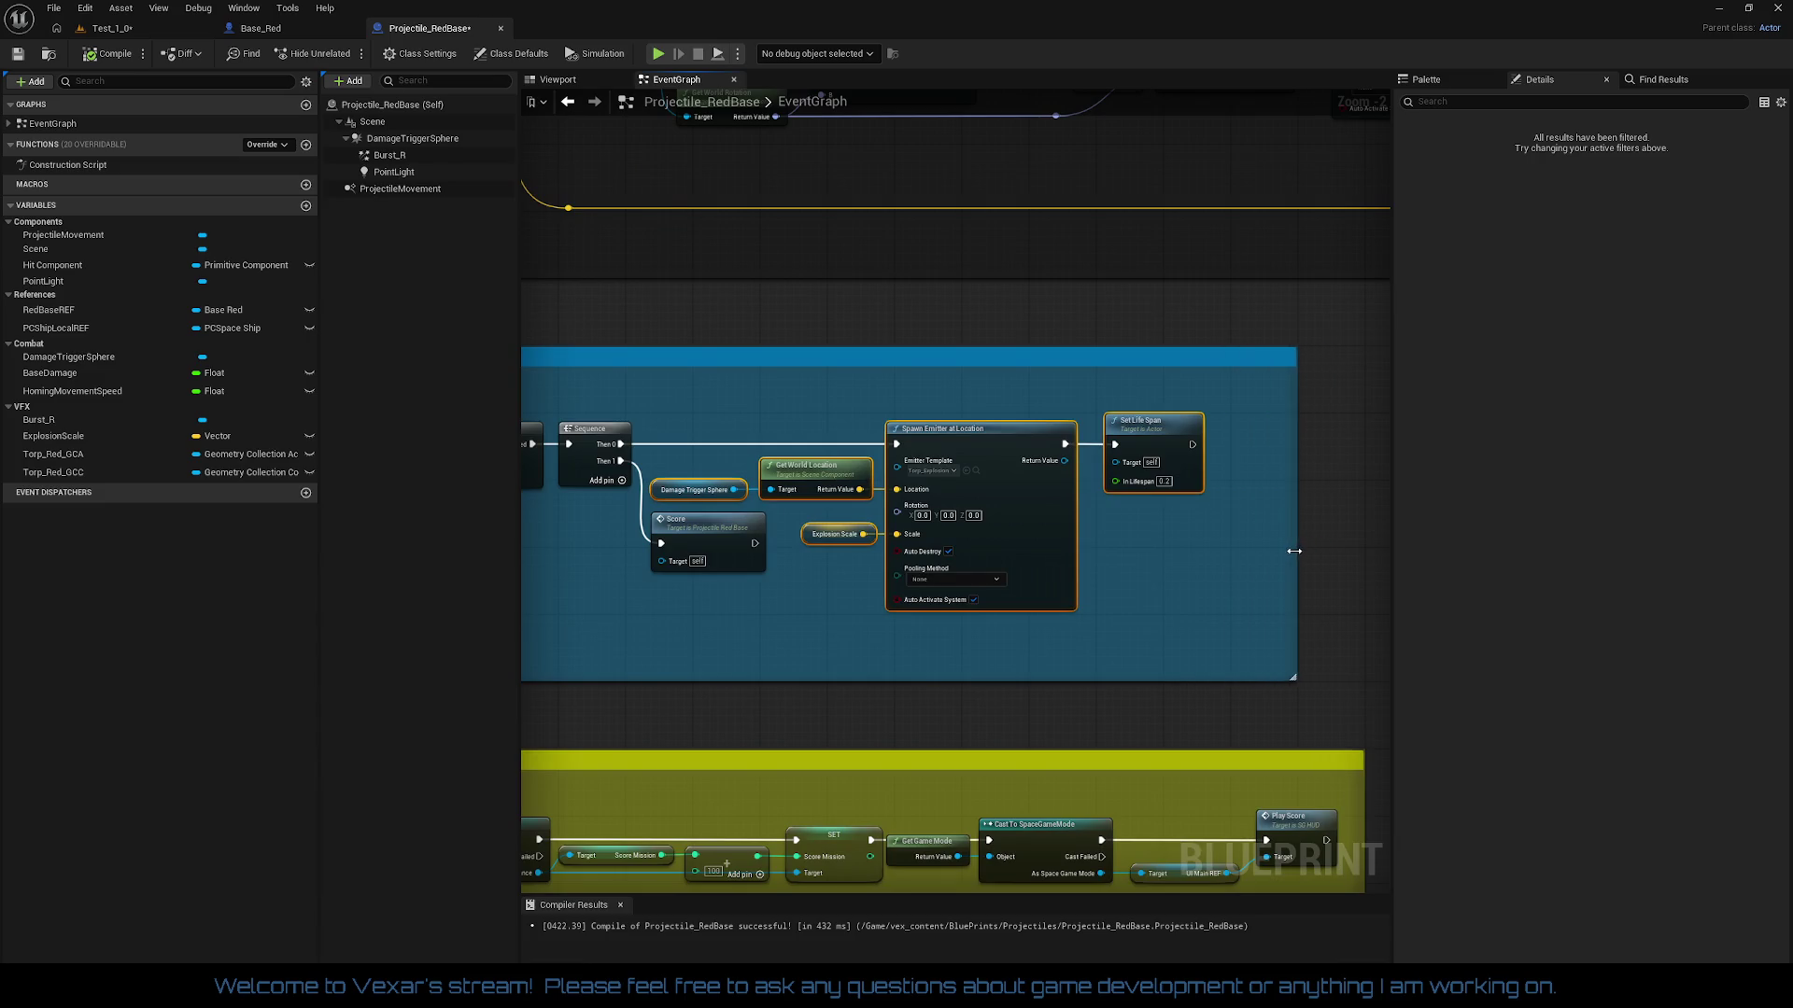
left_click_drag(1182, 598, 1216, 590)
left_click(1216, 590)
left_click_drag(945, 581, 1068, 536)
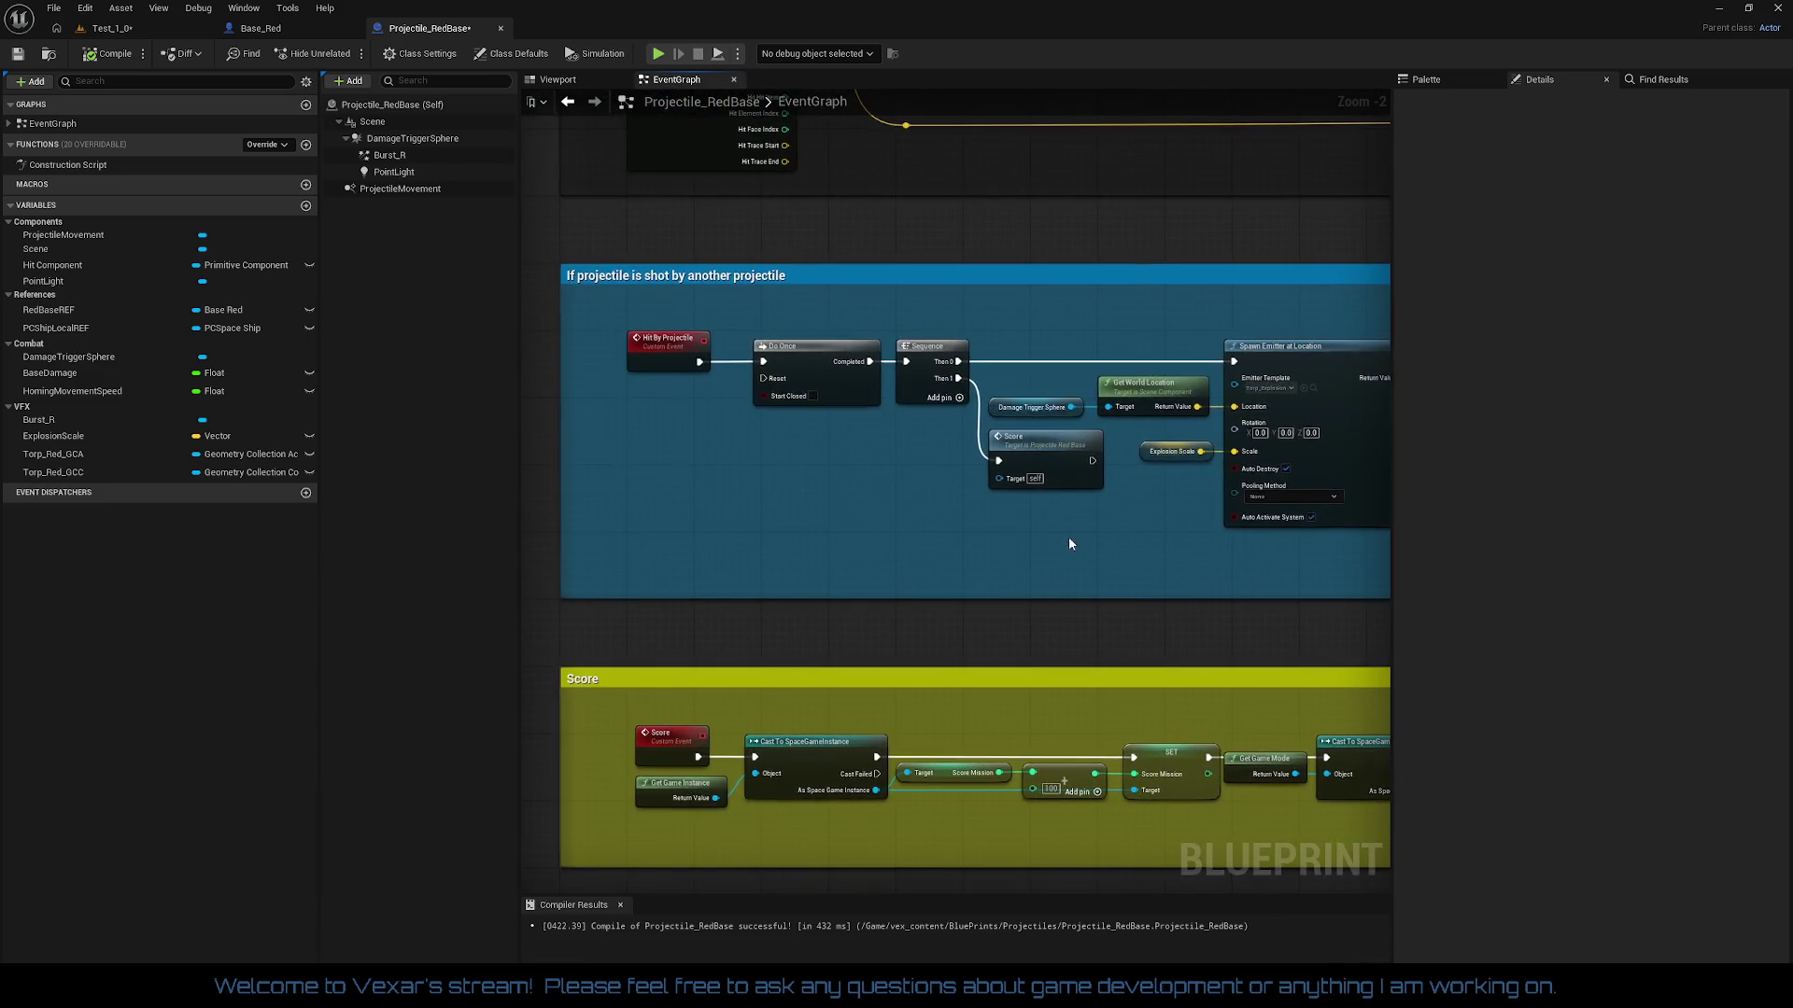
mouse_move(948, 569)
left_mouse_down()
mouse_move(916, 467)
mouse_move(955, 282)
left_mouse_up()
Step: Move the Destroyed Sequence nodes lower and enlarge their comment box downward
scroll(893, 511, "down", 1)
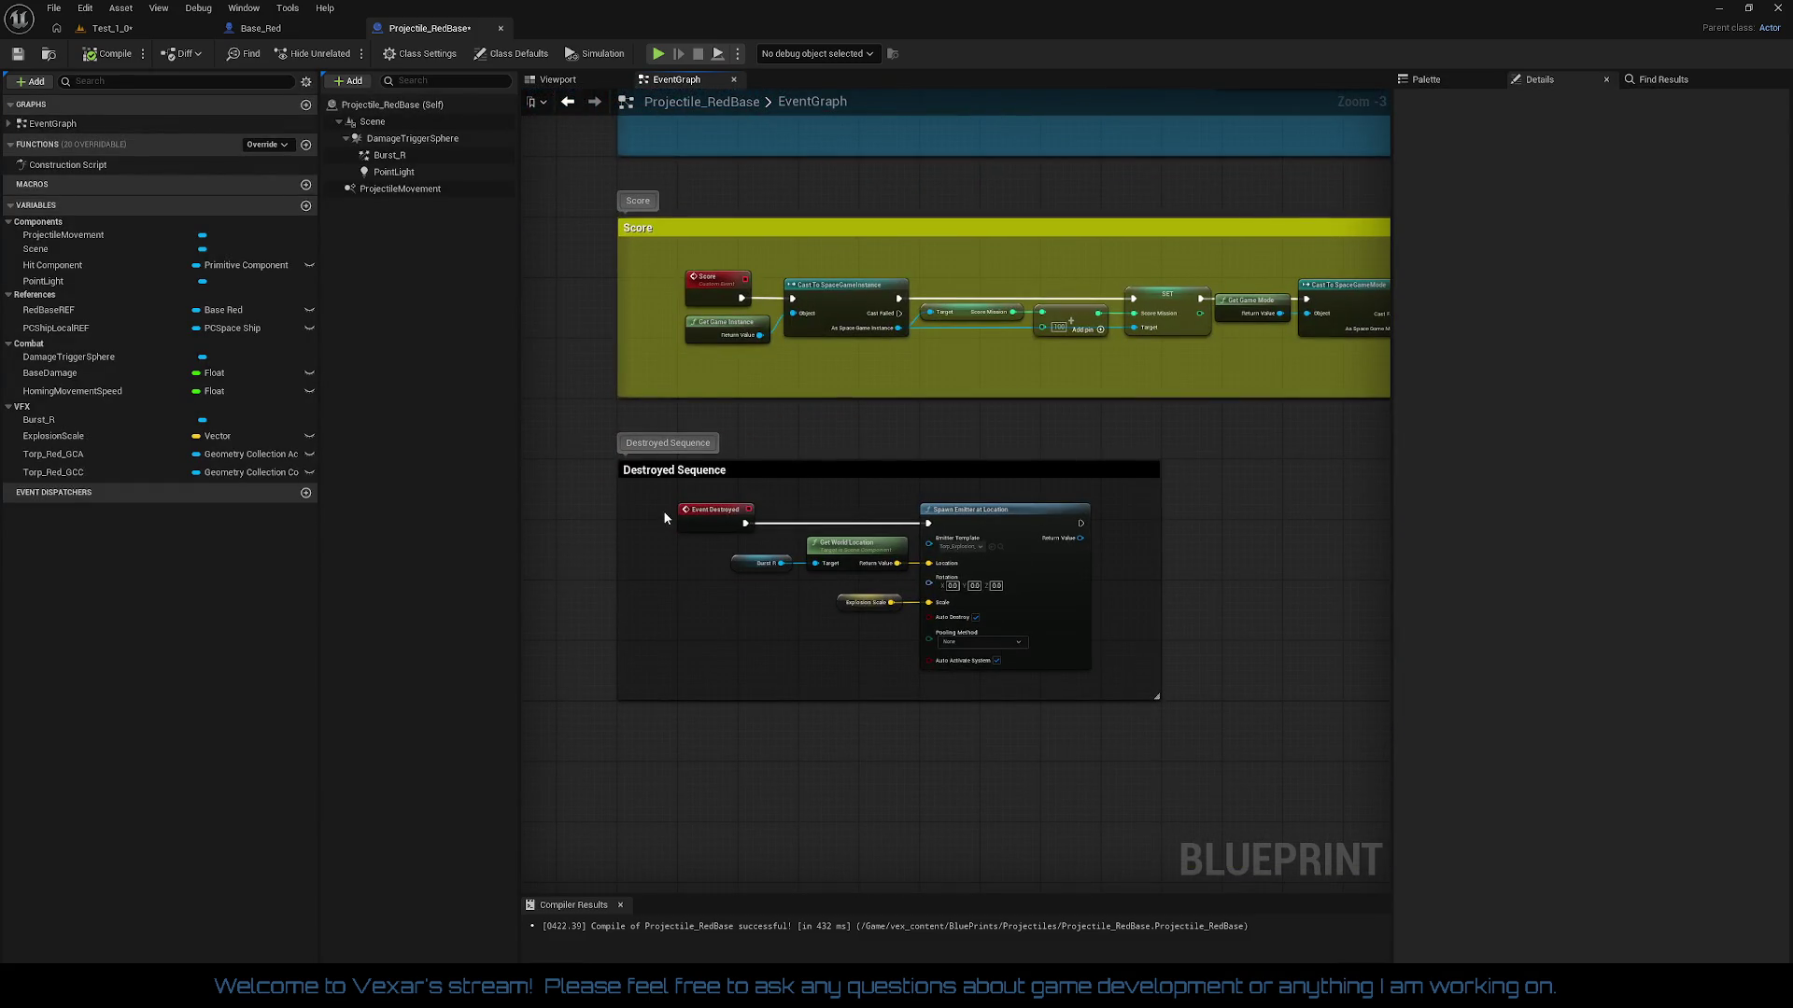
left_click_drag(769, 551, 1097, 674)
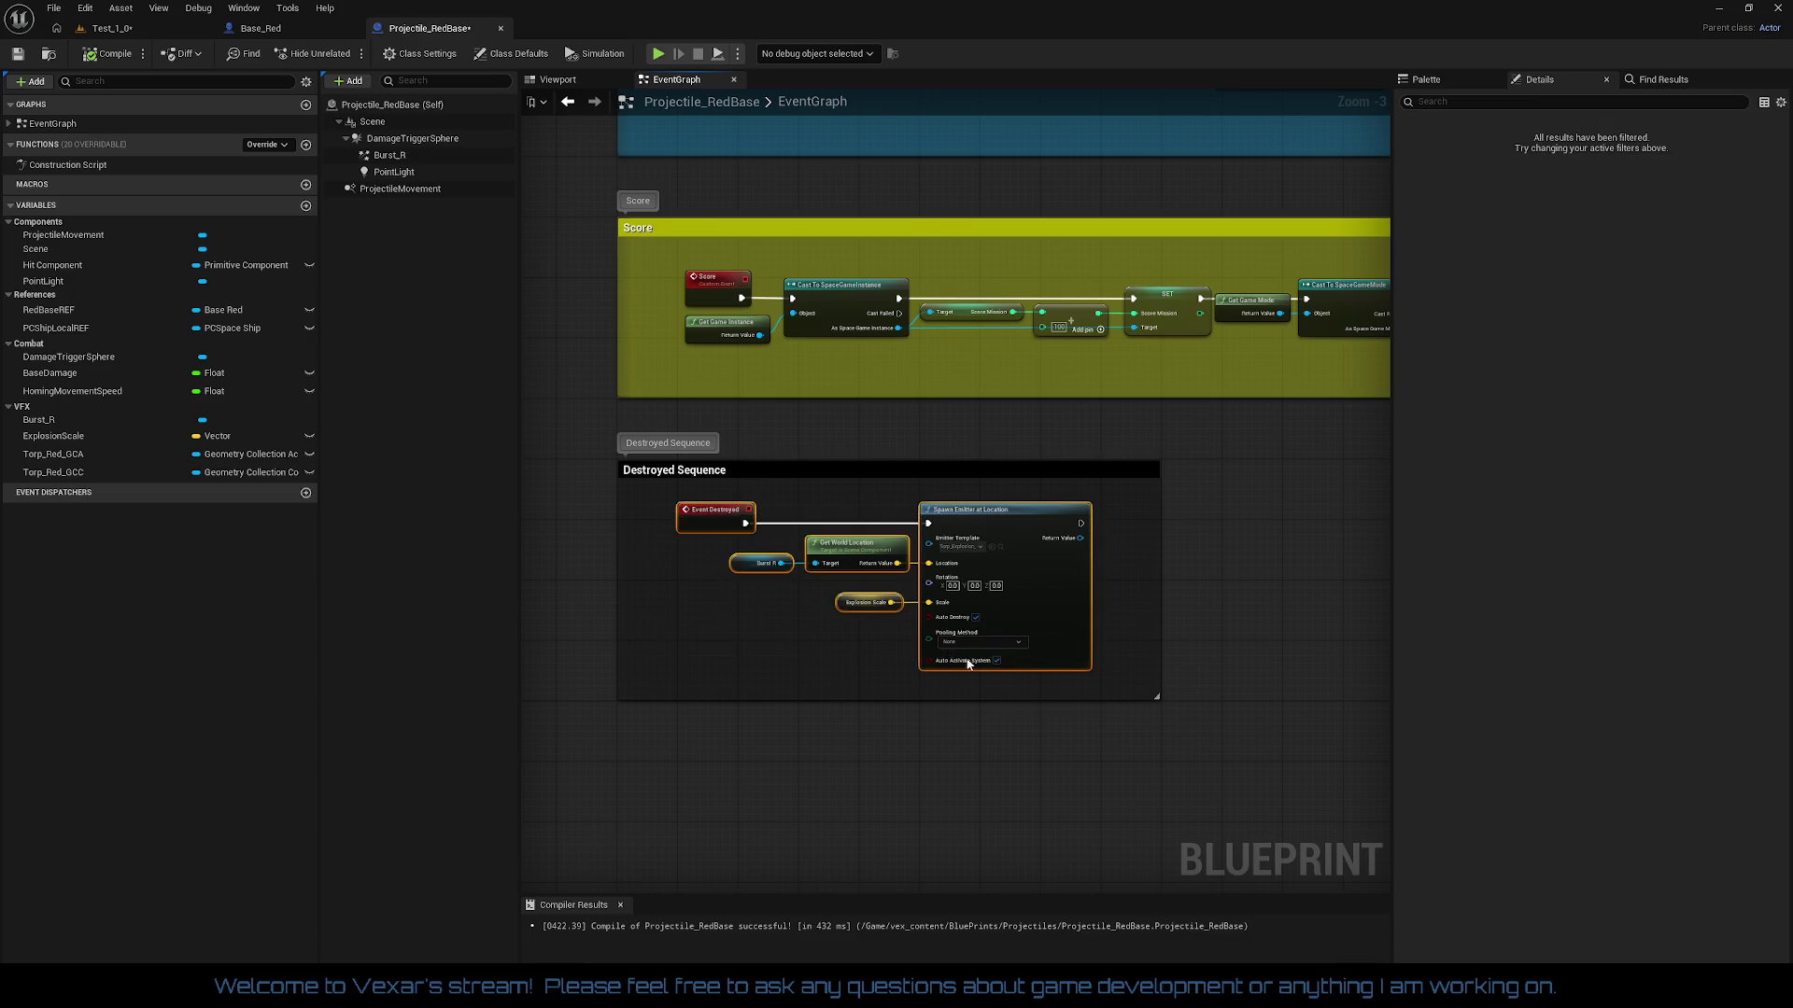
scroll(745, 618, "up", 2)
left_click_drag(763, 487, 766, 509)
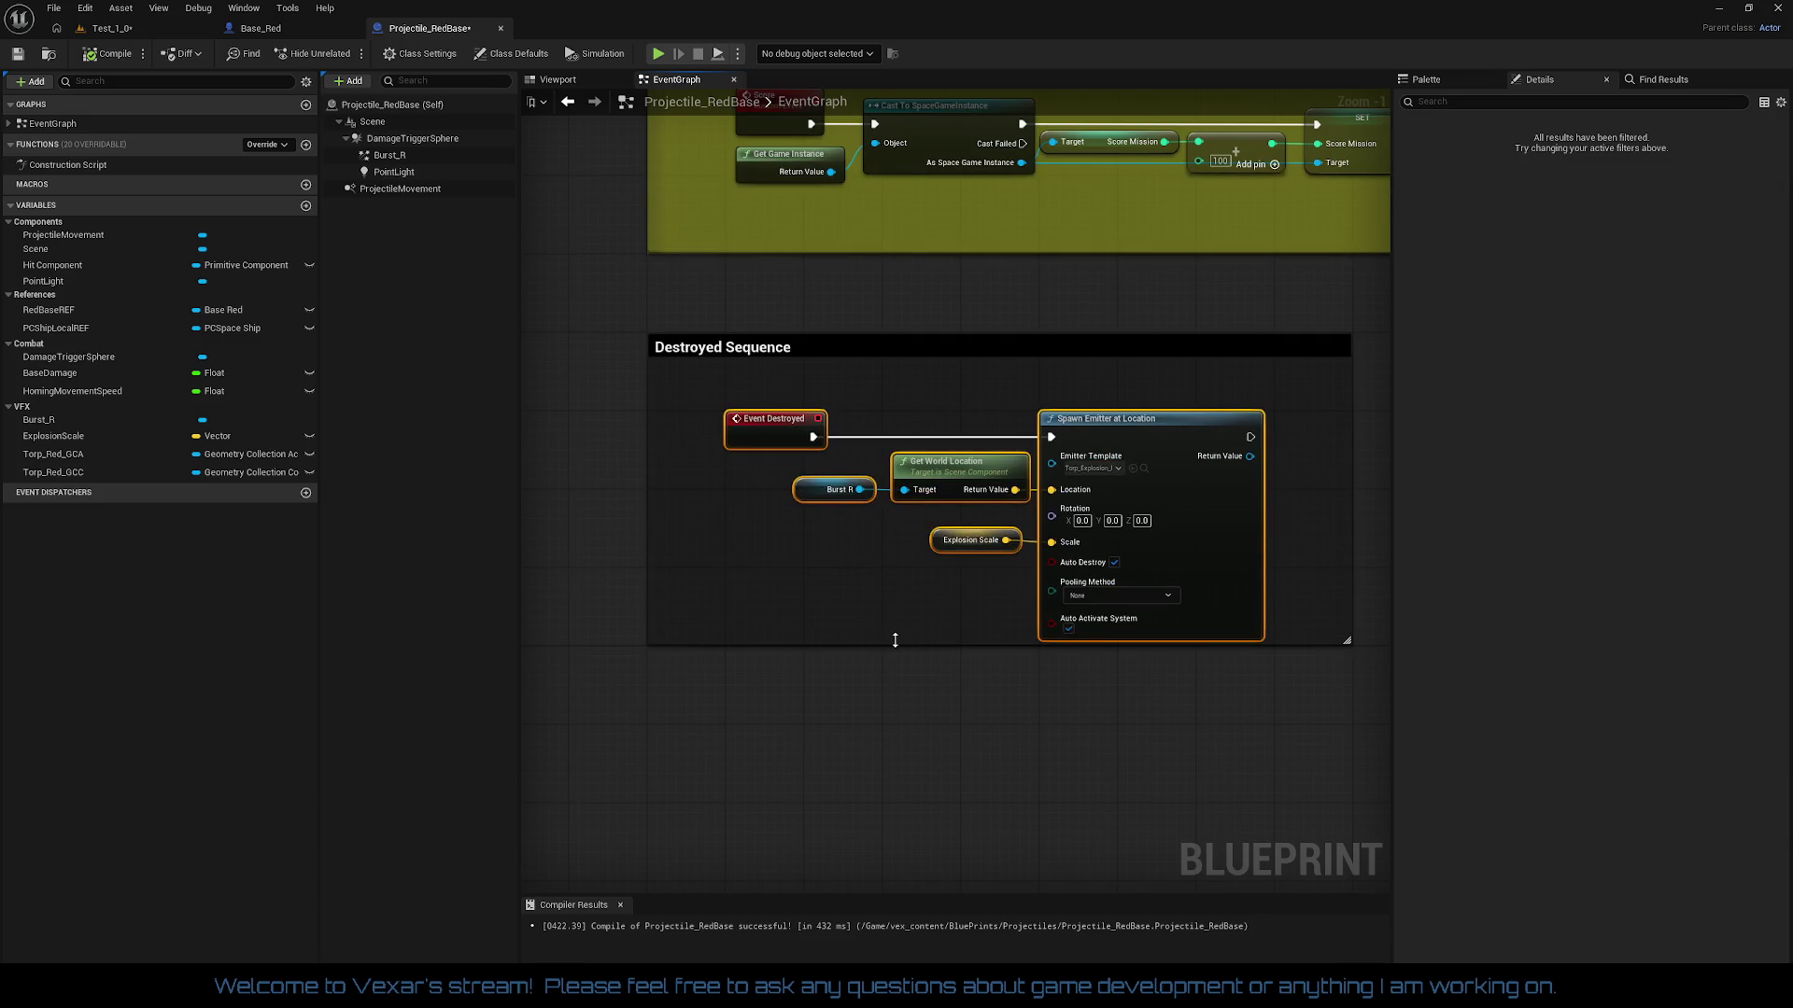
left_click_drag(897, 644, 901, 719)
left_click(906, 687)
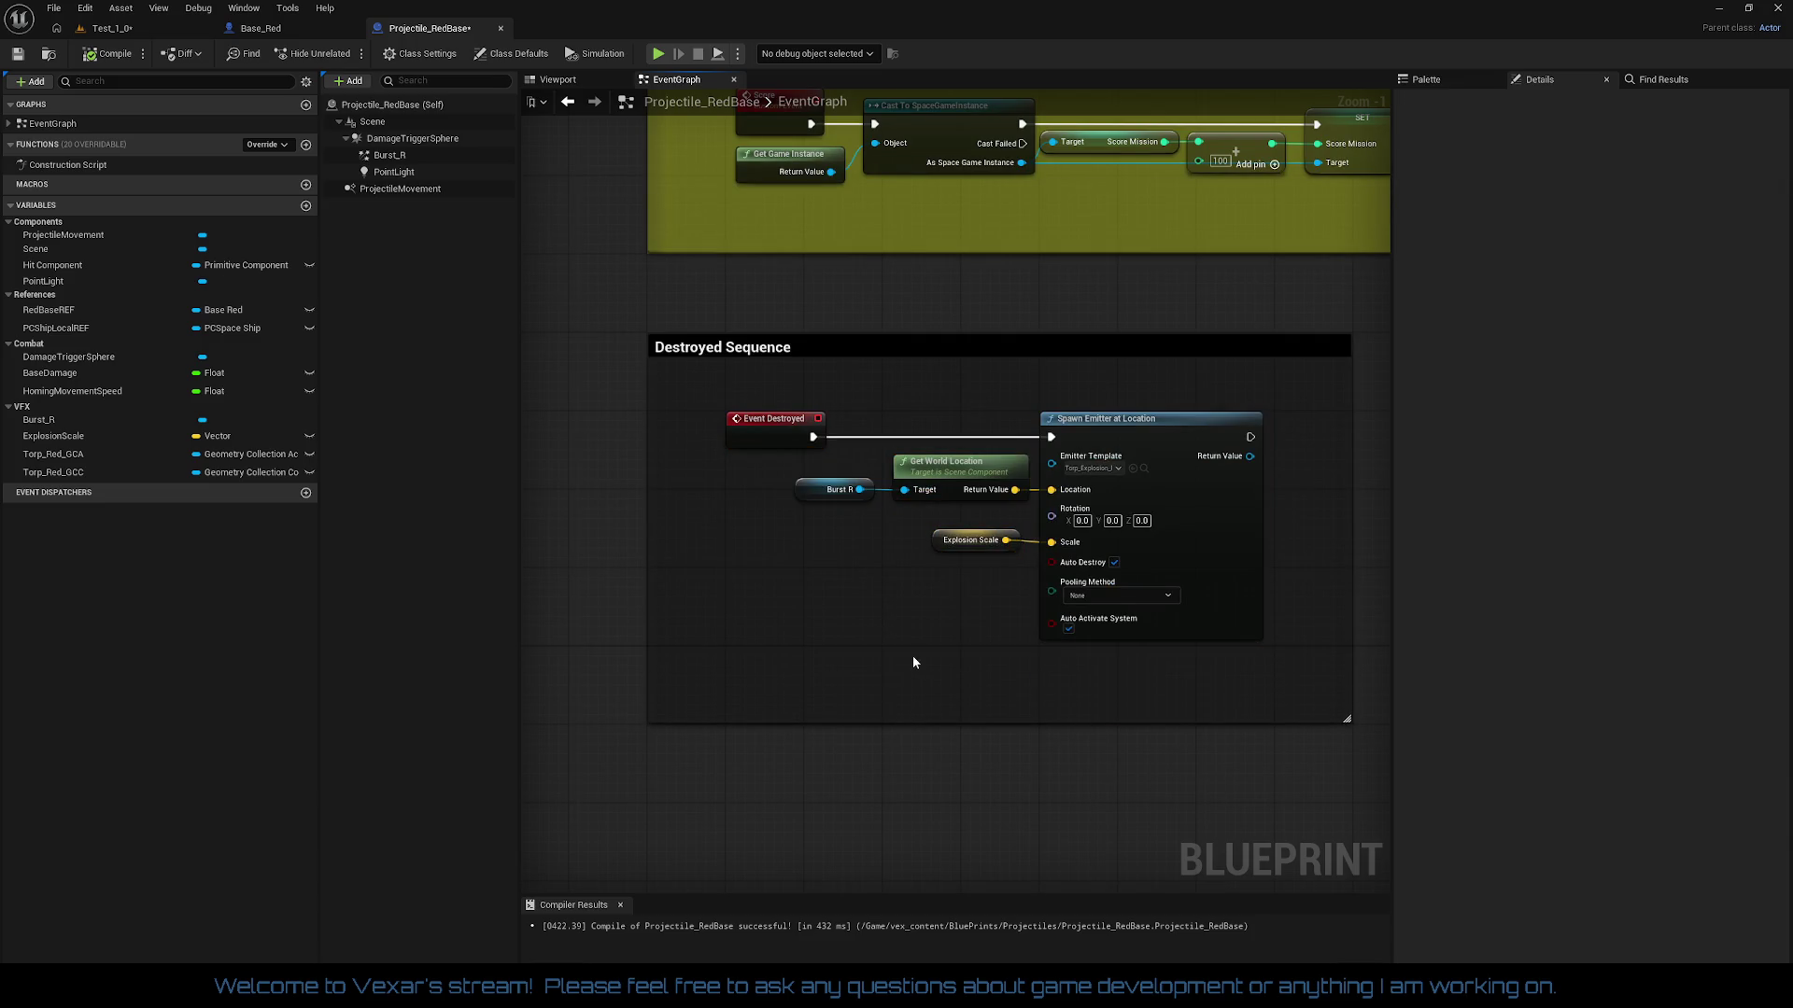
Step: Straighten Explosion Scale onto the Spawn Emitter's Scale pin with Q
left_click_drag(719, 434, 1211, 657)
key("q")
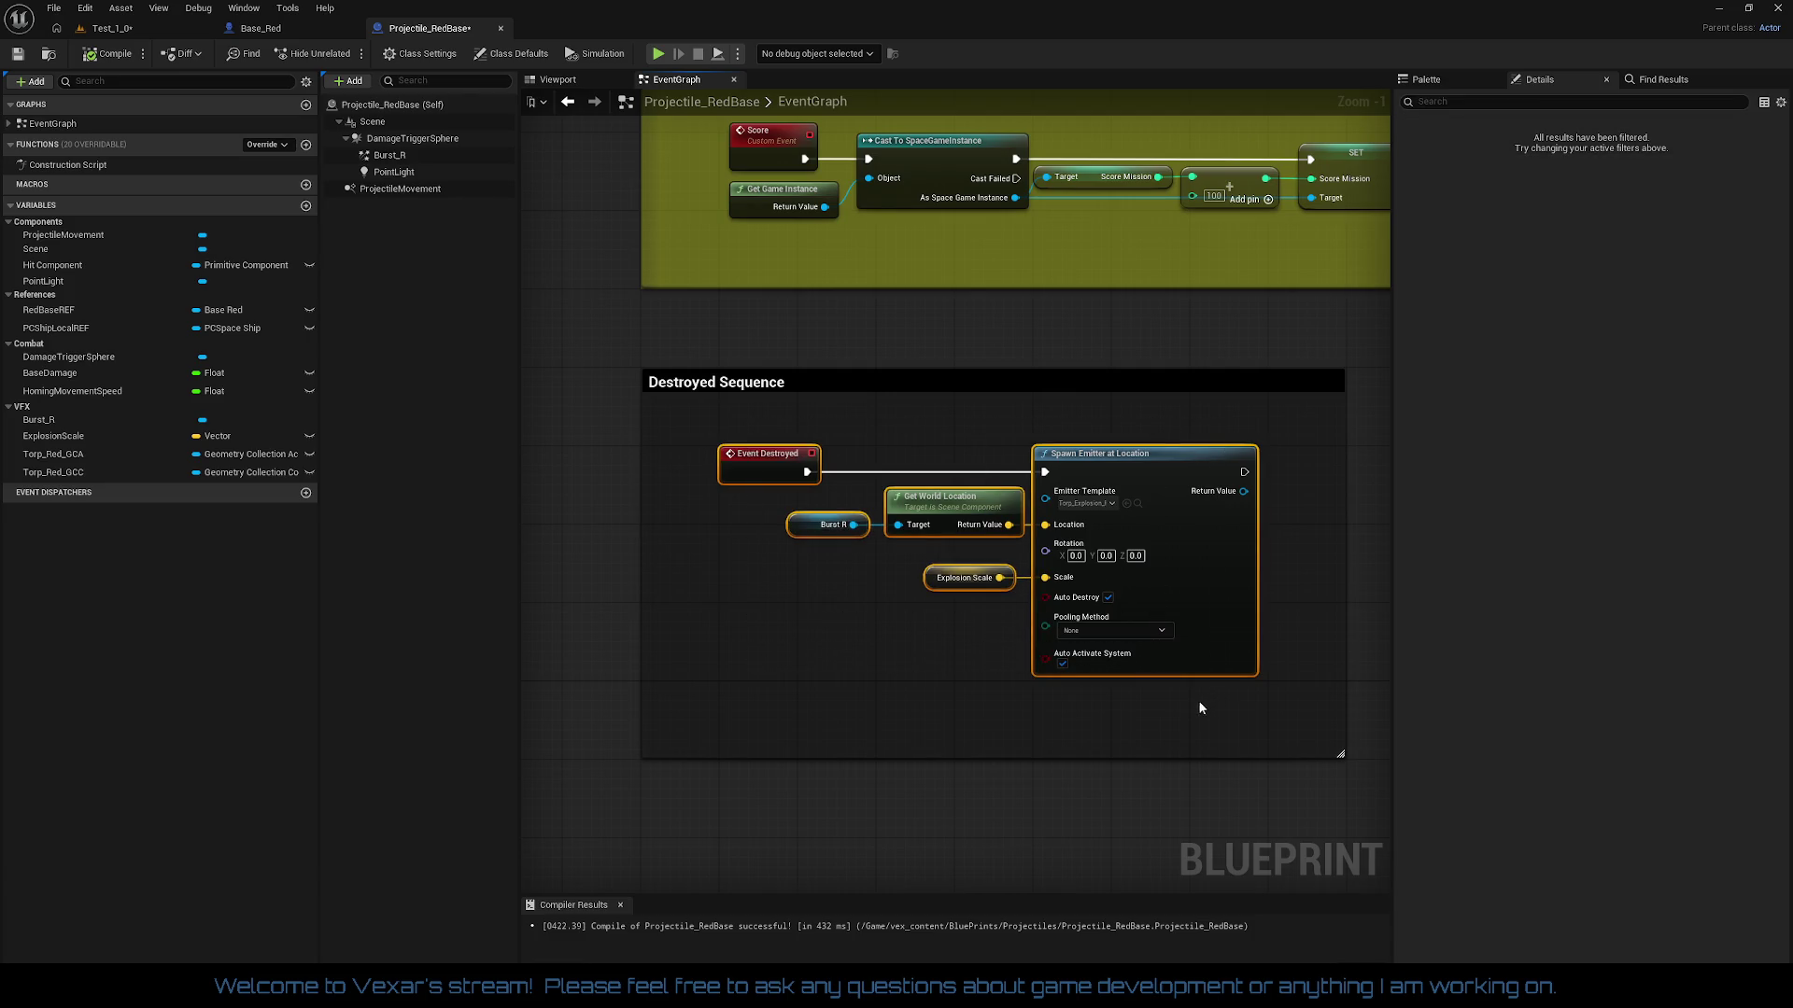
left_click(999, 700)
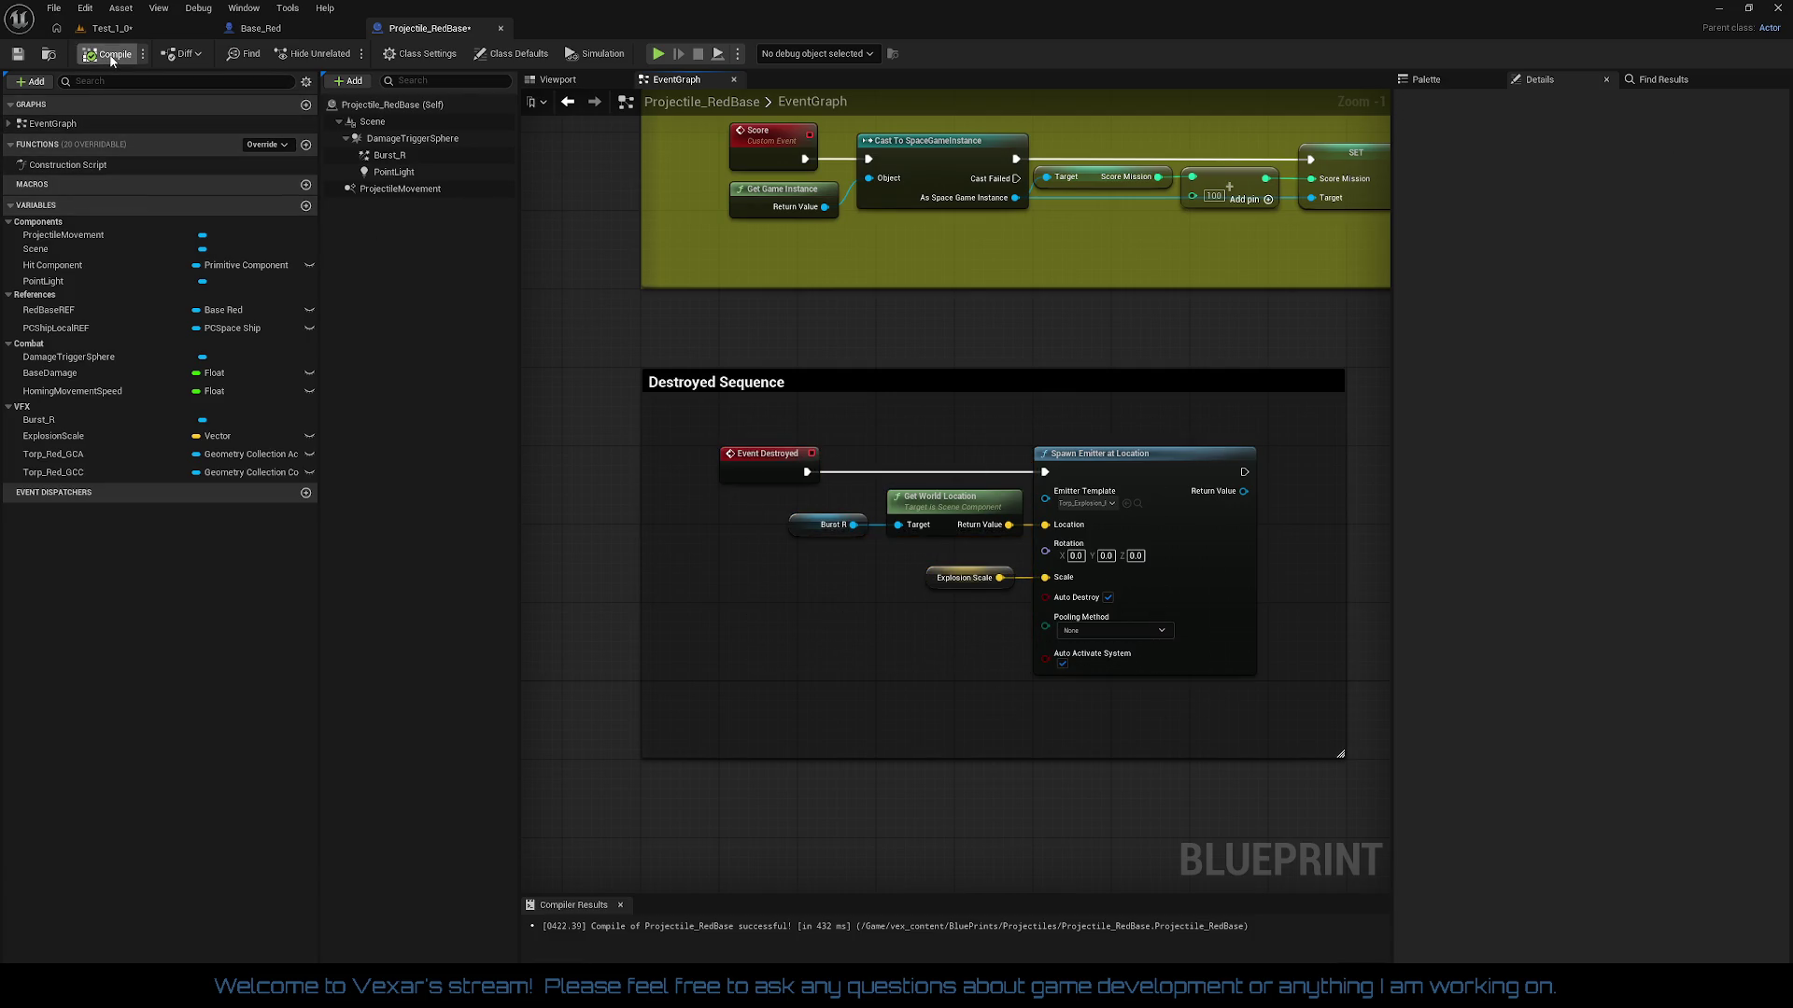
Step: Check the shot-by-projectile and Begin Play sections, then return to the Test_1_0 level editor
scroll(986, 562, "down", 2)
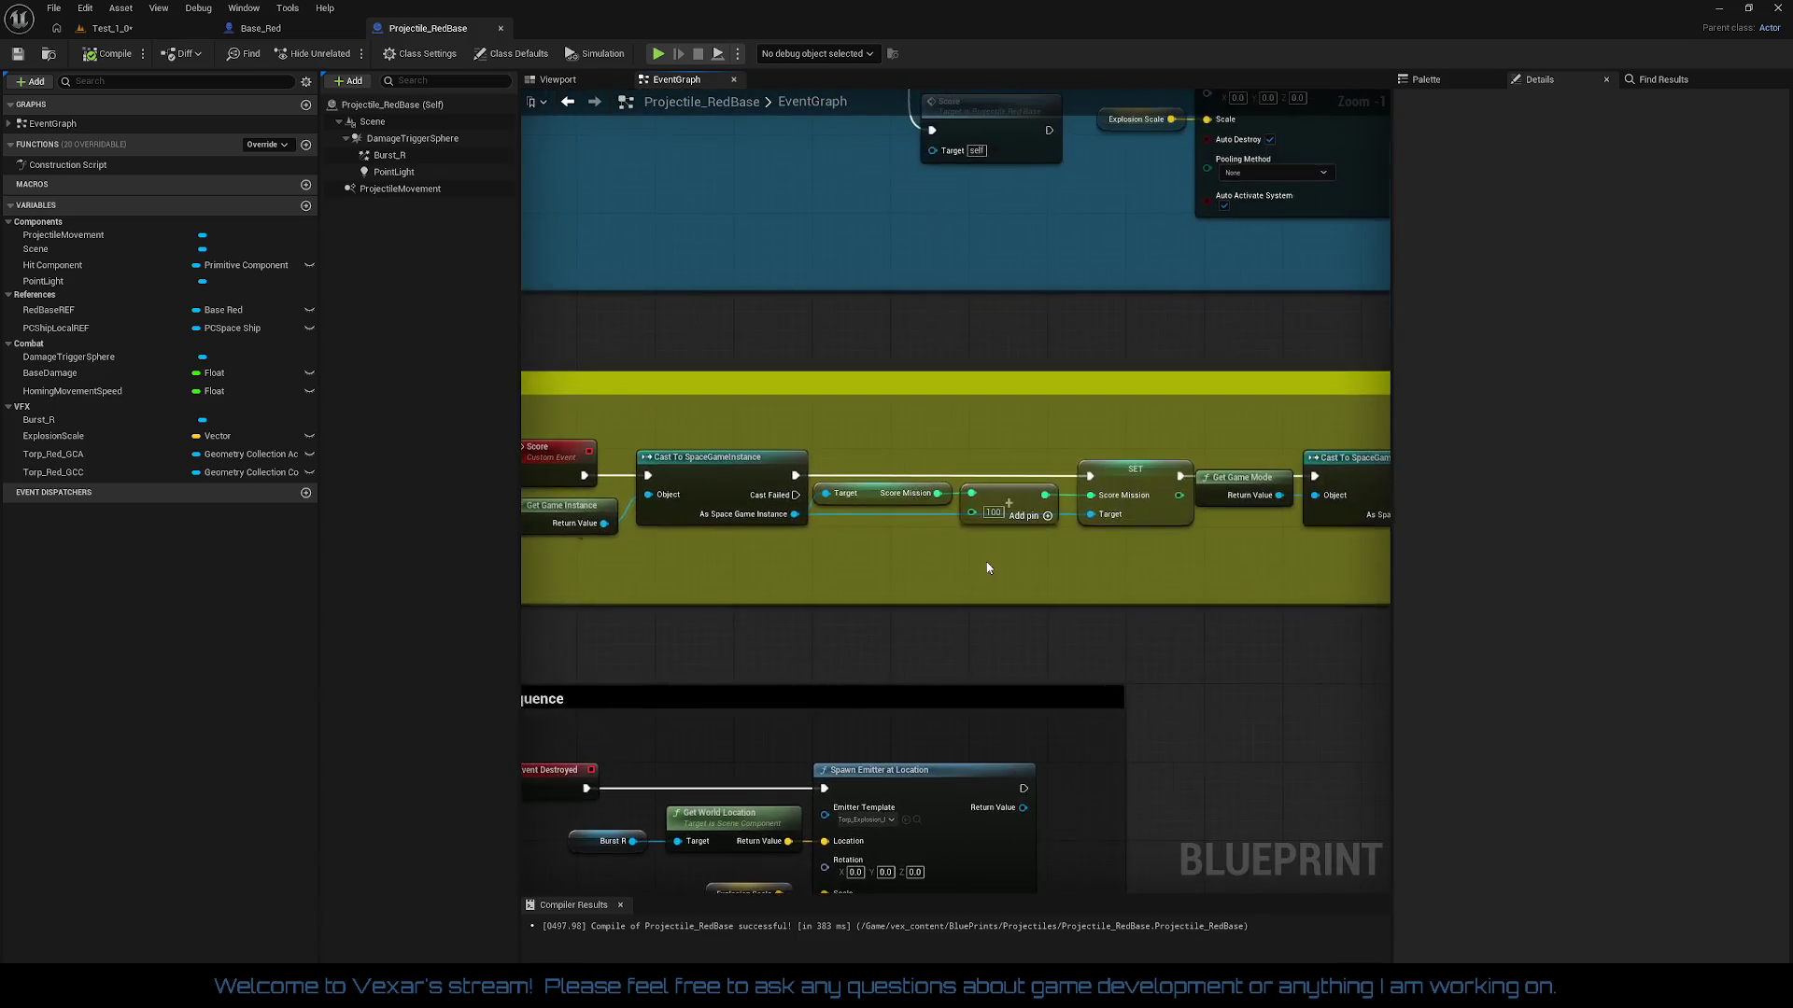
left_click_drag(986, 562, 901, 738)
scroll(901, 739, "down", 5)
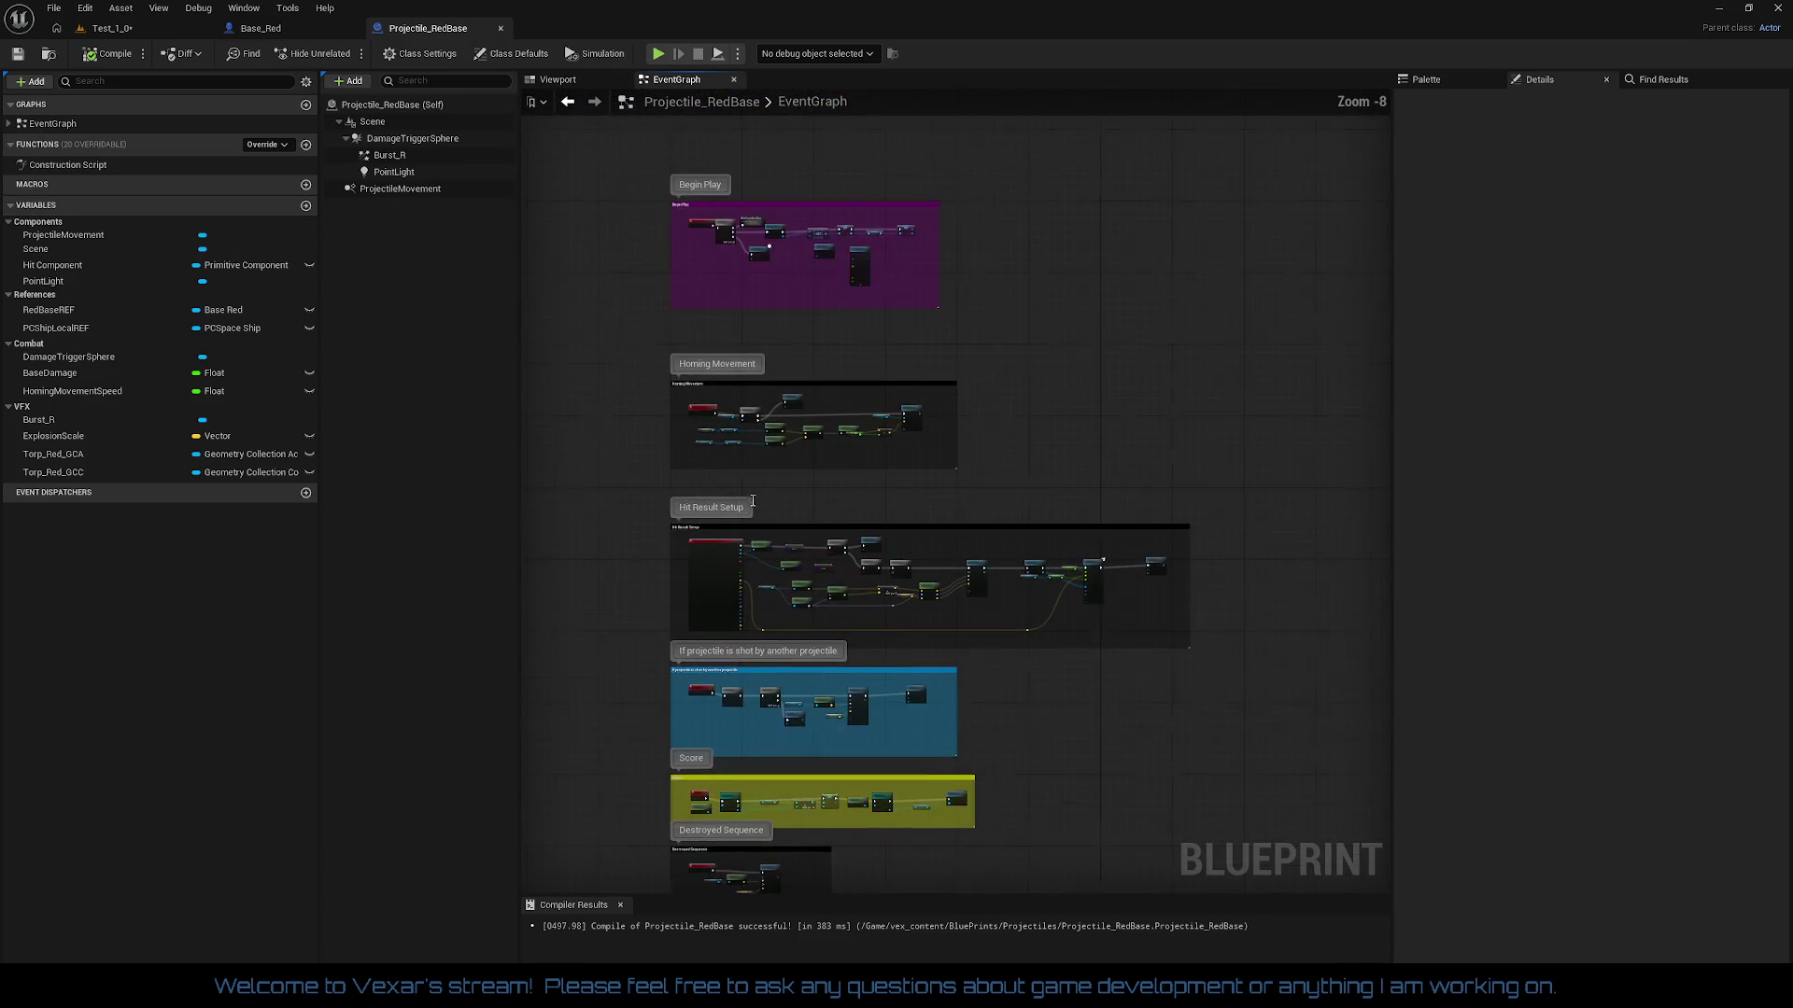
scroll(752, 501, "up", 5)
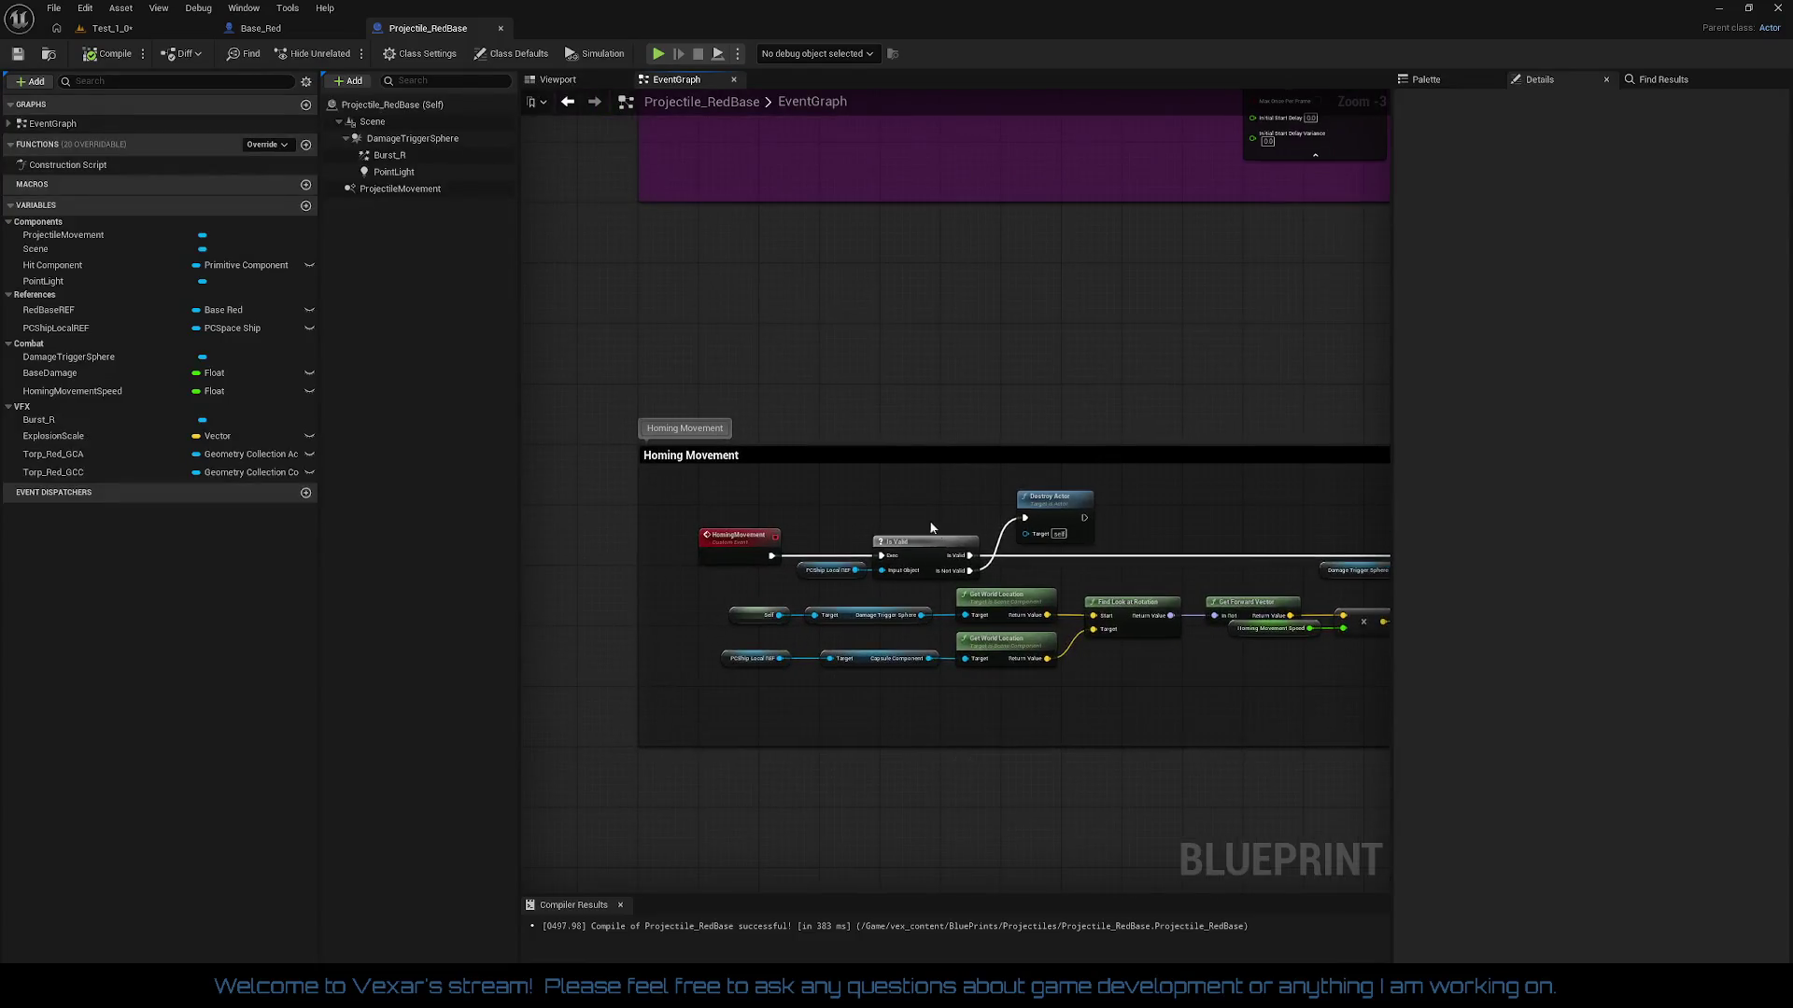
mouse_move(931, 528)
left_mouse_down()
mouse_move(949, 692)
mouse_move(657, 638)
mouse_move(1064, 576)
left_mouse_up()
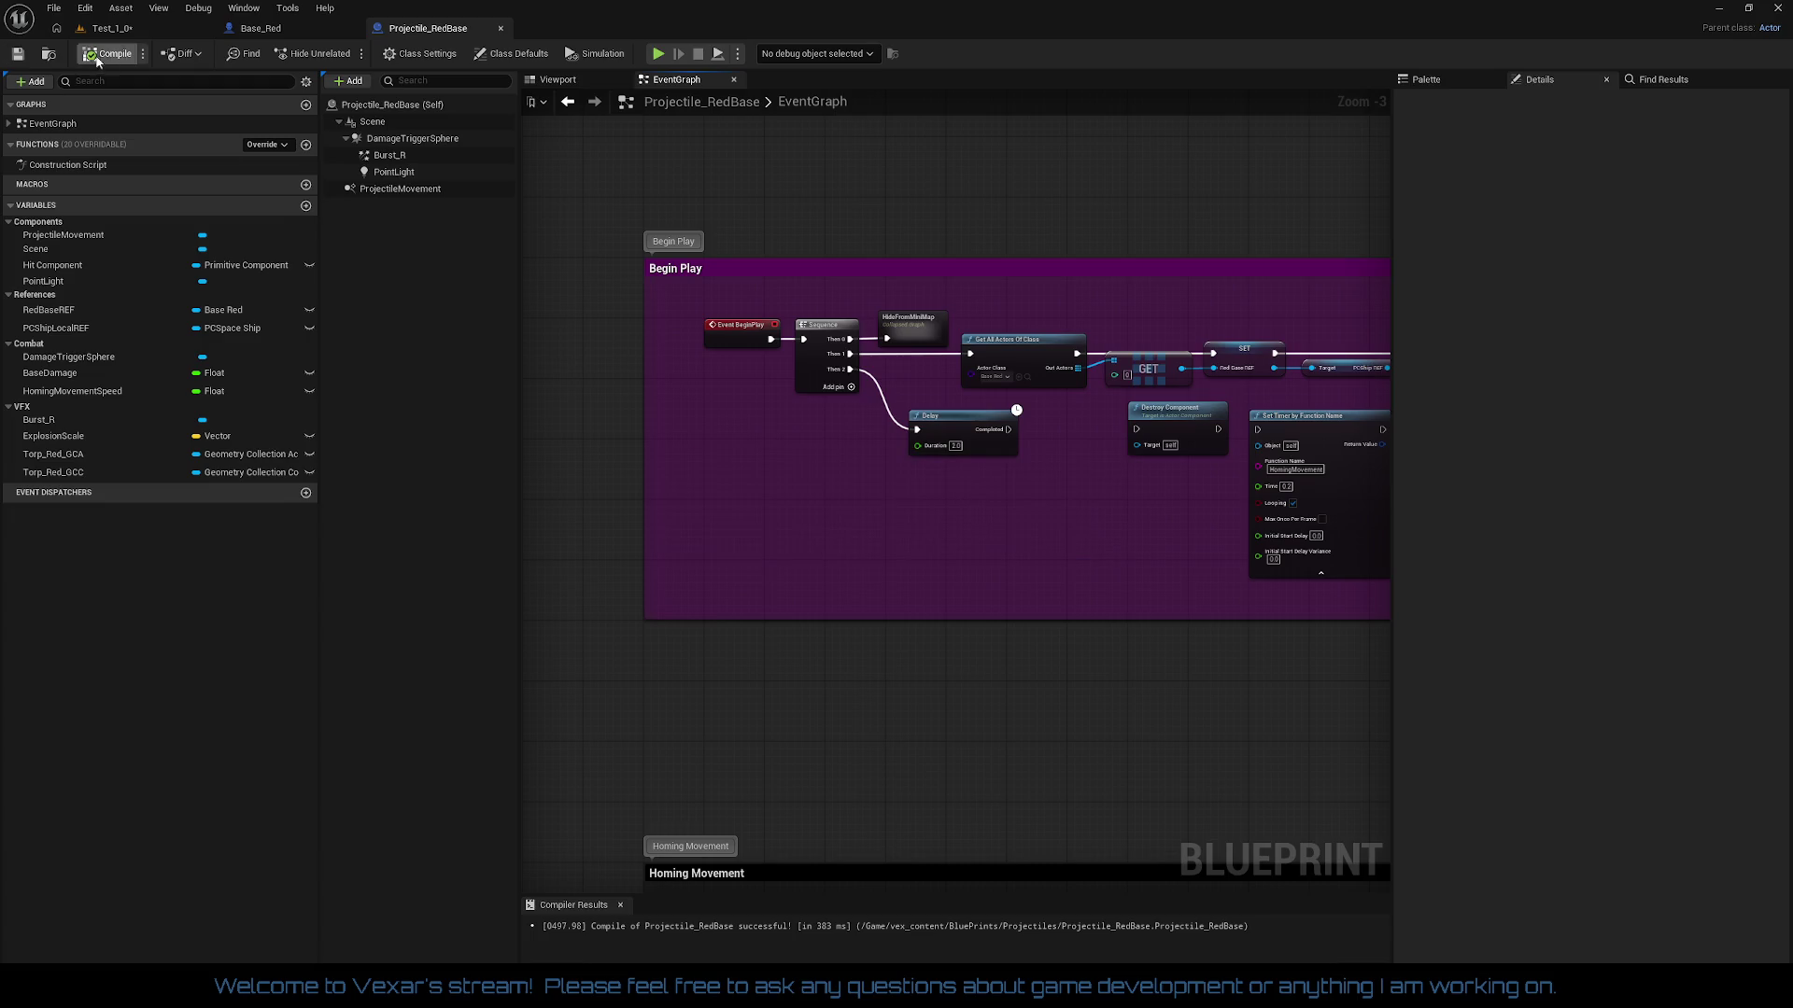
left_click(131, 29)
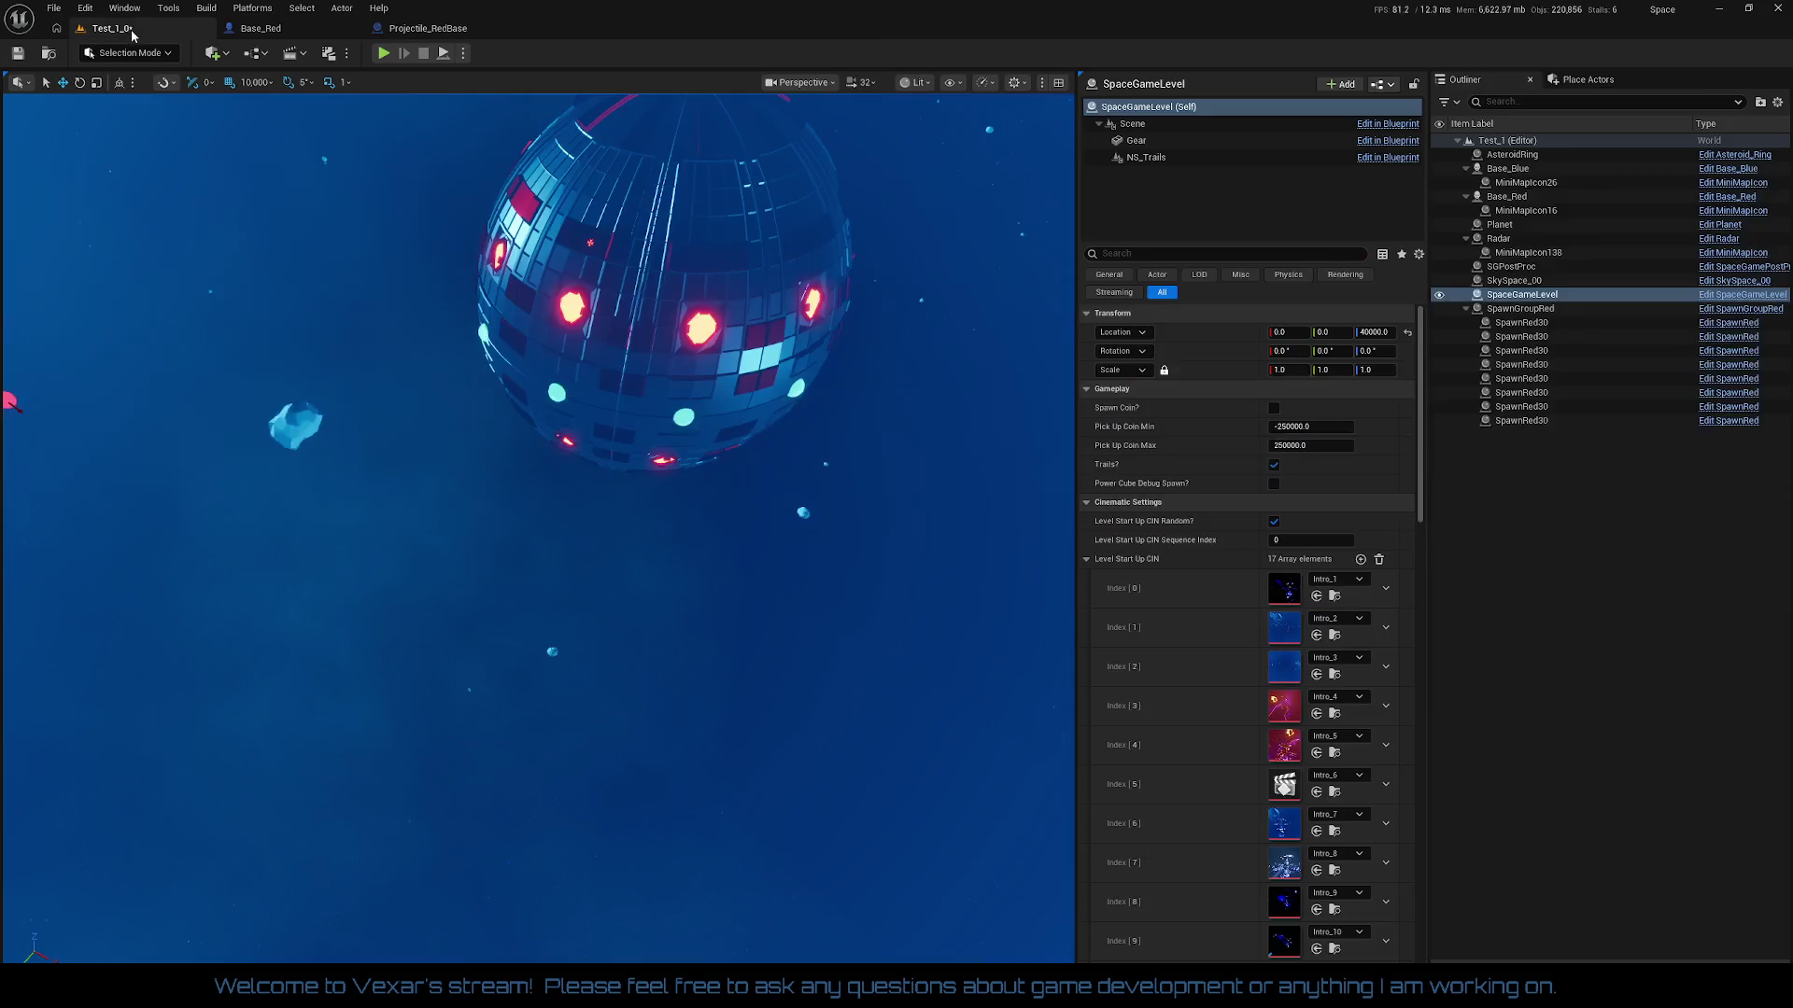
Step: Review Base_Red's projectile spawn nodes, including the Rotate Vector and Ammo checks
left_click(260, 28)
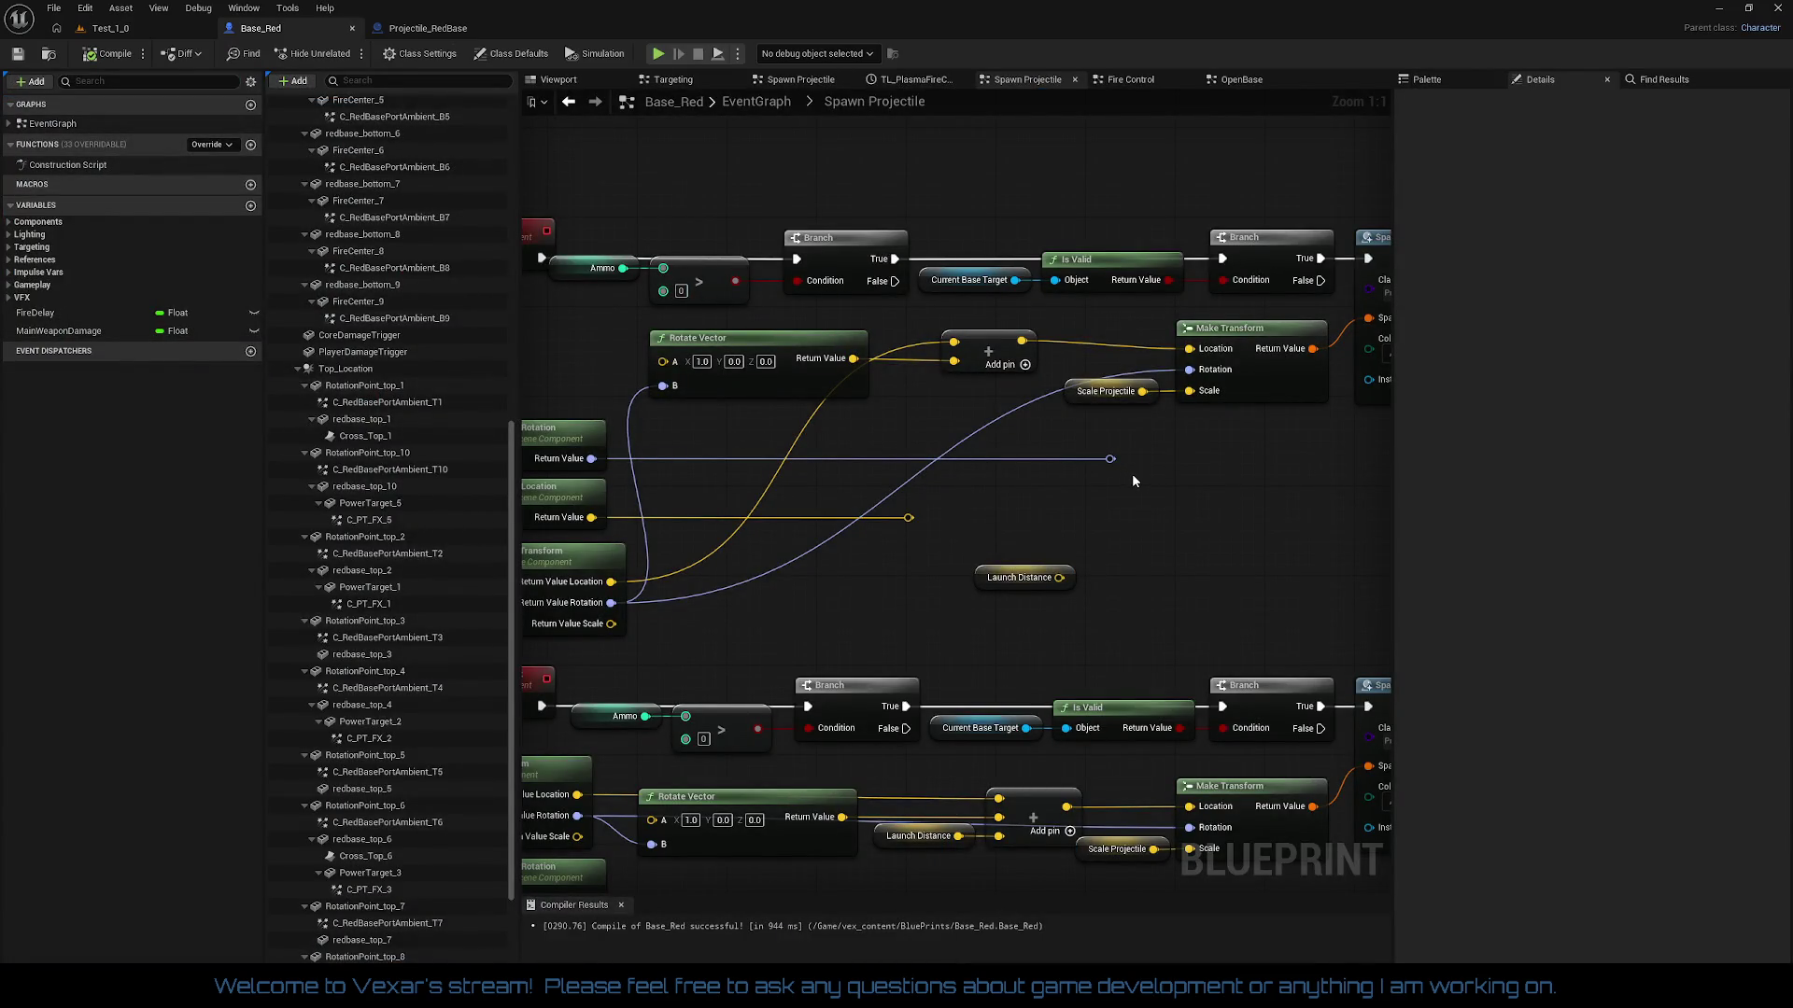
left_click_drag(1133, 480, 937, 467)
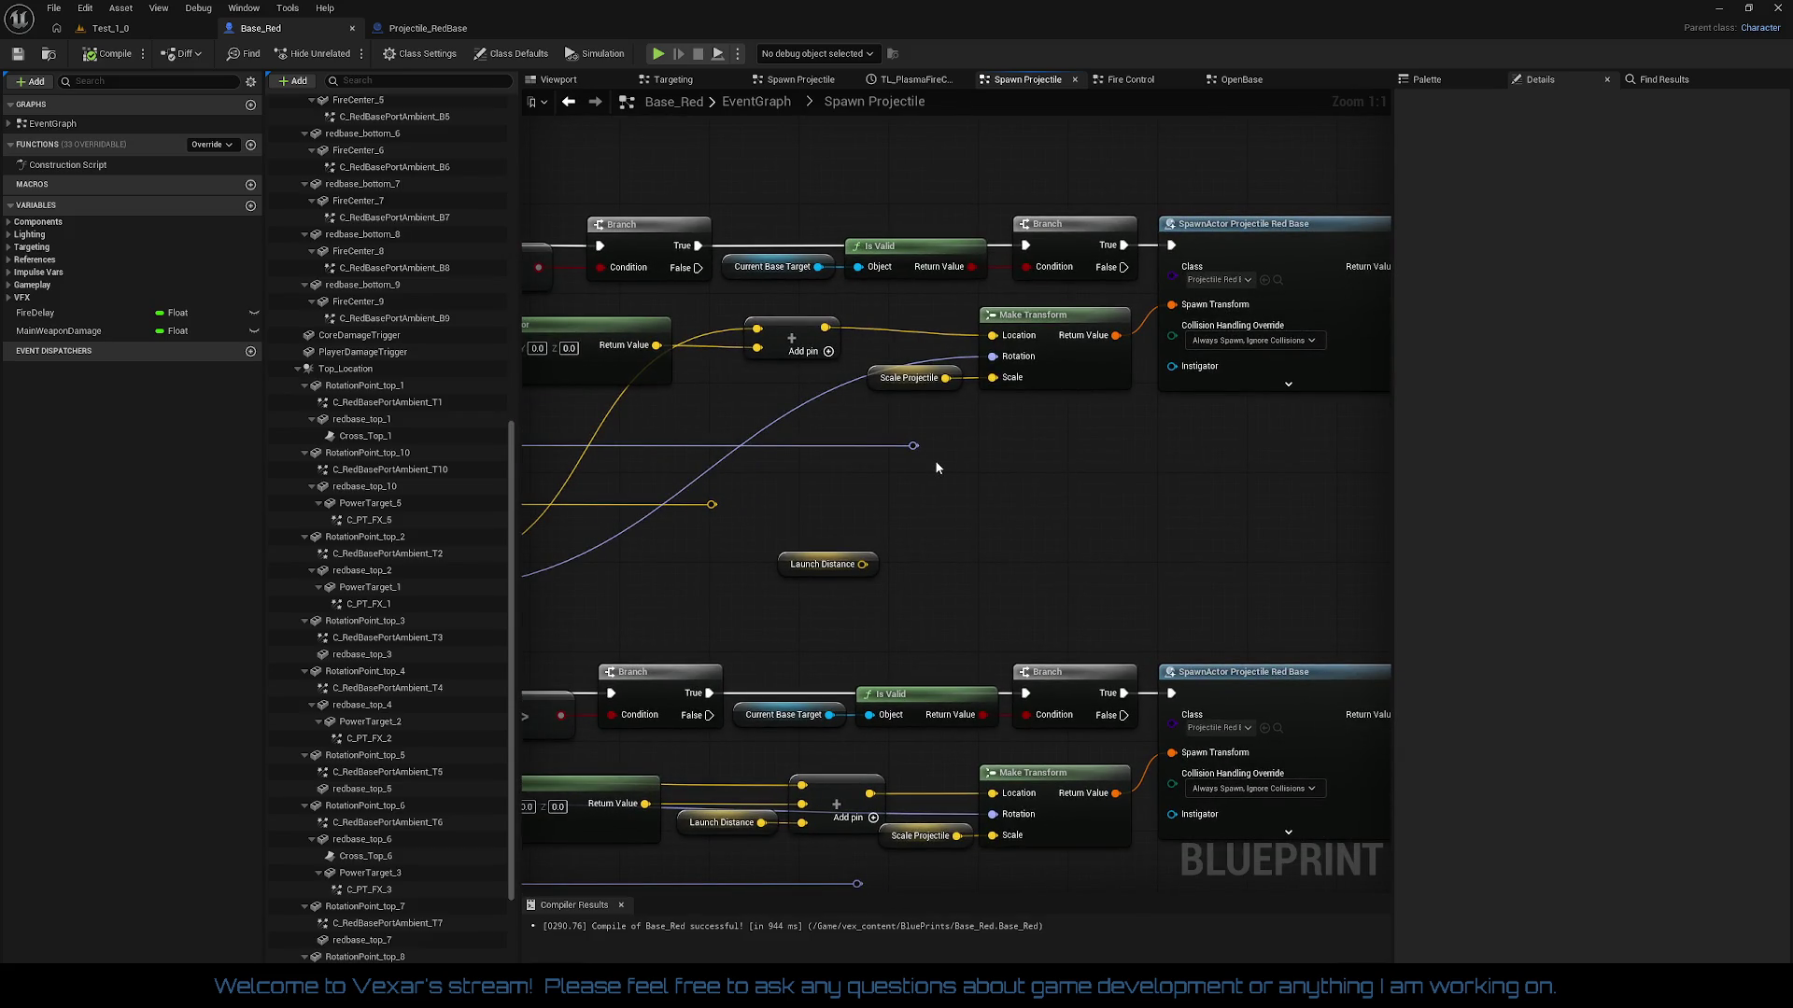
left_click_drag(938, 467, 1073, 460)
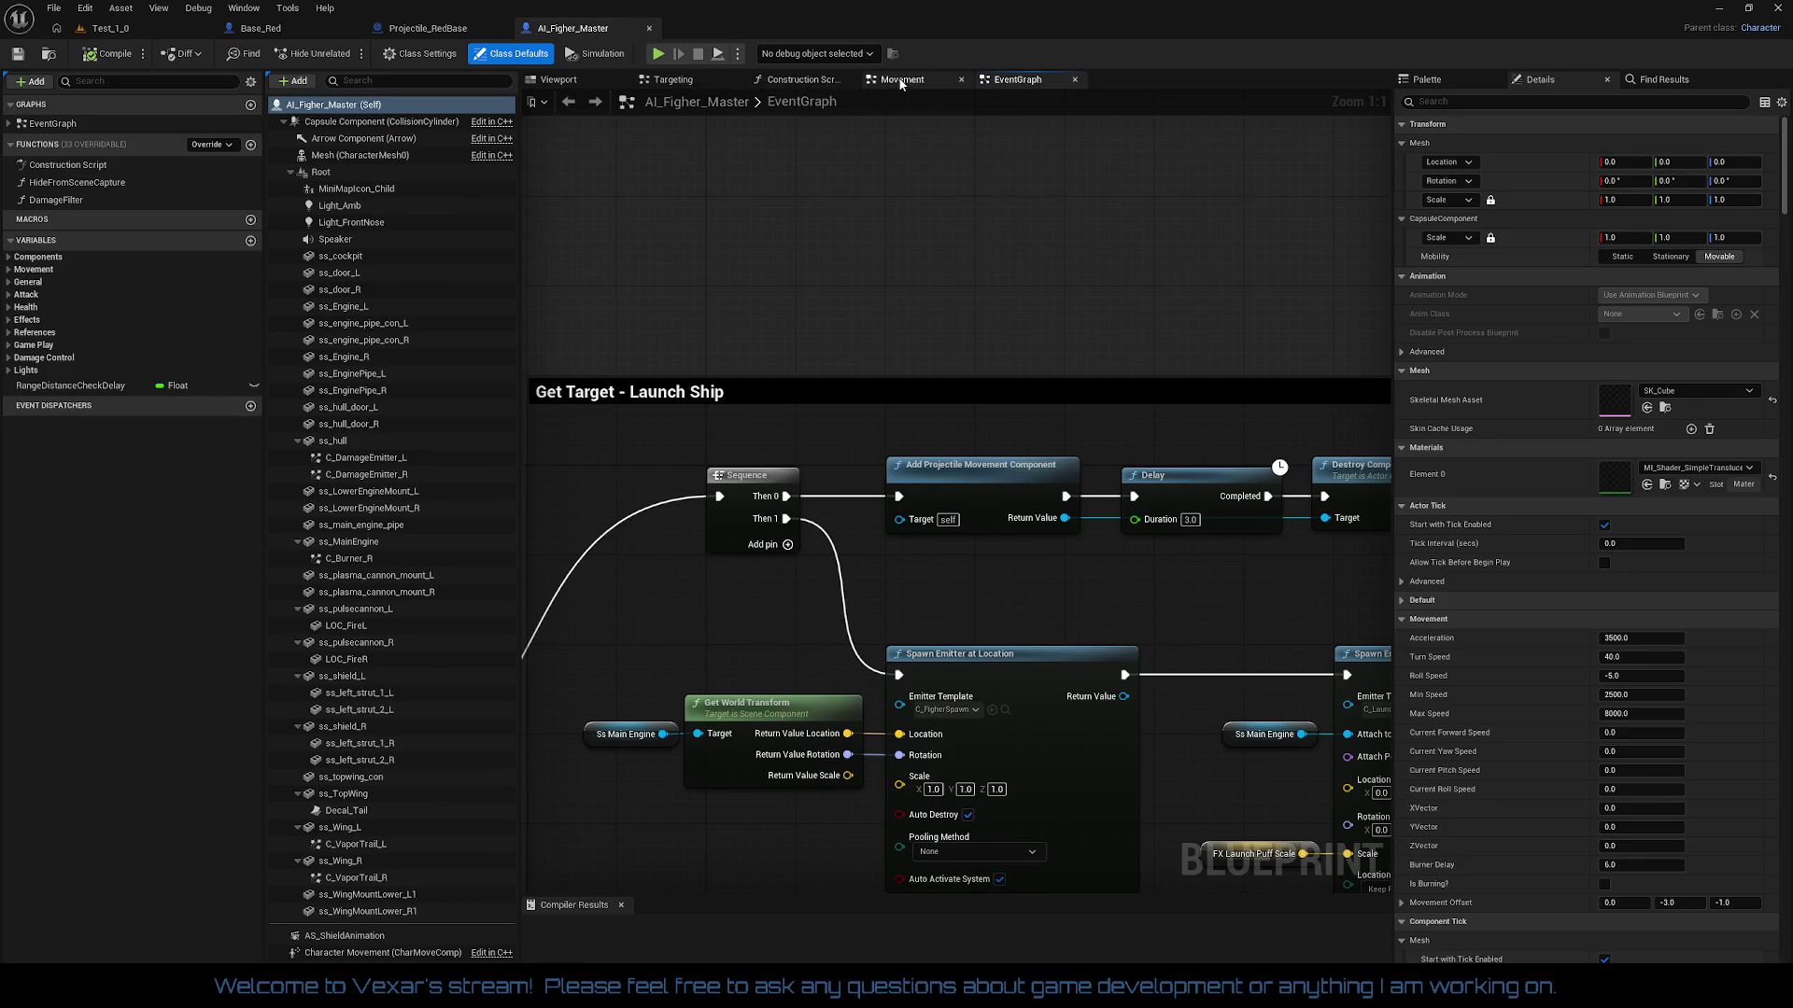
Step: In AI_Figher_Master's Targeting graph, bring the Is Valid, Get Target, Fire and timer nodes into view
left_click(672, 81)
scroll(1048, 308, "up", 4)
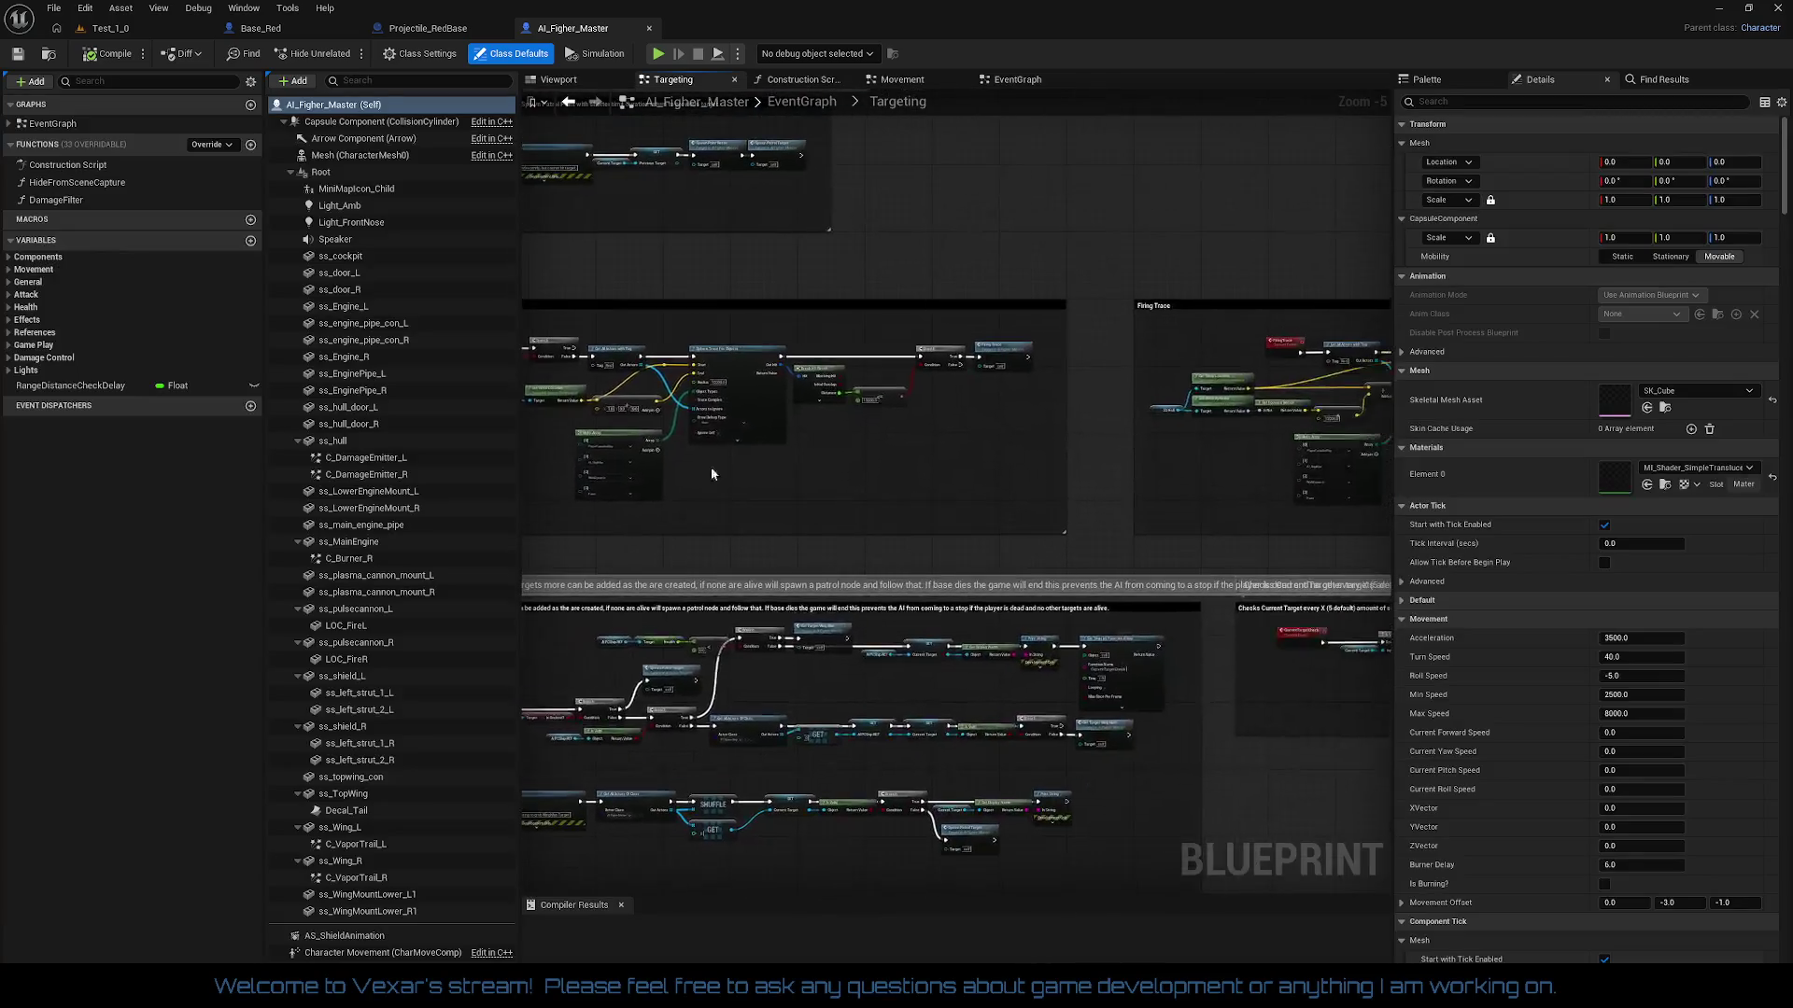
left_click_drag(1214, 510, 716, 510)
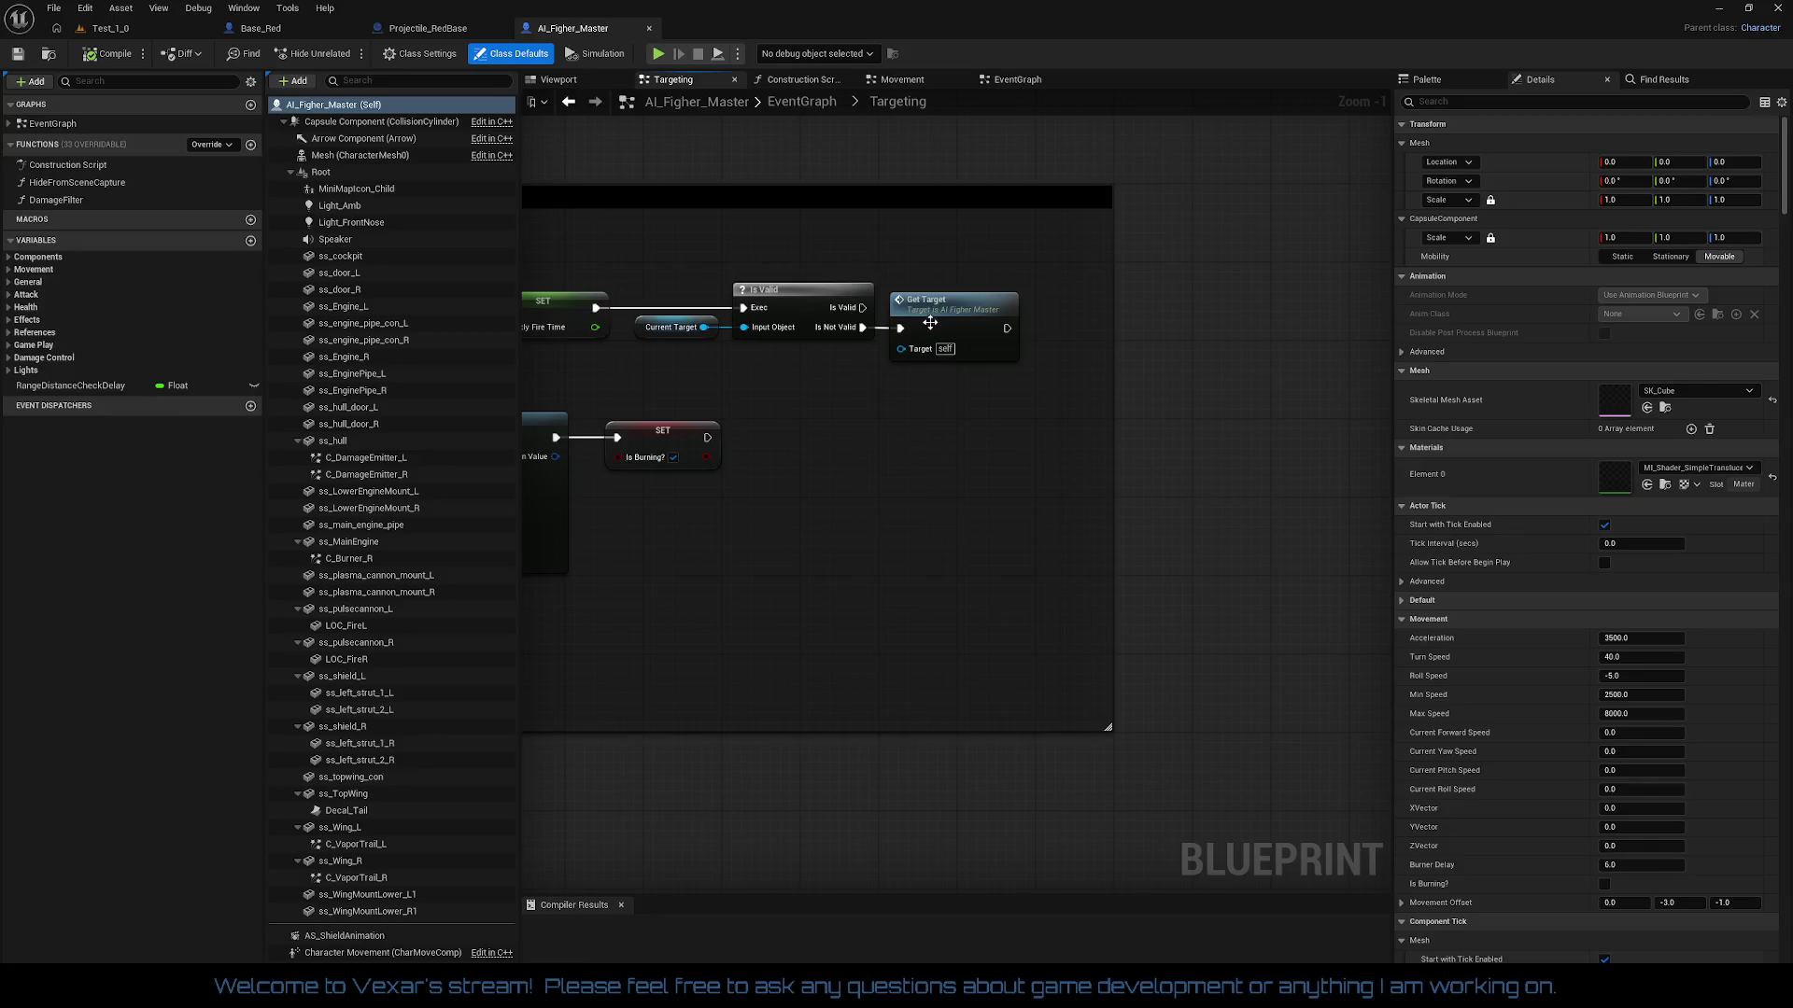
mouse_move(927, 320)
left_mouse_down()
mouse_move(1171, 386)
mouse_move(1100, 453)
mouse_move(1478, 435)
mouse_move(1086, 462)
mouse_move(852, 293)
left_mouse_up()
double_click(852, 293)
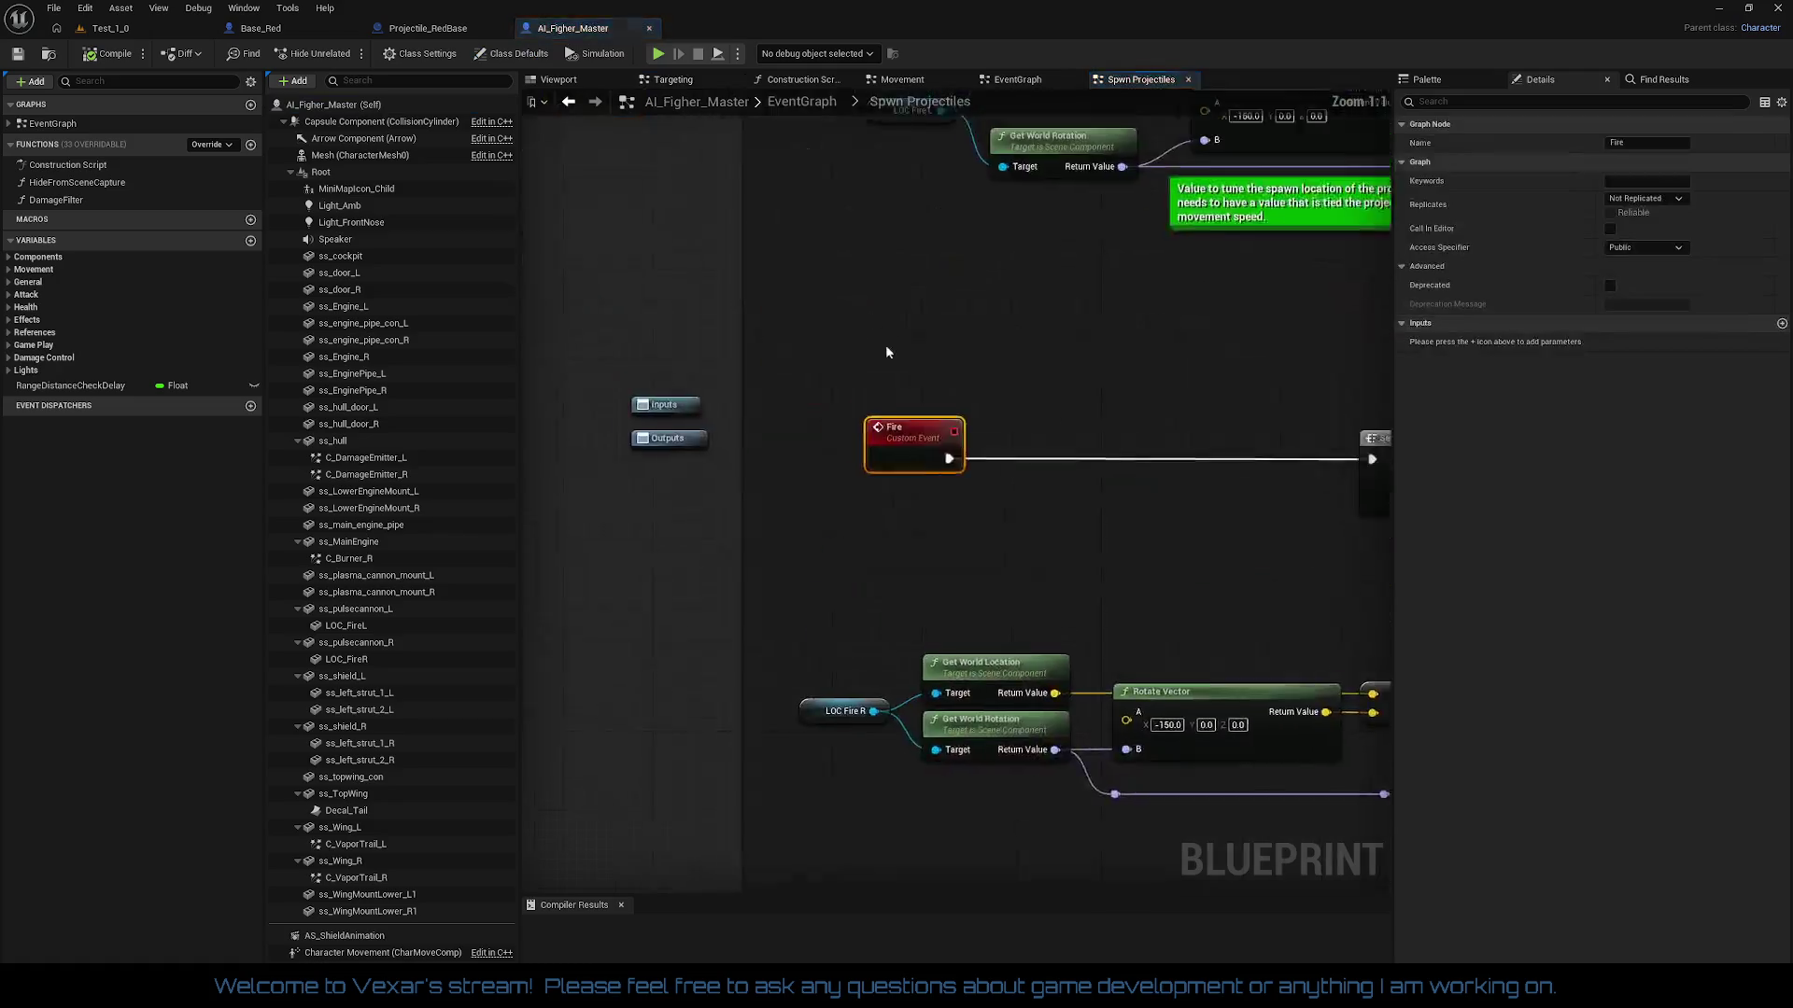